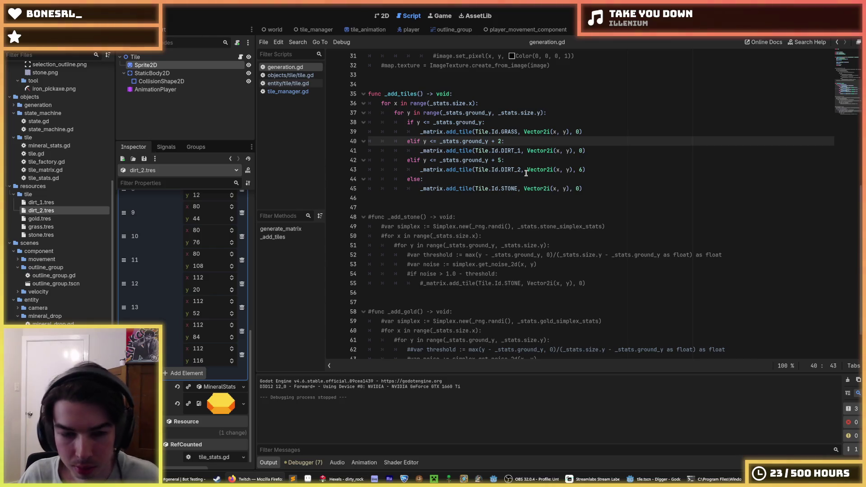
Review the tile-placement lines around lines 37–43 of generation.gd
click(566, 170)
scroll(up, 3)
scroll(up, 3)
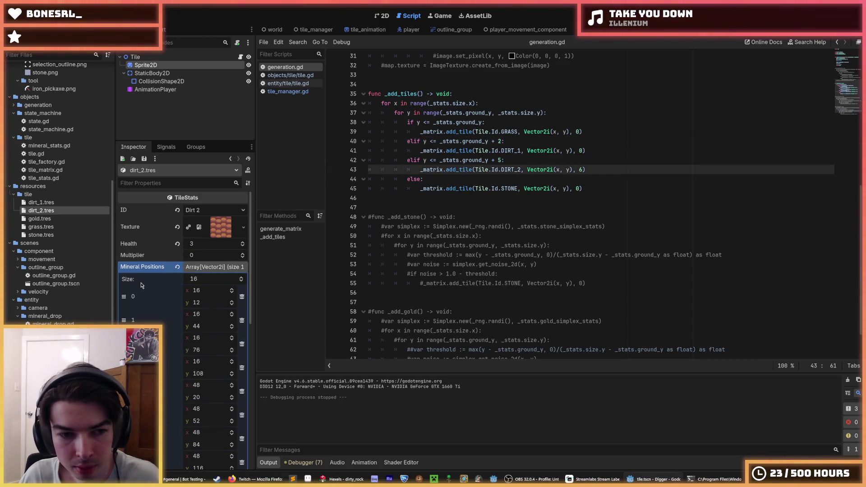
scroll(down, 3)
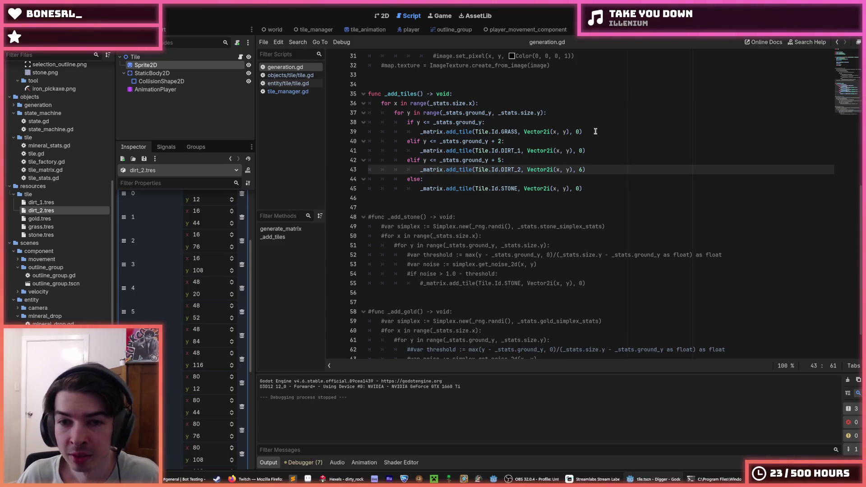
click(596, 161)
click(600, 151)
click(599, 165)
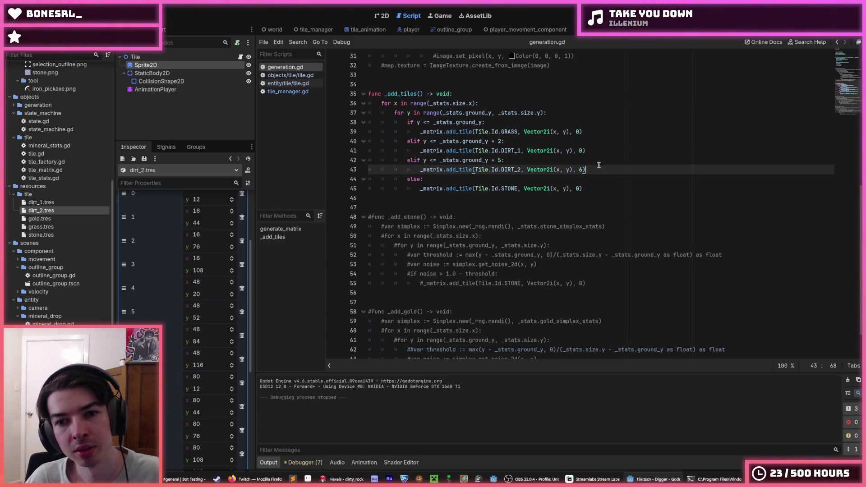
scroll(down, 3)
scroll(up, 3)
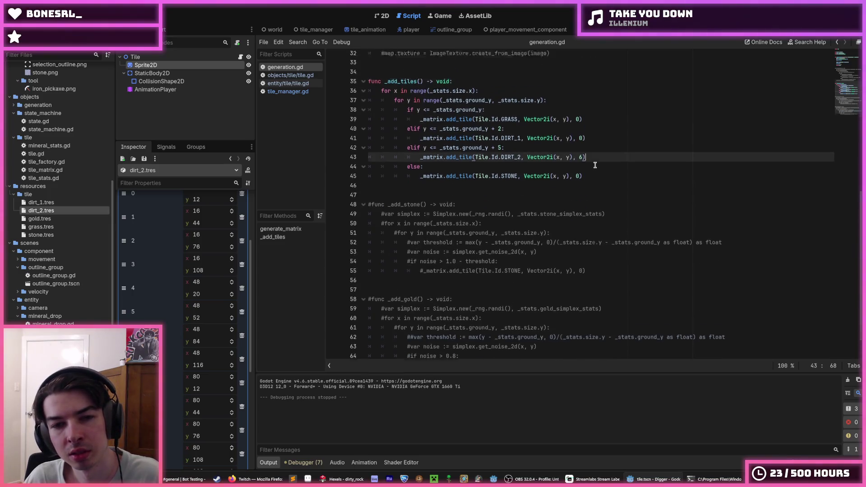
click(557, 207)
scroll(down, 3)
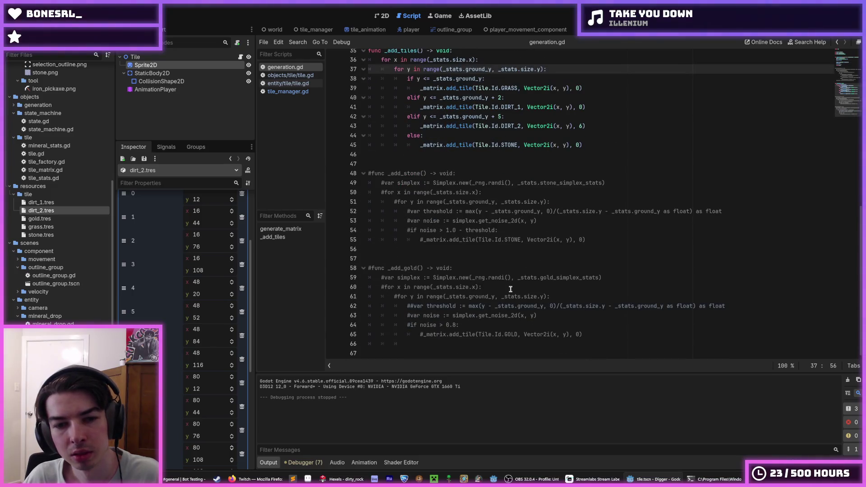
Uncomment the gold simplex line and move it up to the top of _add_tiles
click(624, 278)
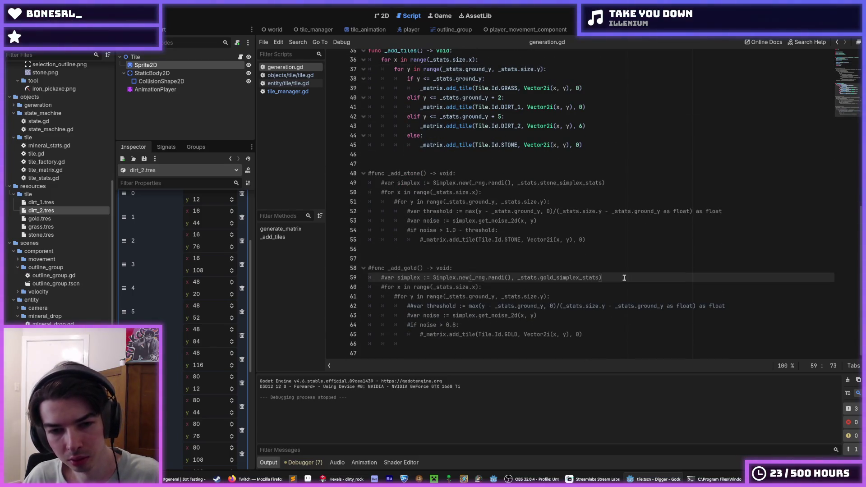
key(ctrl+k)
key(alt+Up)
key(alt+Up)
key(alt+Up)
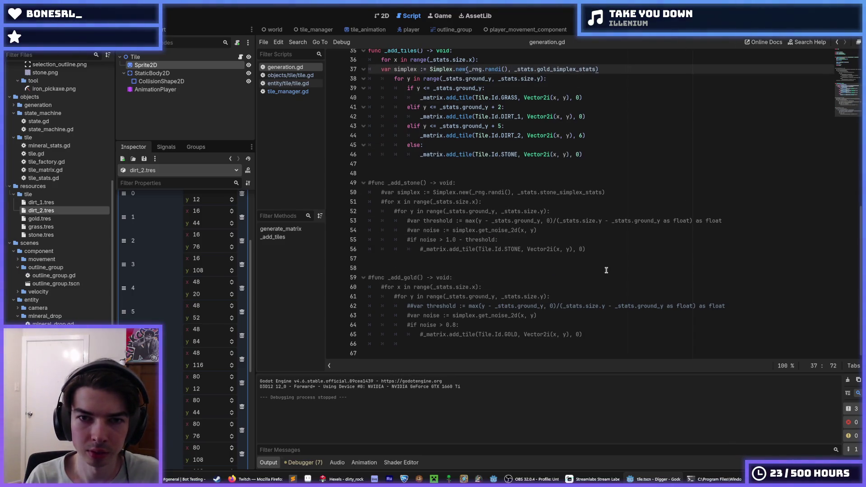
key(alt+Up)
Copy the commented noise and gold lines into the y loop and uncomment them
scroll(up, 3)
click(602, 332)
drag(602, 340, 408, 321)
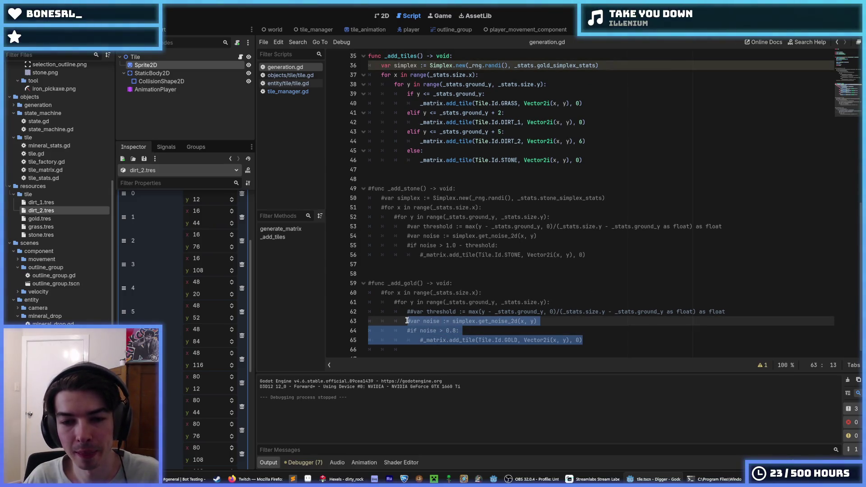
click(516, 287)
drag(602, 340, 419, 321)
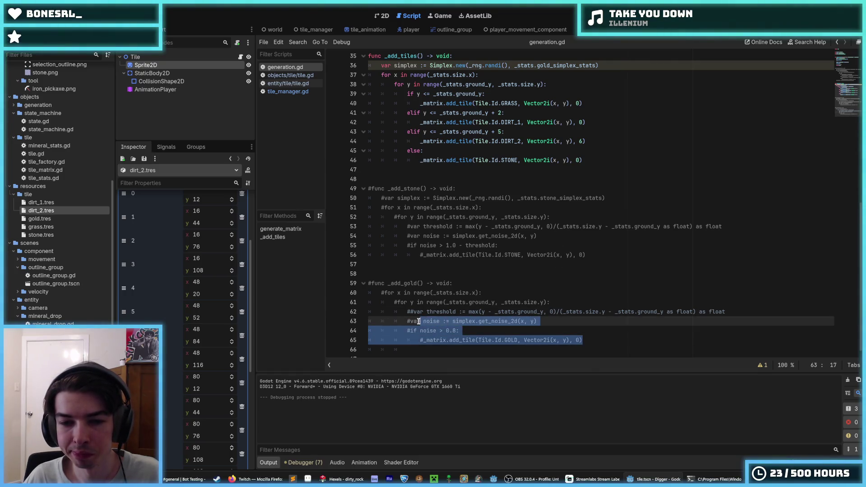
click(565, 85)
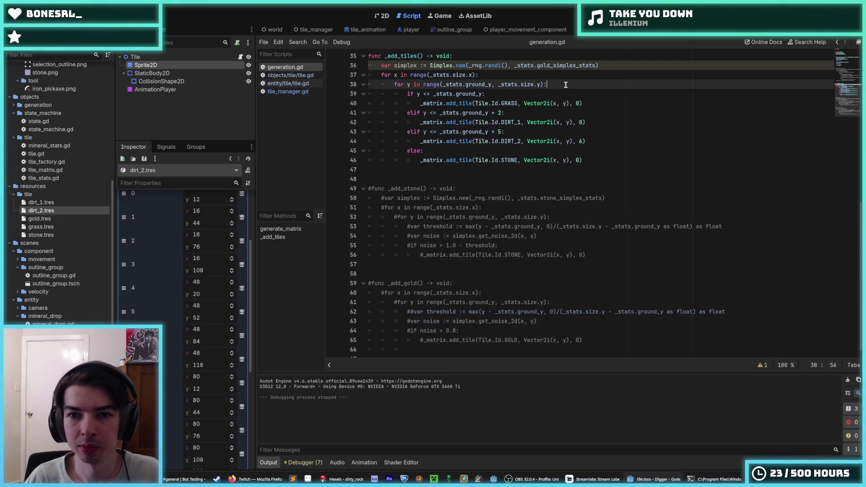
key(Return)
key(ctrl+v)
key(ctrl+k)
key(Right)
Select the pasted gold check lines inside the y loop
key(shift+Up)
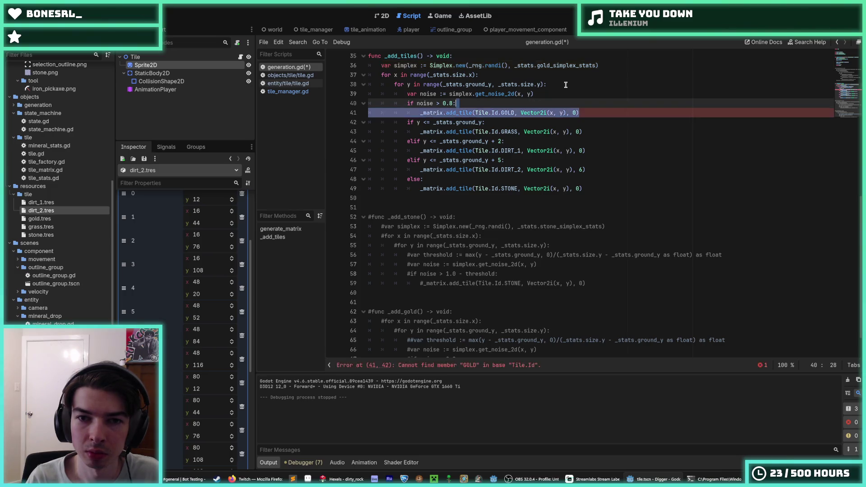
key(shift+Home)
key(shift+Home)
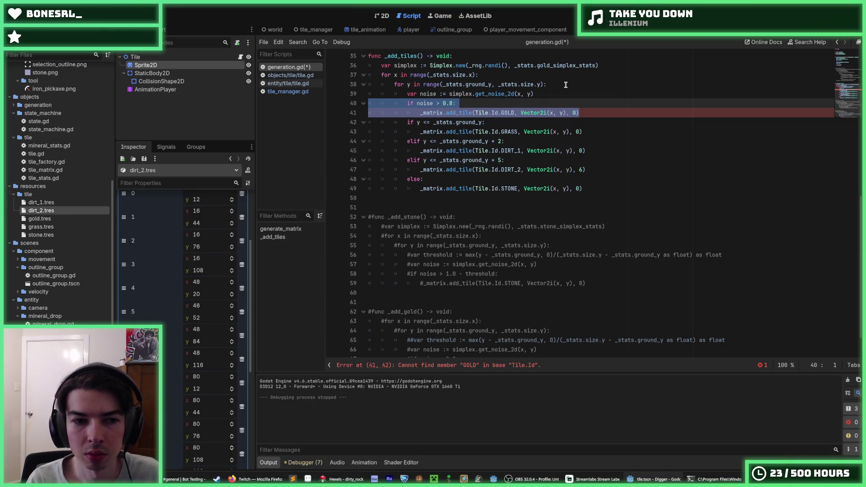
scroll(down, 3)
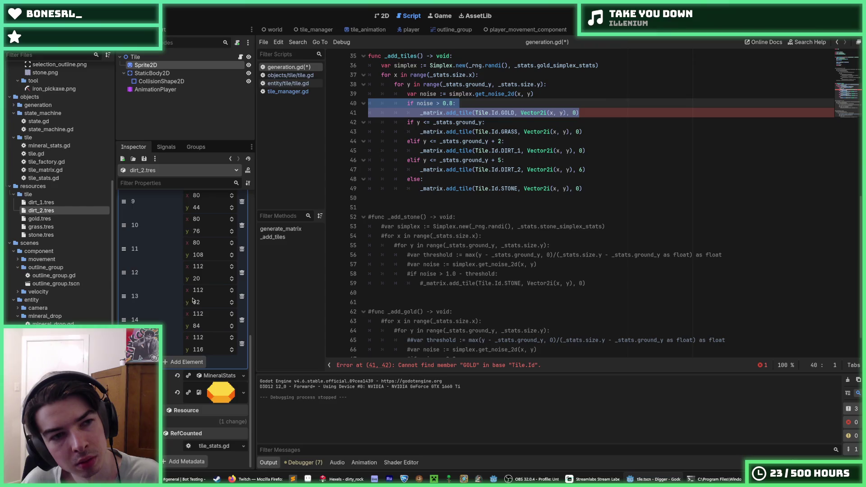
click(502, 112)
drag(593, 115, 341, 106)
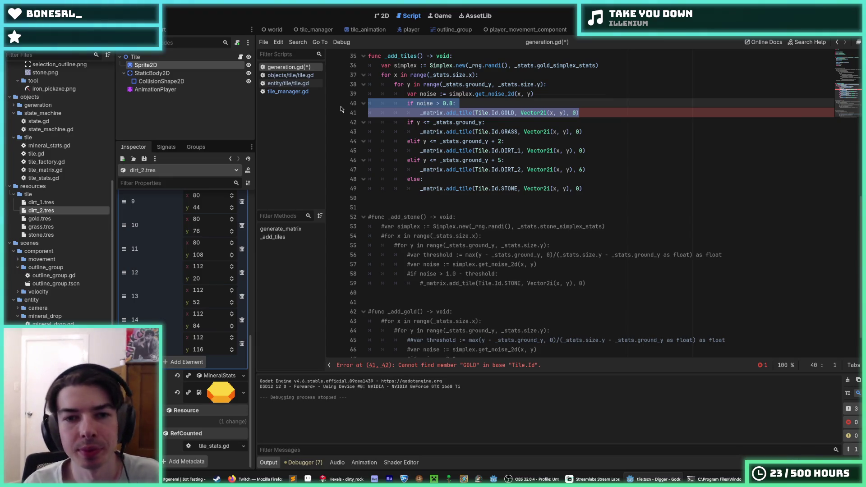
Replace the gold check block with var gold := floor(noise*16) and save
key(BackSpace)
key(BackSpace)
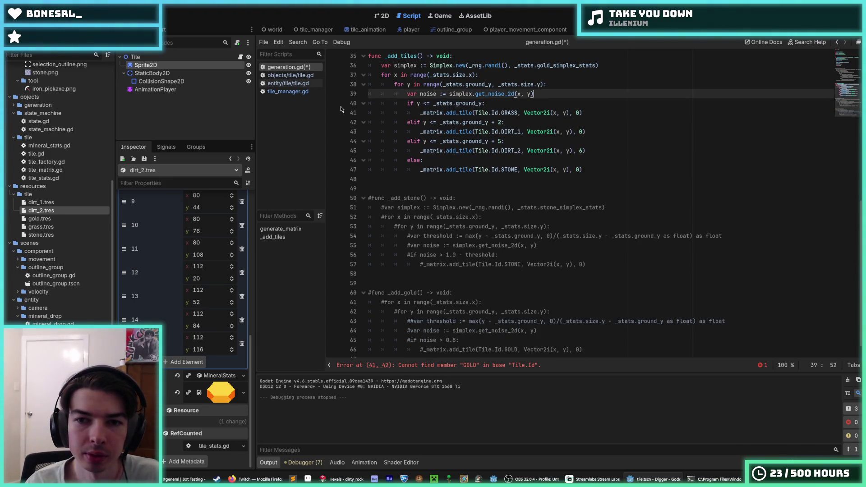
key(Return)
text(nmo)
key(BackSpace)
key(BackSpace)
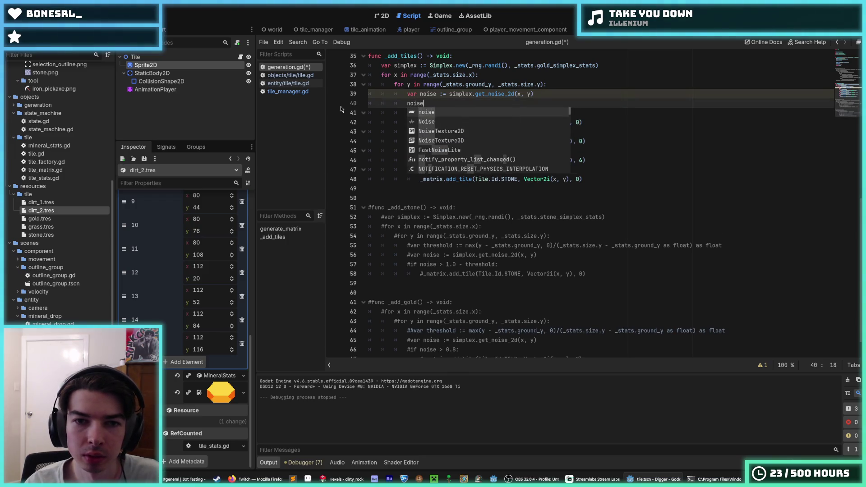
text(oise)
text(*16)
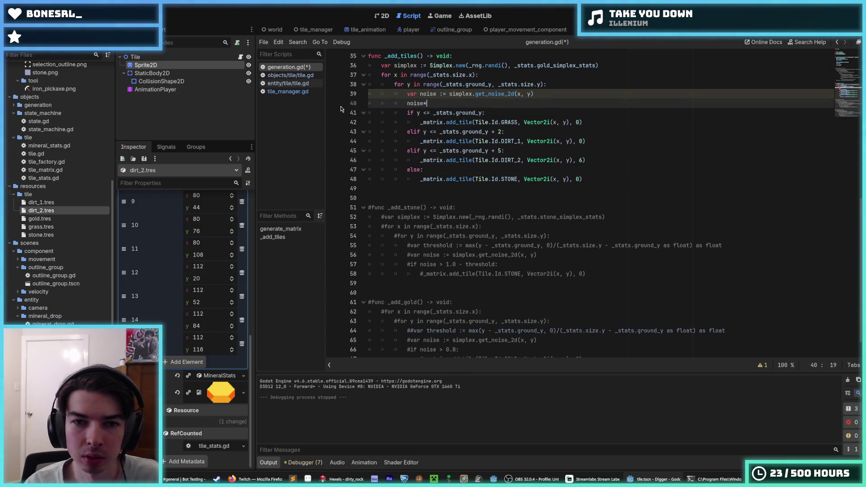
key(Home)
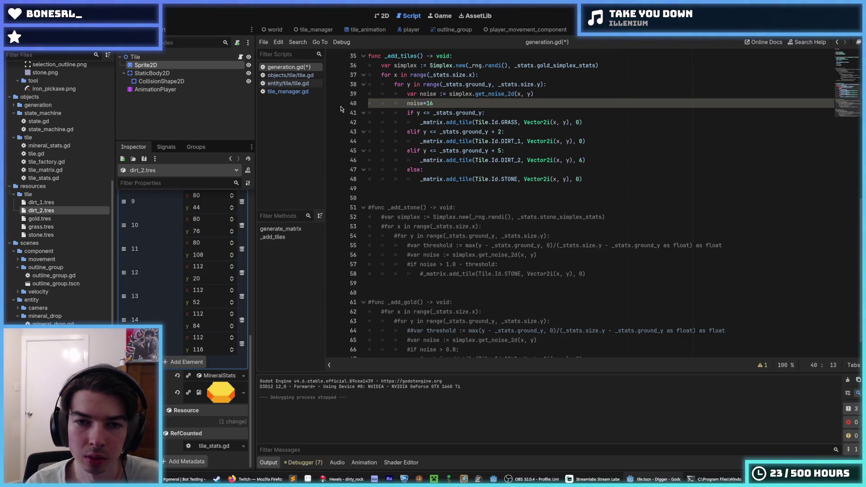
text(var)
text( gold := )
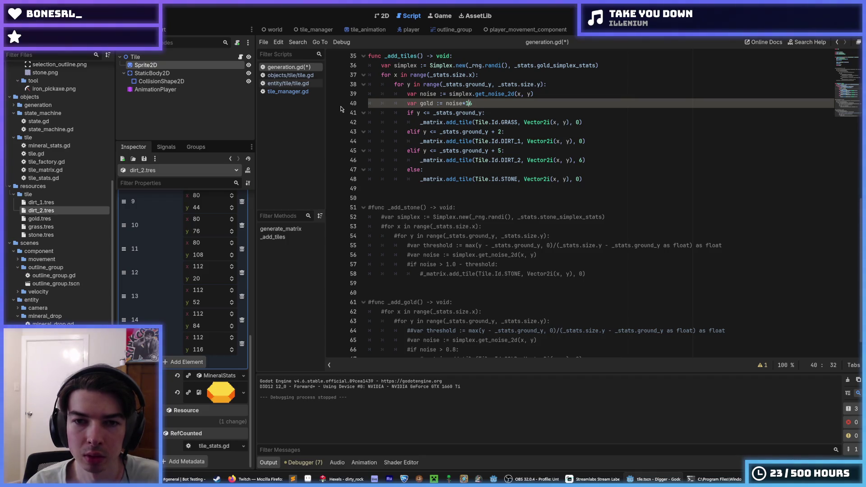
text(flo)
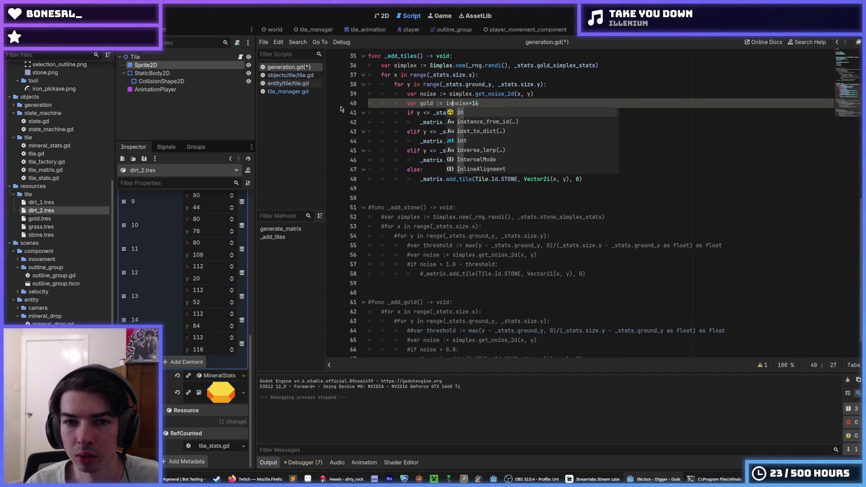
key(Down)
key(Return)
key(End)
text())
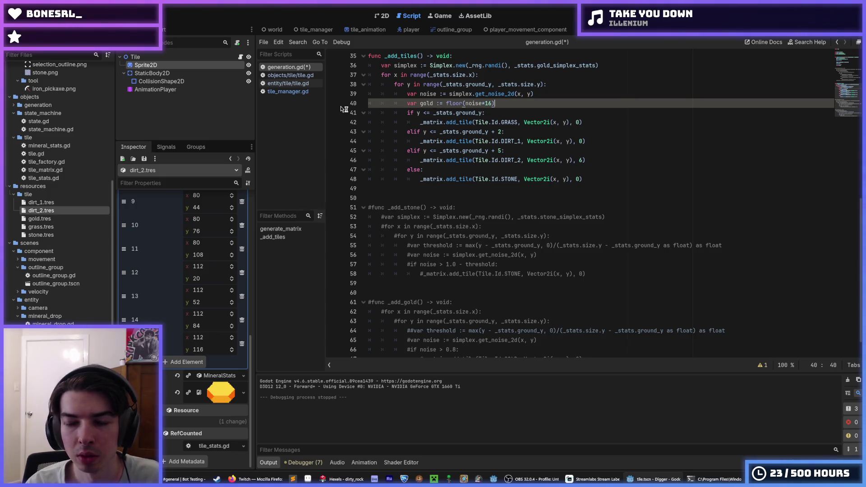
key(ctrl+s)
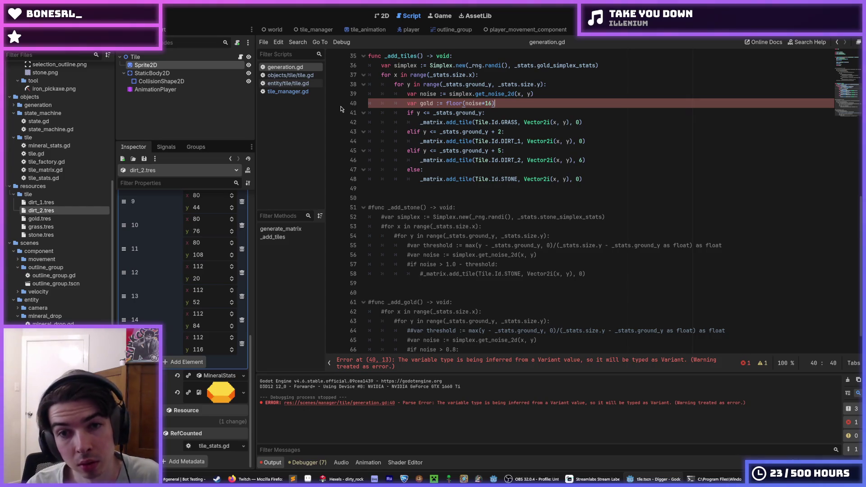
Swap floor for int so line 40 reads var gold := int(noise*16), and save
key(Left)
key(Left)
key(Left)
key(BackSpace)
key(BackSpace)
key(BackSpace)
key(BackSpace)
key(BackSpace)
text(int)
key(End)
key(ctrl+s)
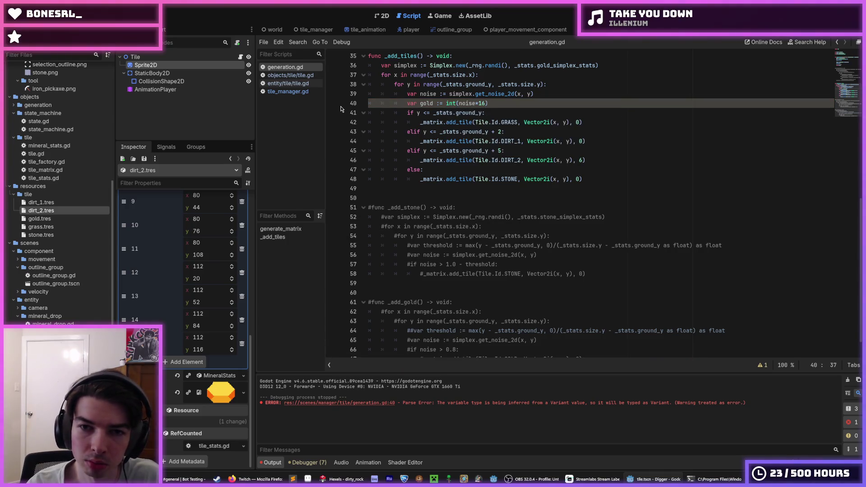
key(End)
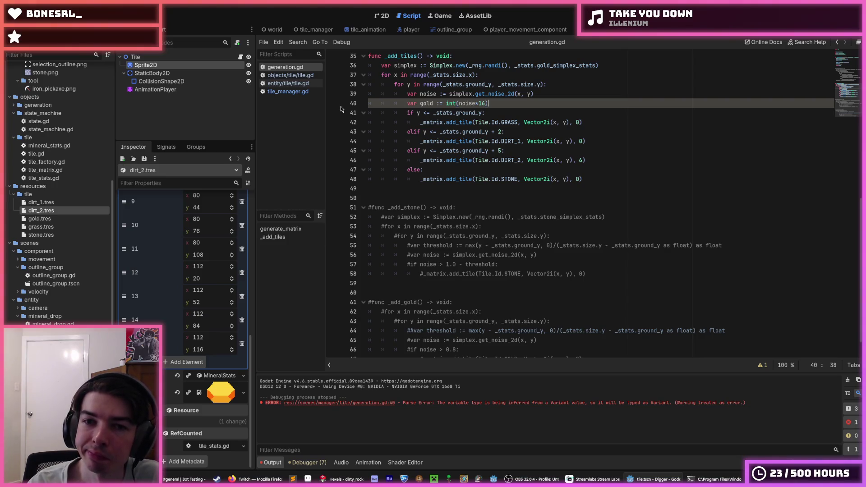
double_click(427, 104)
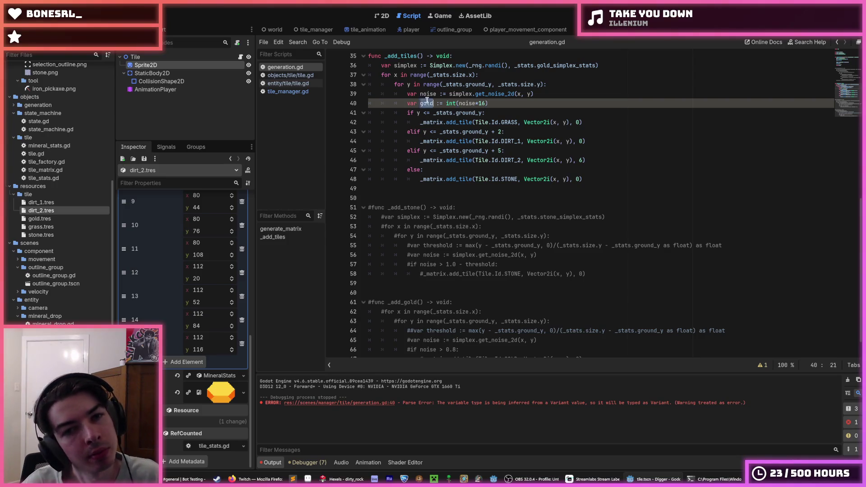
Replace the trailing 0 on lines 42, 44, 46 and 48 with gold
key(ctrl+c)
double_click(579, 122)
key(ctrl+v)
double_click(582, 141)
key(ctrl+v)
double_click(582, 160)
key(ctrl+v)
double_click(579, 179)
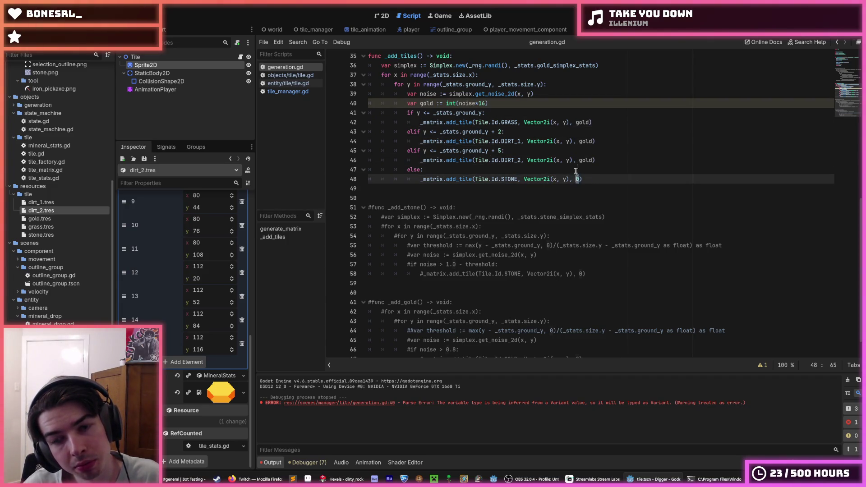
key(ctrl+v)
Add a - 32 offset to the noise expression on the gold line
click(564, 108)
click(561, 95)
click(553, 102)
click(554, 95)
click(552, 104)
click(559, 94)
click(559, 102)
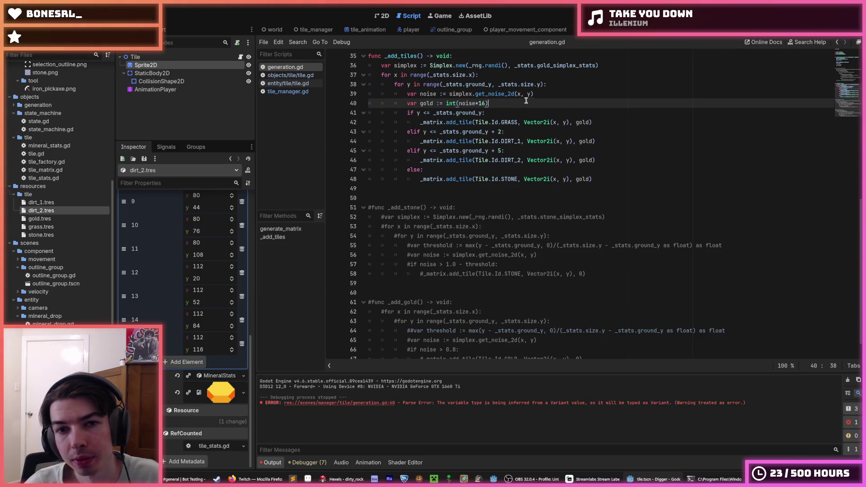
click(560, 95)
key(Return)
text(var)
key(BackSpace)
key(BackSpace)
key(BackSpace)
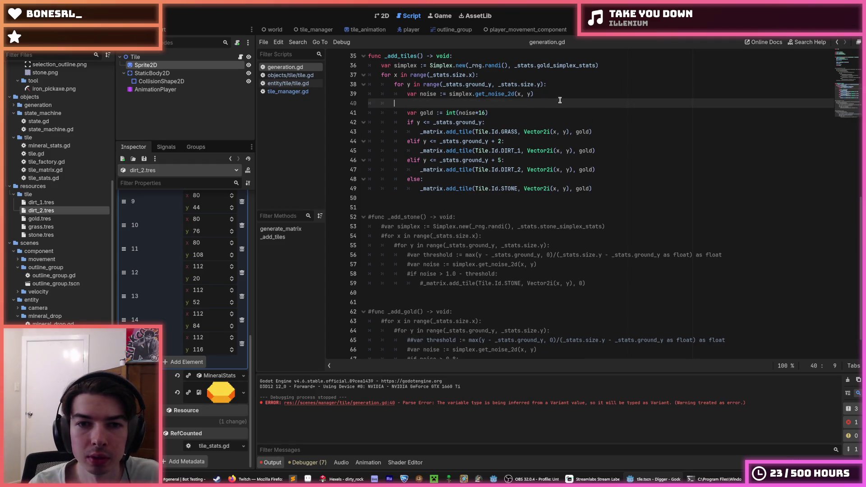
key(Delete)
key(End)
key(Left)
text(- 32)
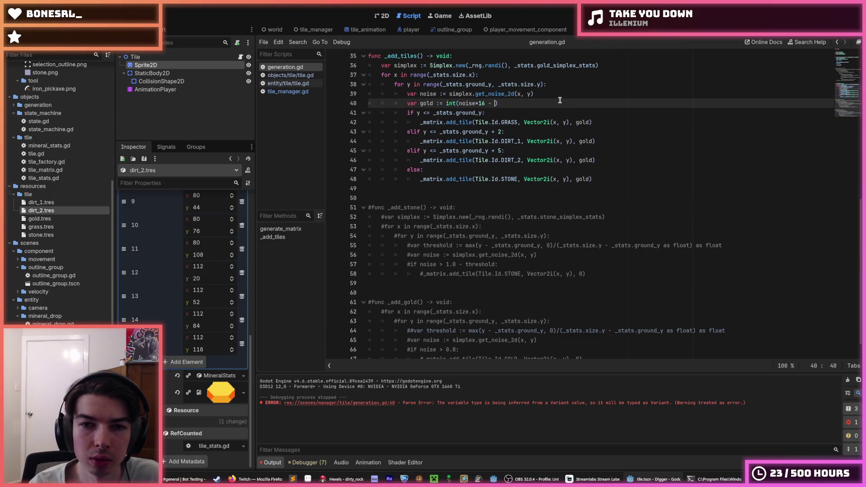
Rewrite it as int(max(0, noise*32 - 16)) and save generation.gd
key(Left)
key(Left)
text(min()
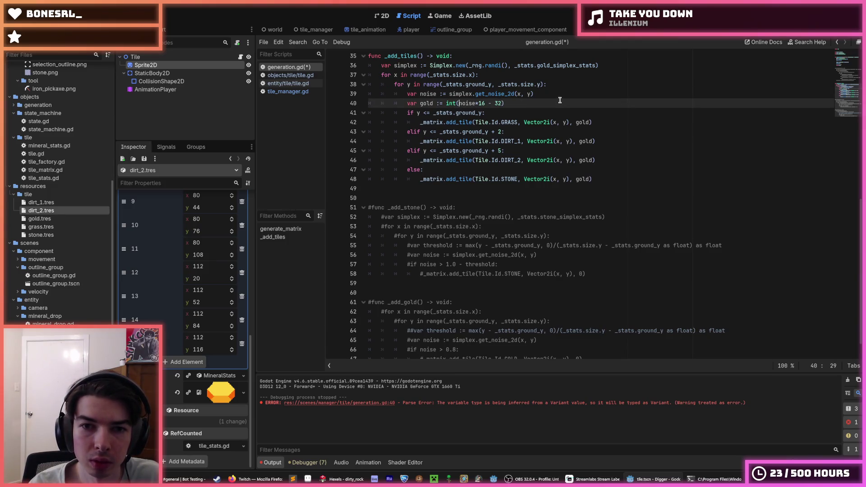
text(0,)
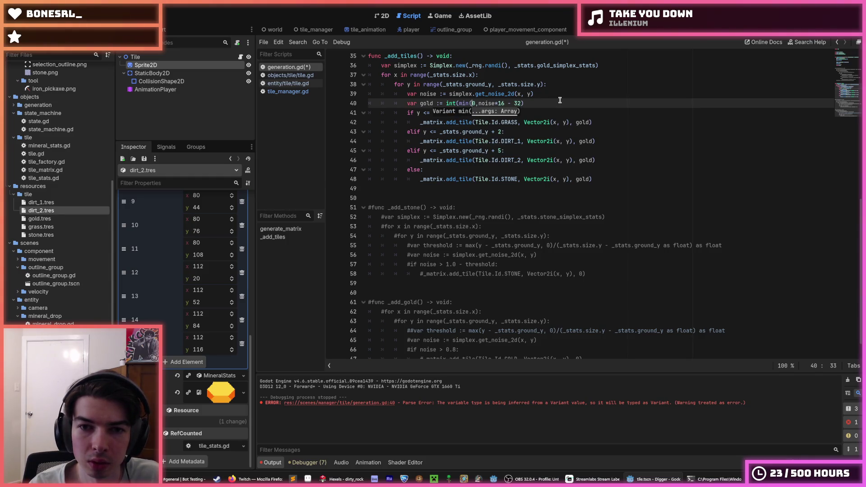
key(BackSpace)
key(BackSpace)
key(BackSpace)
text(max()
key(Right)
key(Right)
key(End)
text())
key(Left)
key(Left)
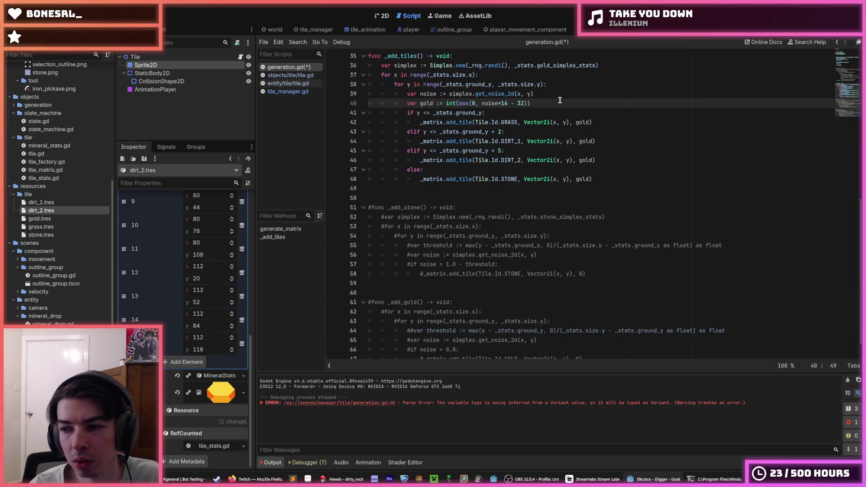
key(BackSpace)
text(16)
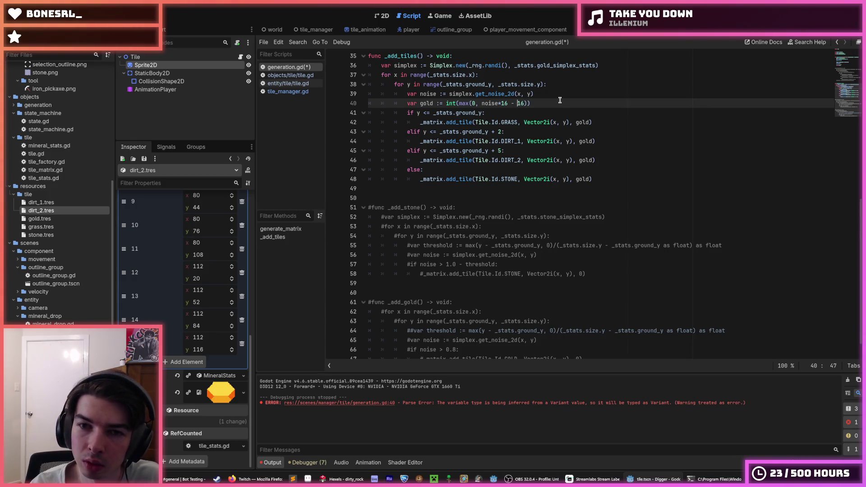
key(Left)
key(BackSpace)
key(BackSpace)
text(32)
key(ctrl+s)
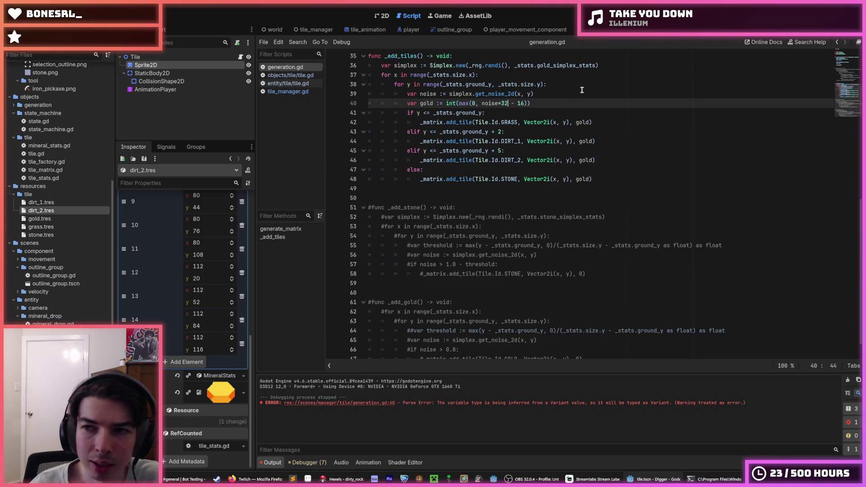
Run the game, inspect the out-of-bounds error at tile.gd line 22, then stop it
click(553, 103)
key(F5)
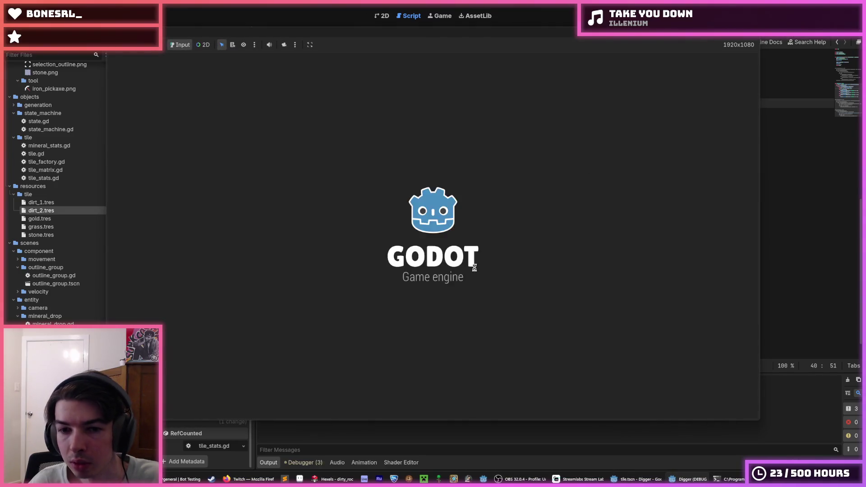
click(543, 255)
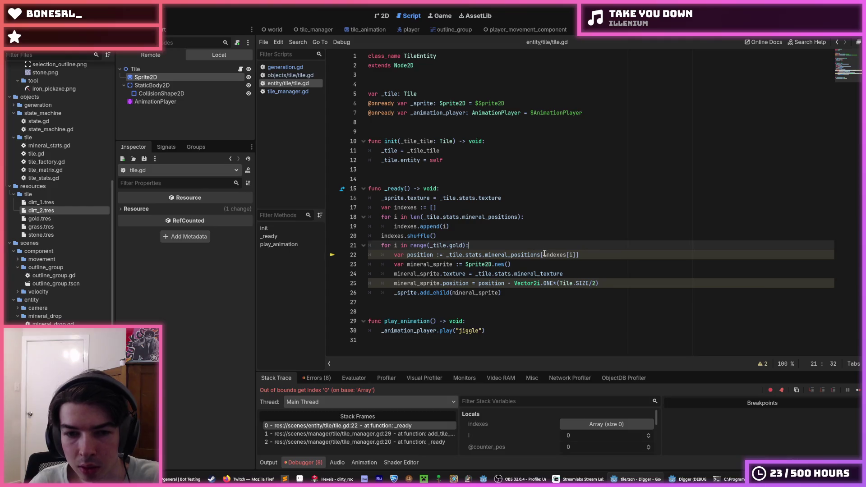
click(564, 235)
click(554, 246)
click(547, 255)
click(539, 260)
click(541, 255)
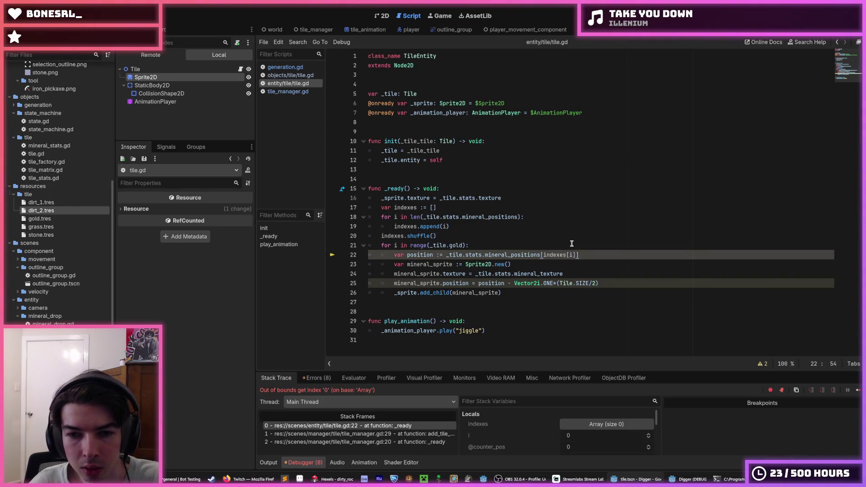
click(513, 246)
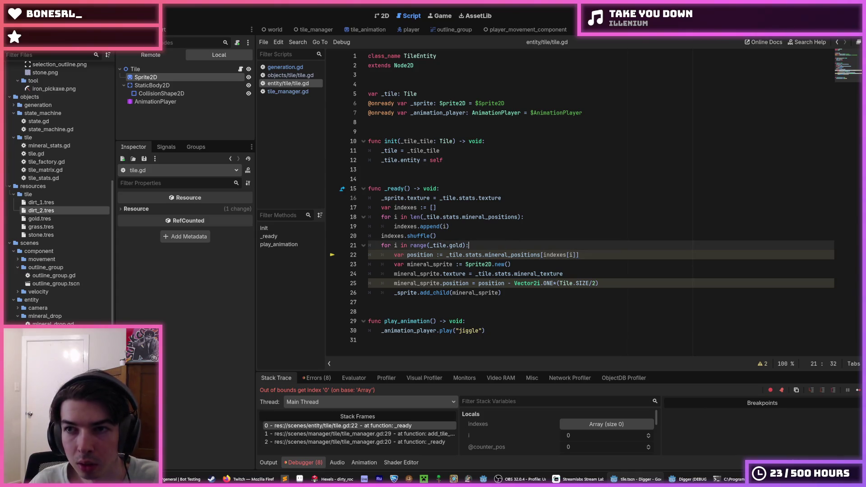
key(F8)
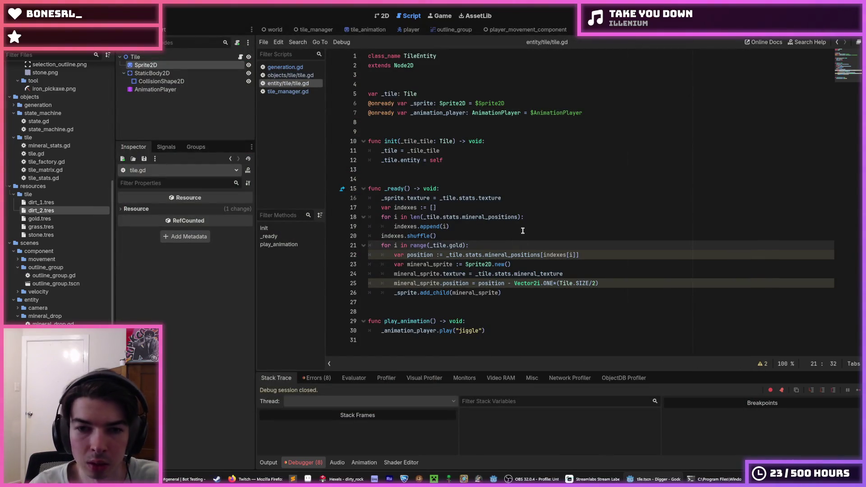
Wrap _tile.gold in a min() call in the loop on tile.gd line 21
key(Up)
key(Up)
key(Up)
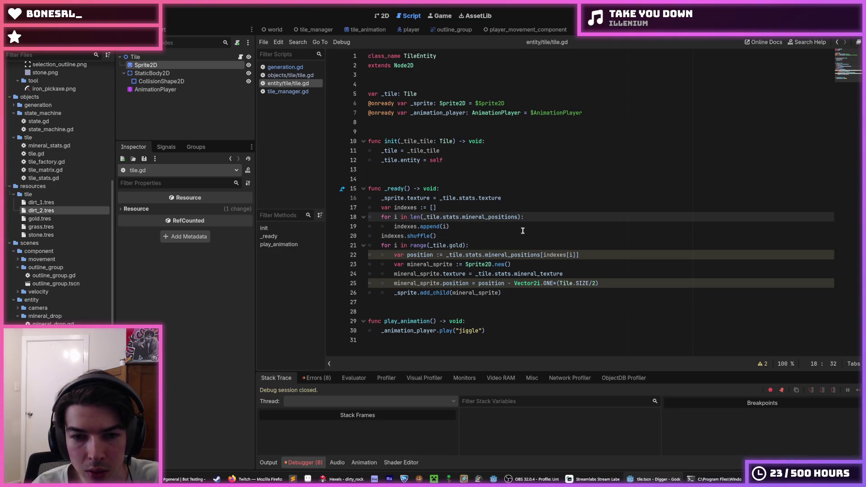
key(Down)
key(Down)
key(Down)
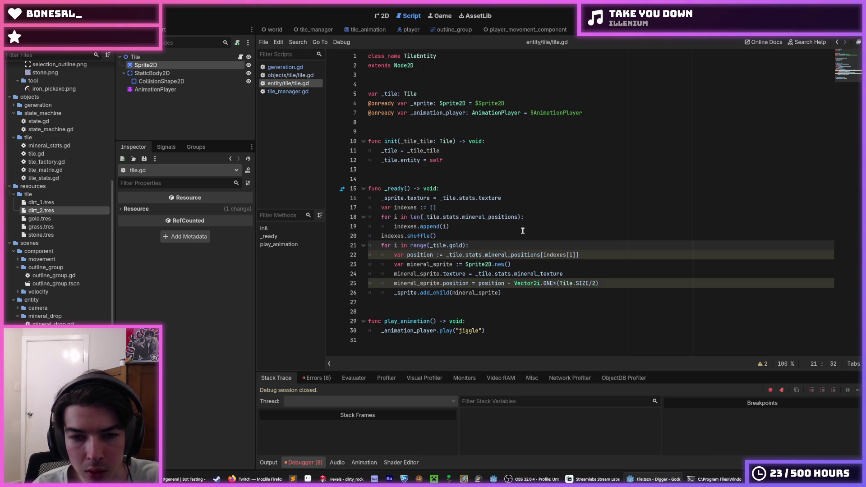
key(Up)
key(Up)
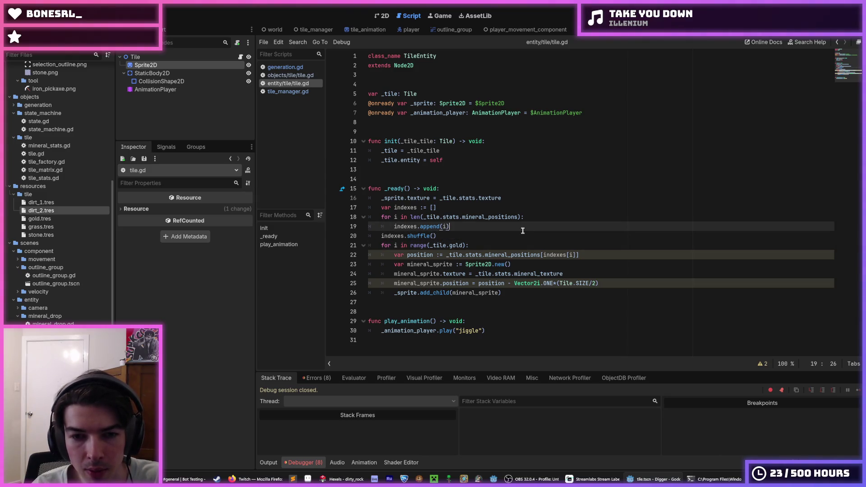
key(Down)
key(Down)
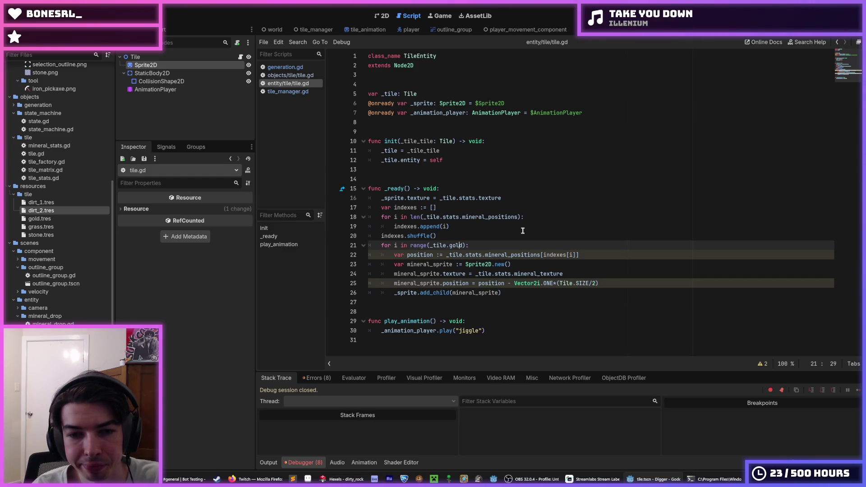
text(min)
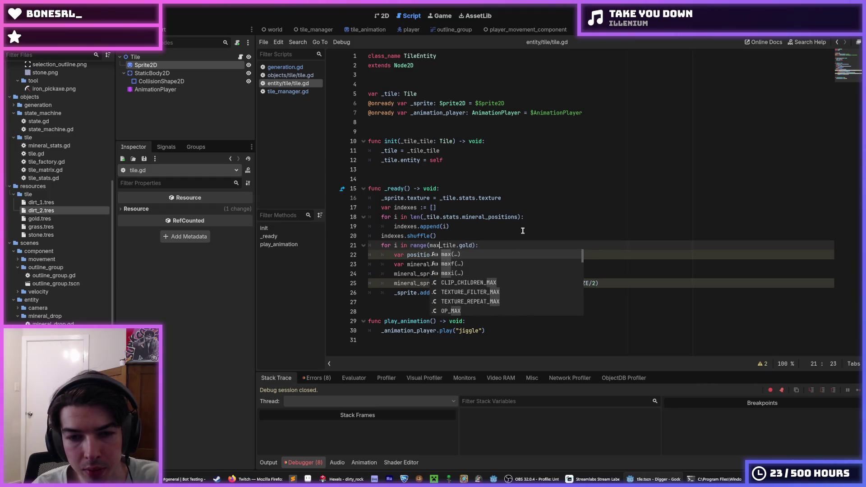
key(BackSpace)
text(n)
key(Return)
Add len(indexes) as min's second argument and run the game to test
key(End)
key(Left)
key(Left)
text())
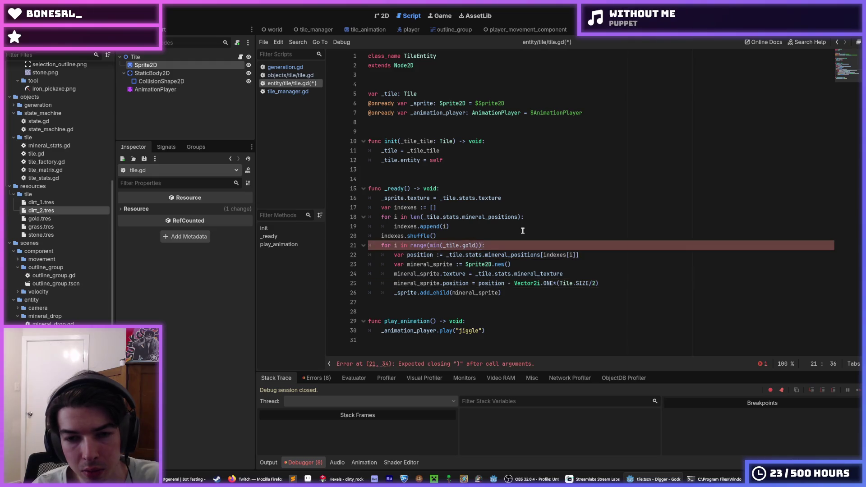
text(,)
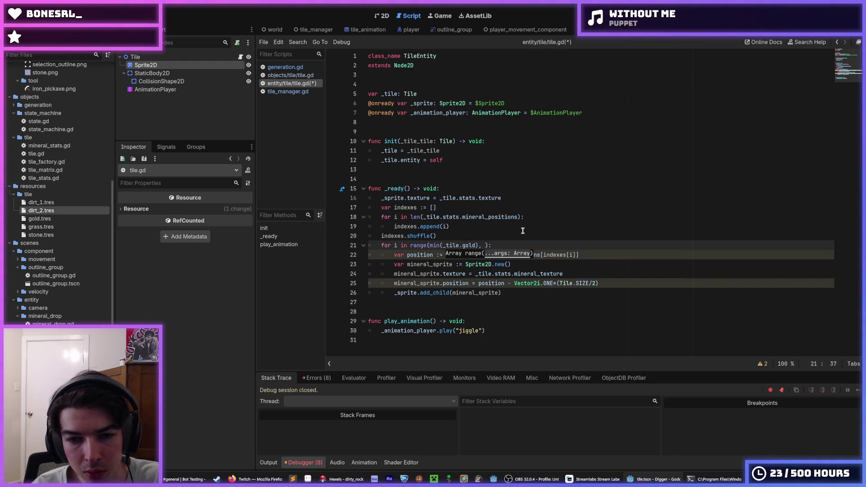
key(BackSpace)
key(BackSpace)
key(BackSpace)
text(,)))
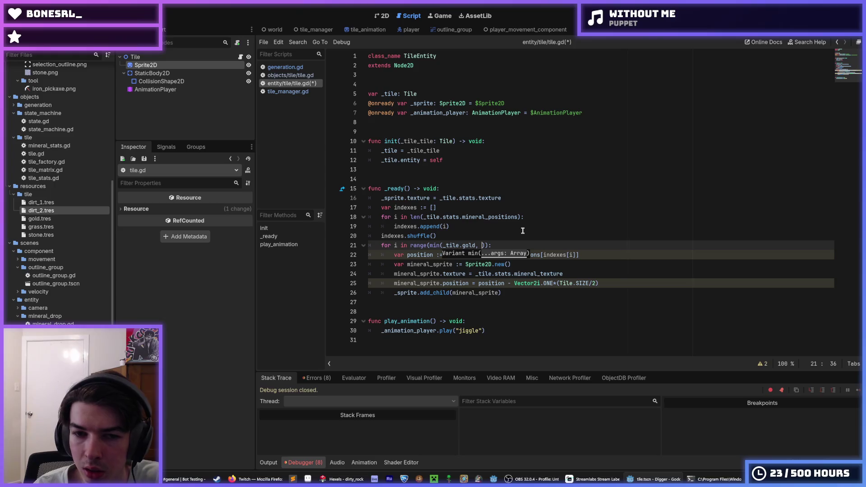
text(len(inde)
text(xes)
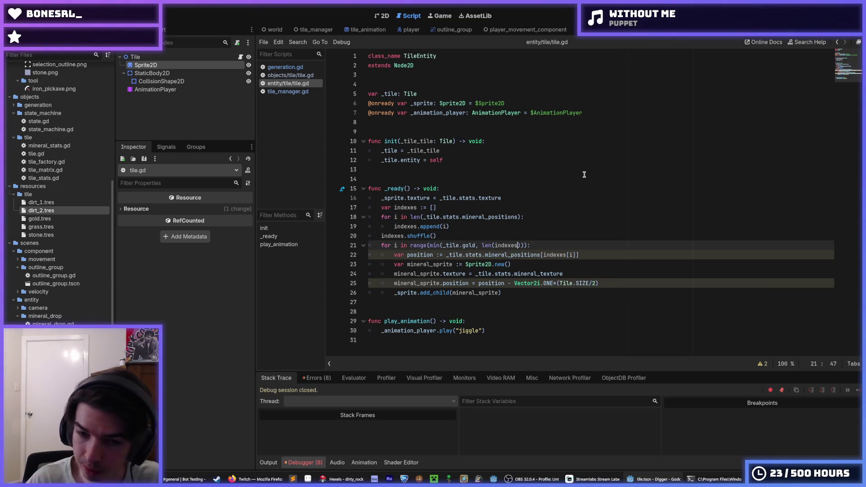
key(F5)
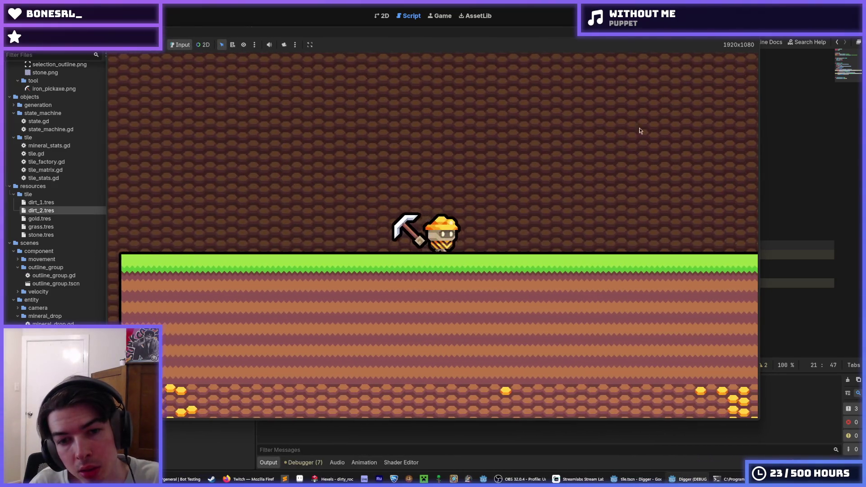
Dig the miner down through the grass and then left through the gold-studded dirt
key(Down)
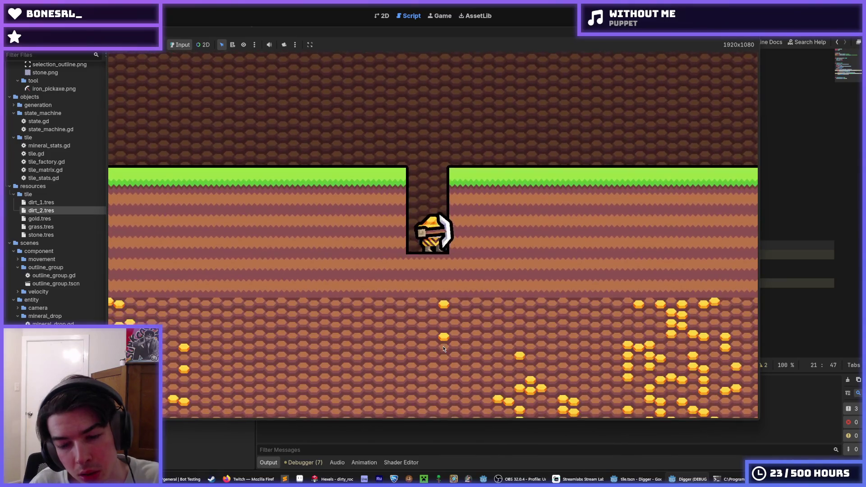
key(Down)
key(Left)
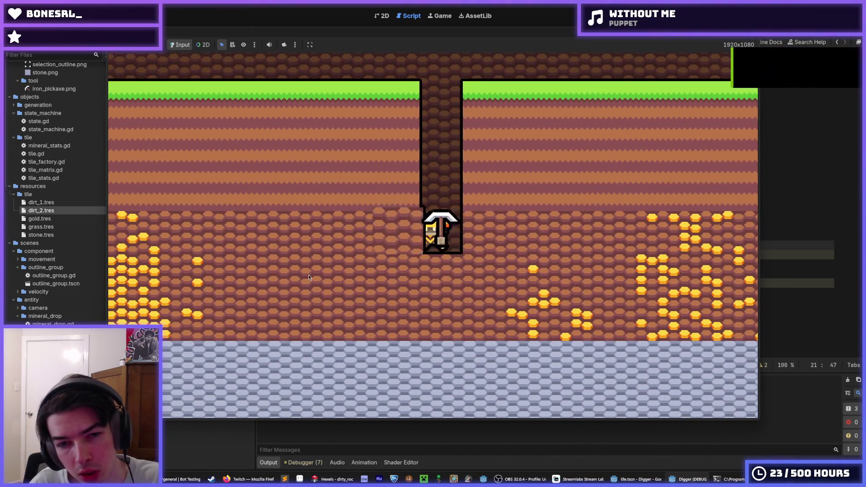
key(Left)
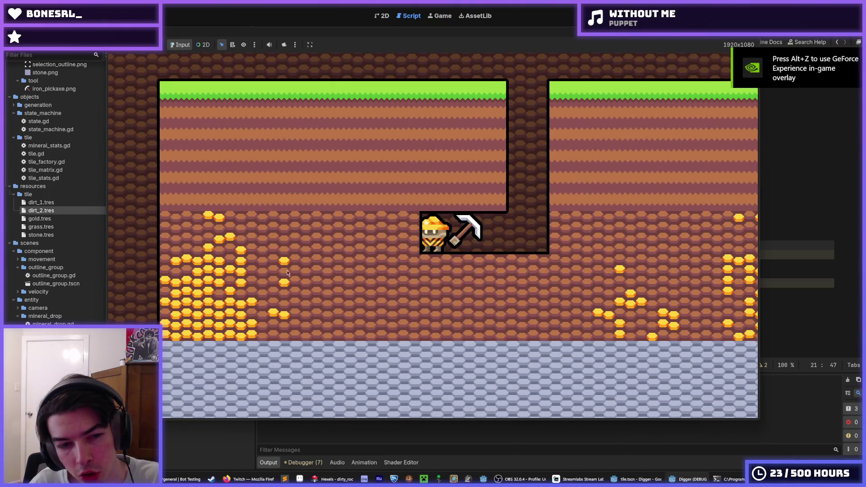
key(Down)
key(Left)
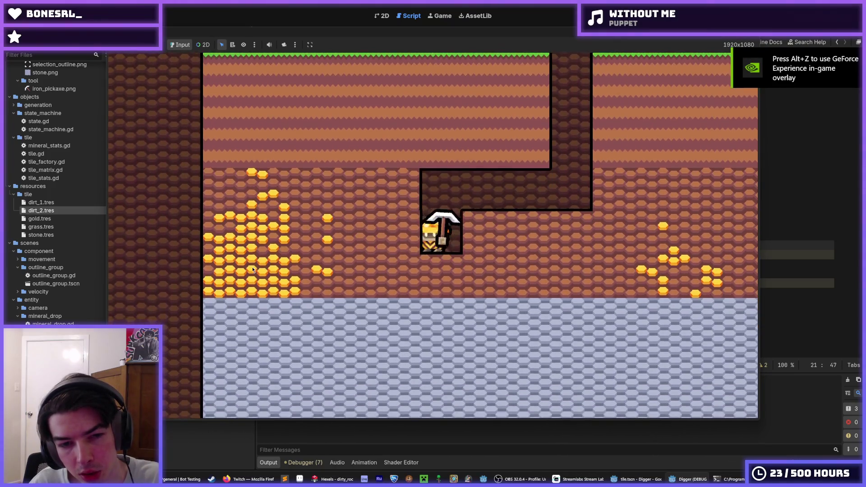
key(Left)
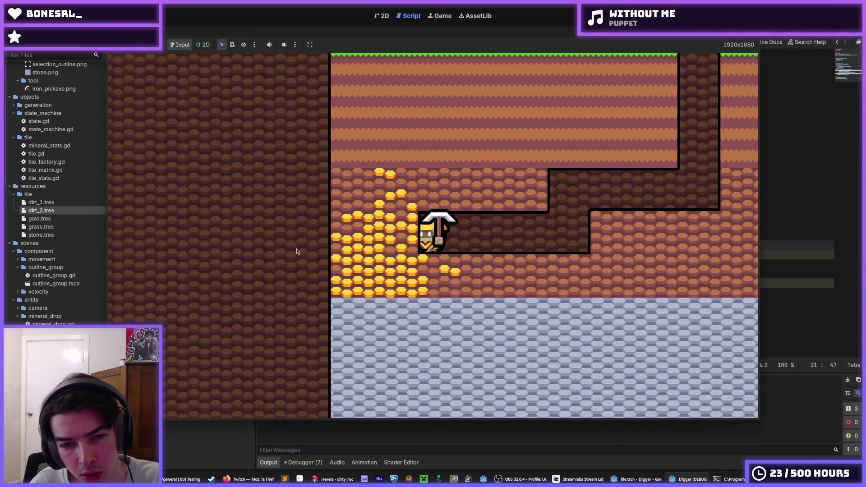
key(Down)
key(Left)
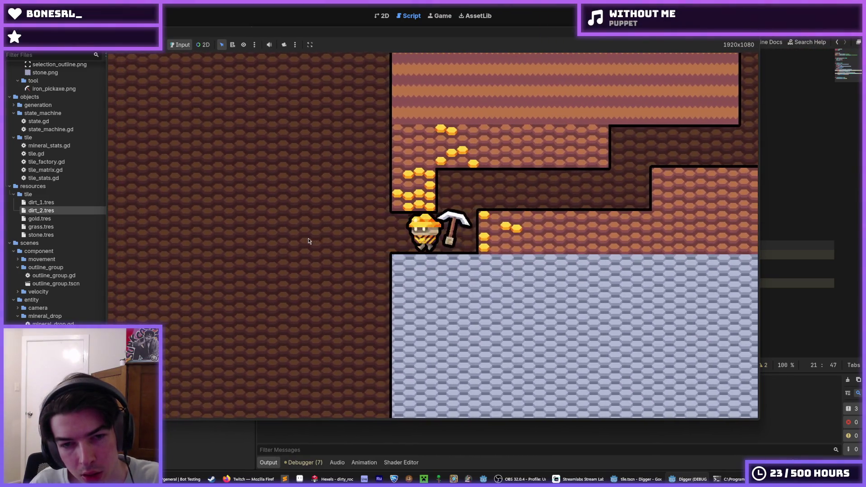
key(Left)
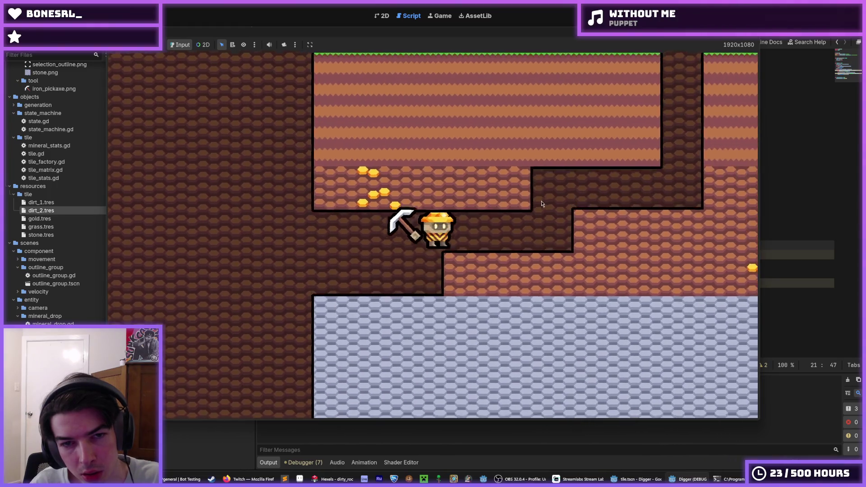
key(Left)
key(Up)
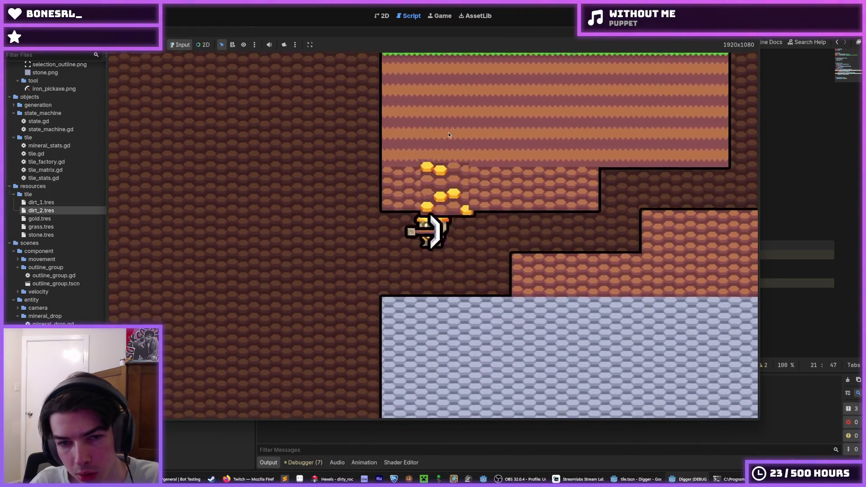
key(Left)
key(Up)
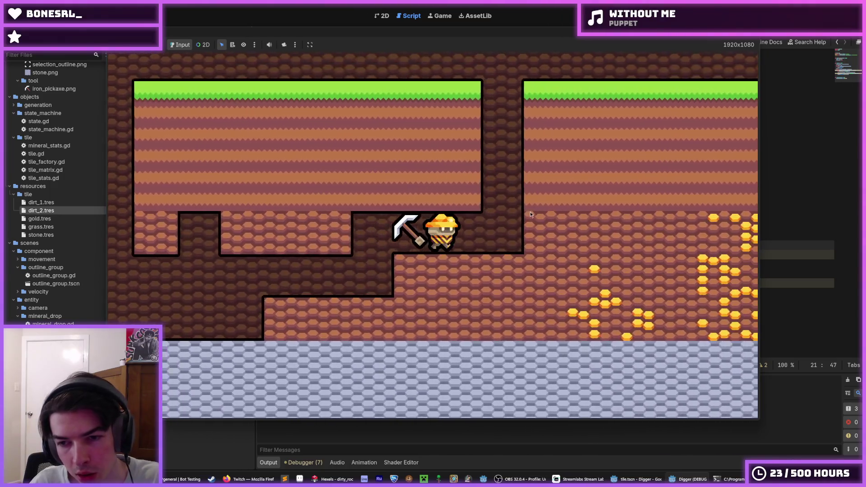
Tunnel back to the right and around with WASD, then stop the game and return to tile.gd
key(Right)
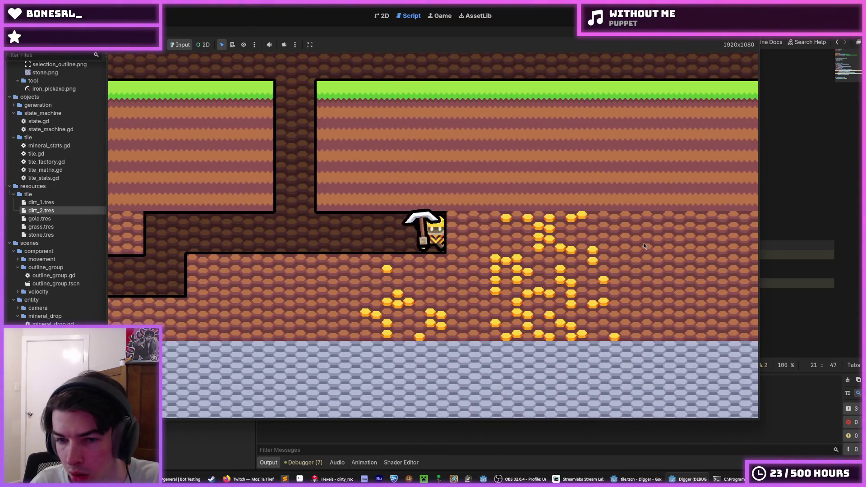
key(Right)
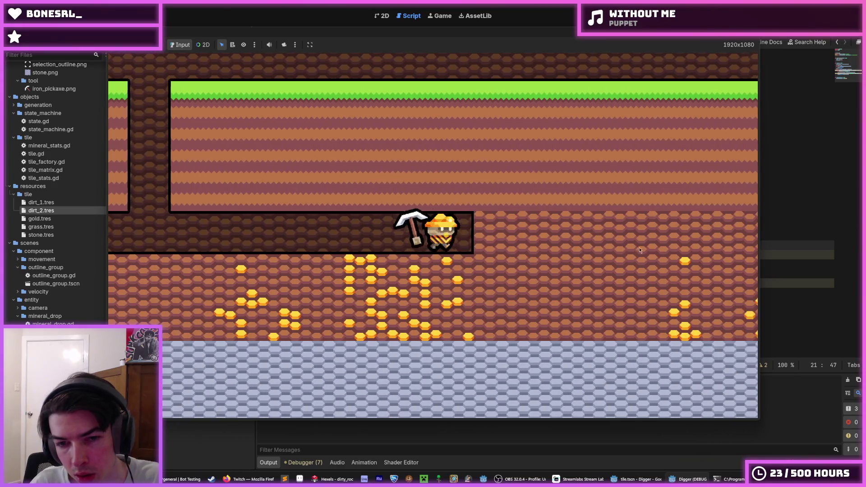
key(Right)
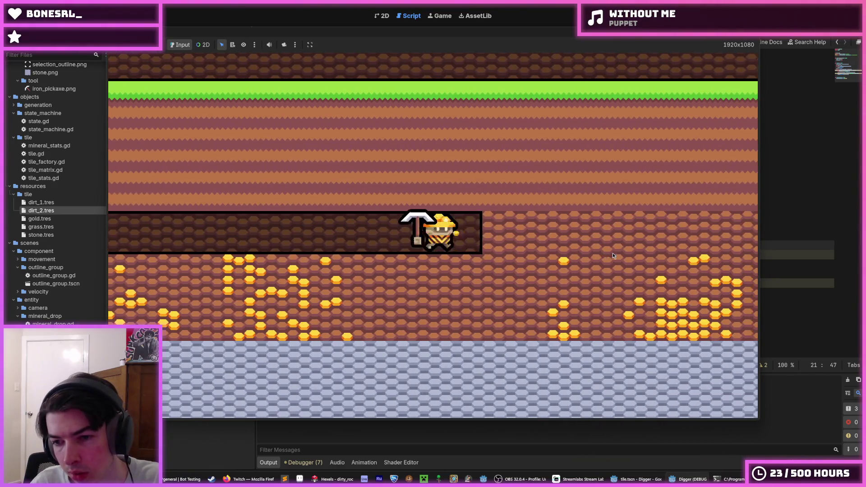
key(Right)
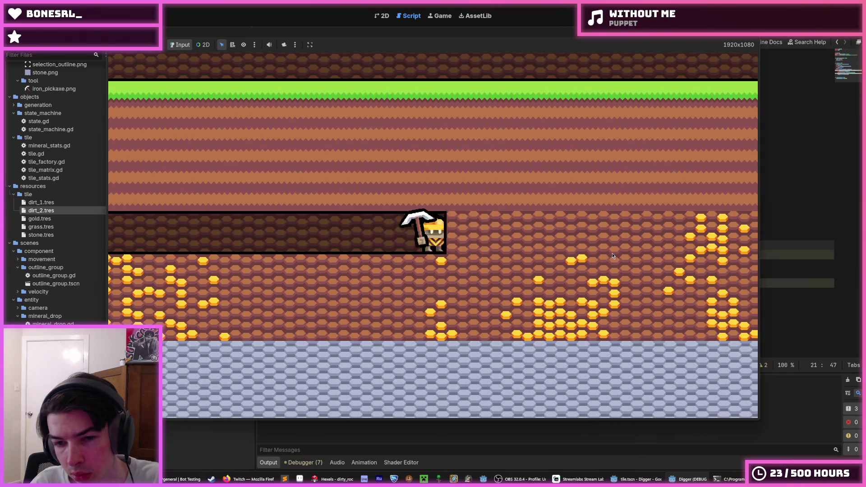
key(Right)
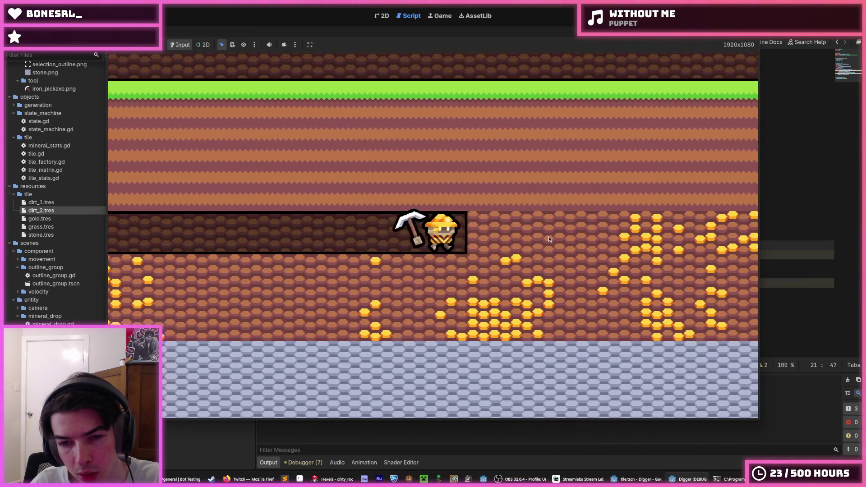
key(Right)
key(d)
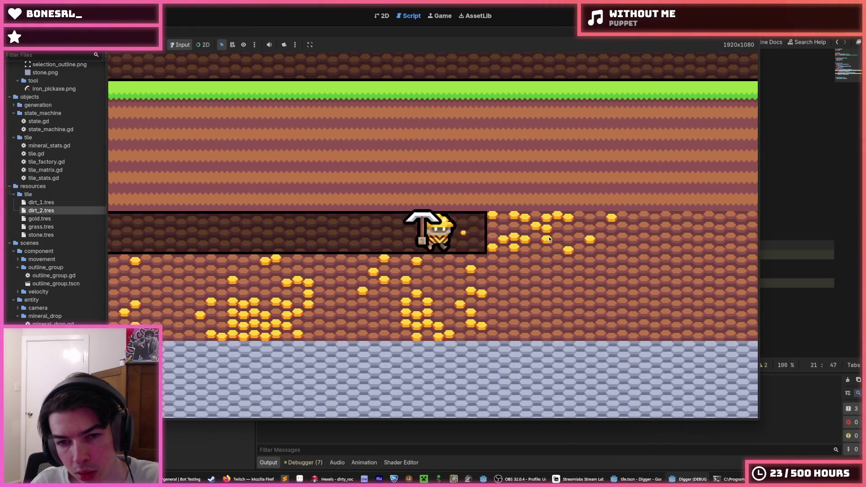
key(a)
key(s)
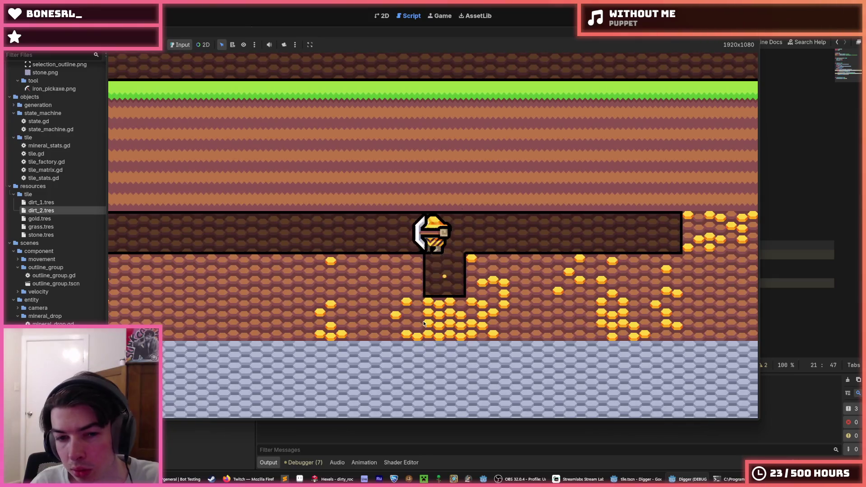
key(w)
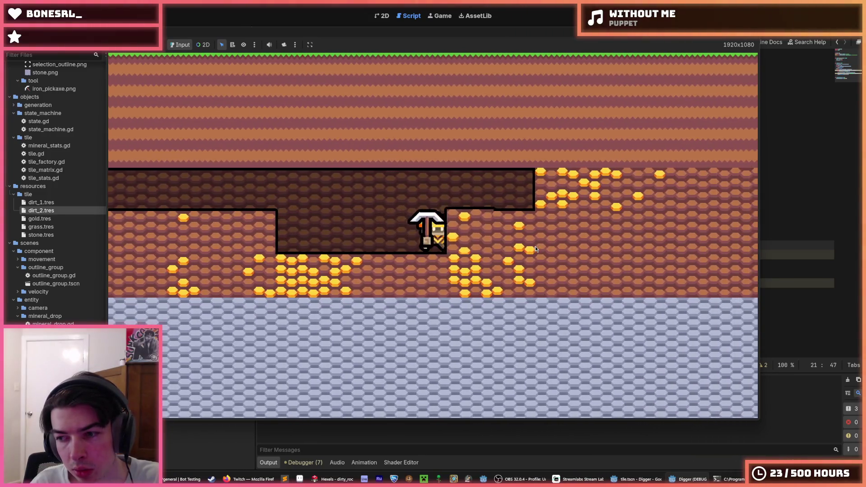
key(d)
key(s)
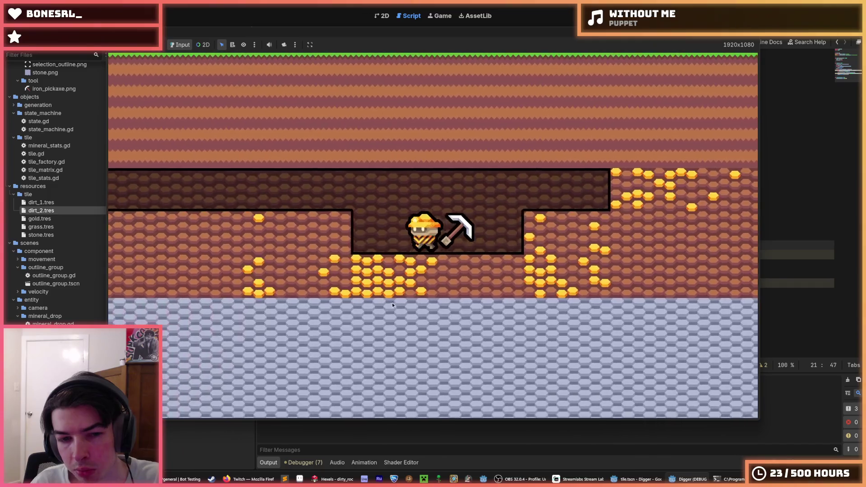
key(a)
key(d)
key(w)
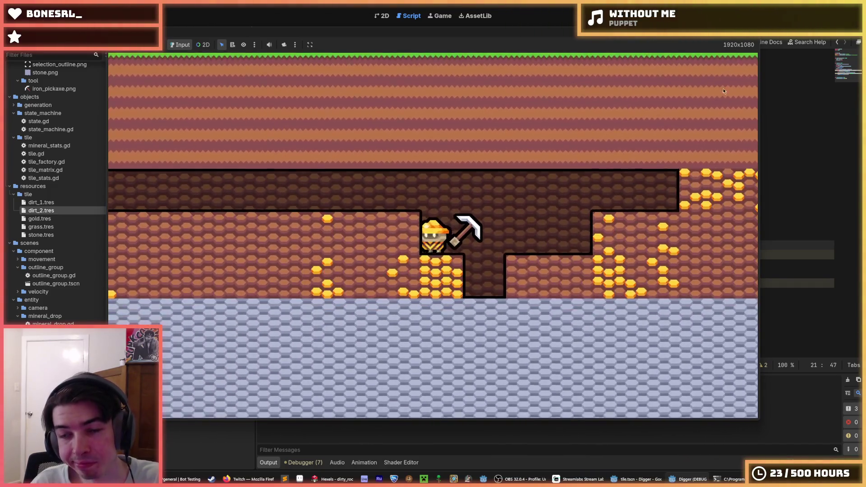
key(F8)
click(548, 214)
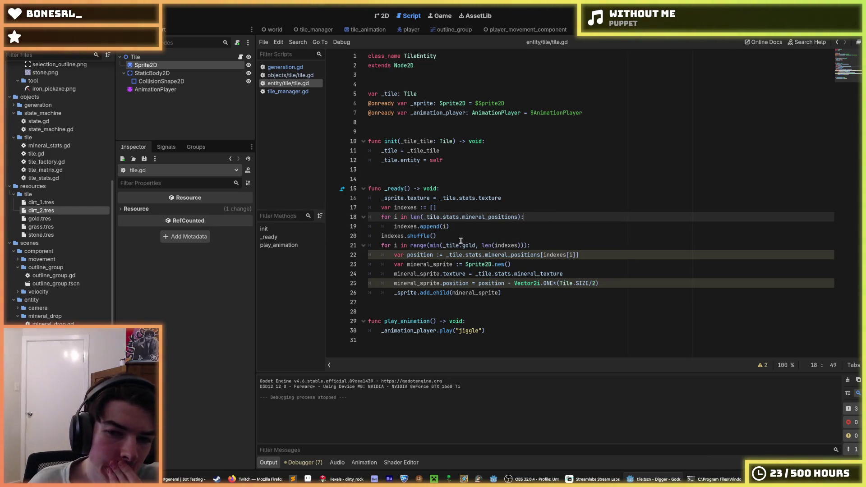
Switch from objects/tile/tile.gd to generation.gd to review the _add_tiles gold calculation
click(463, 246)
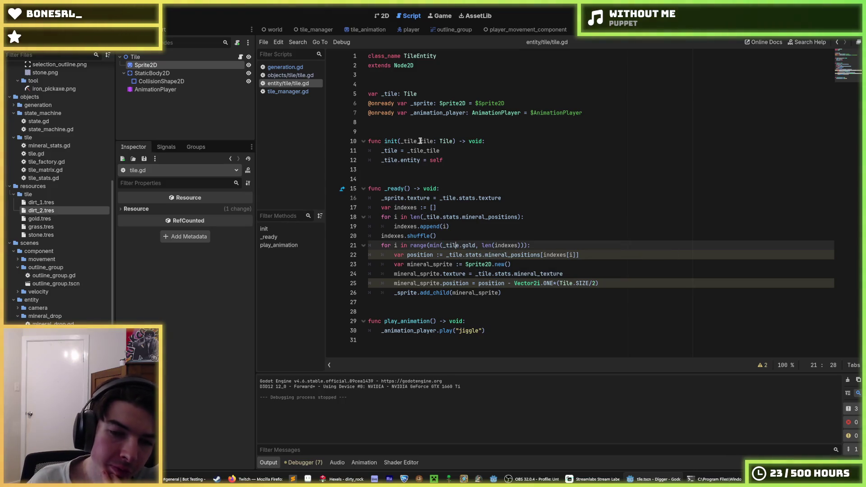
click(290, 75)
click(289, 68)
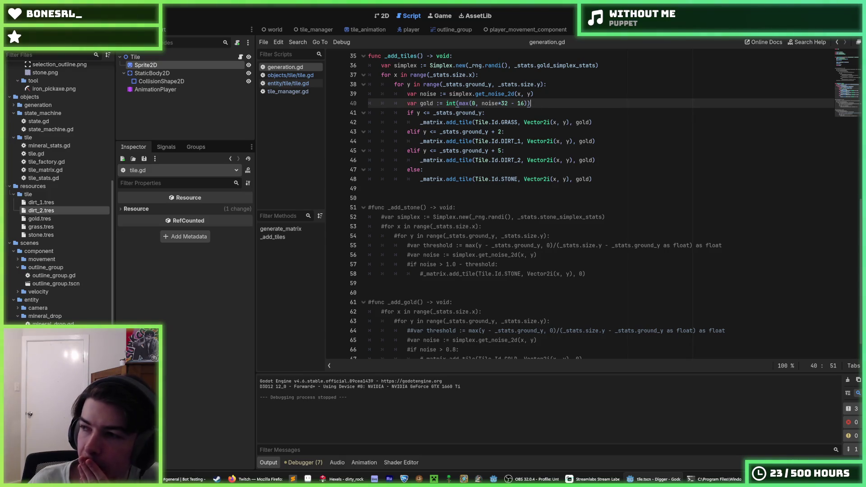
key(alt+Tab)
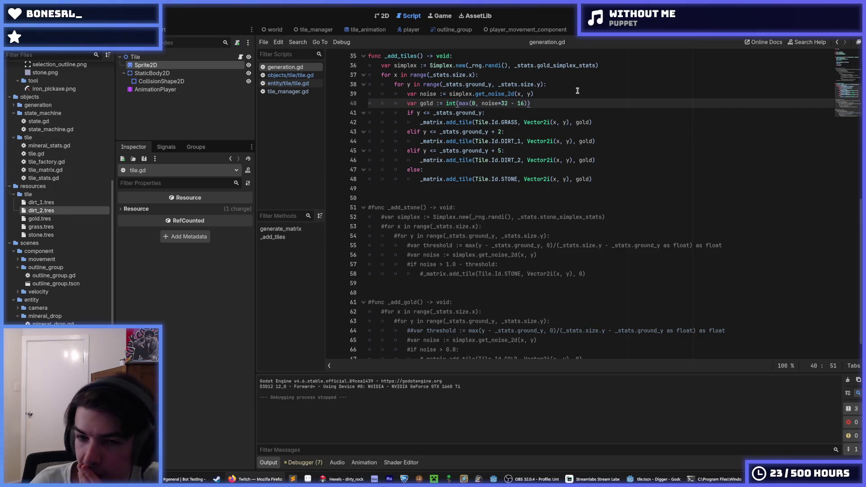
scroll(up, 3)
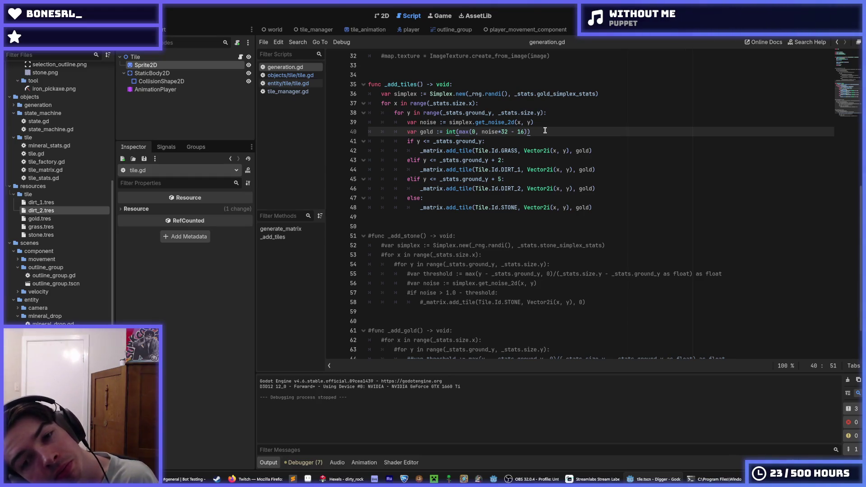
click(541, 136)
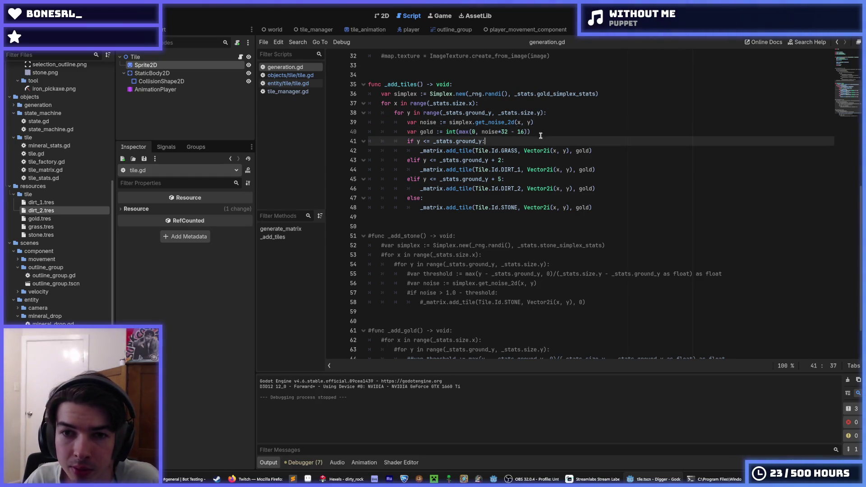
click(560, 123)
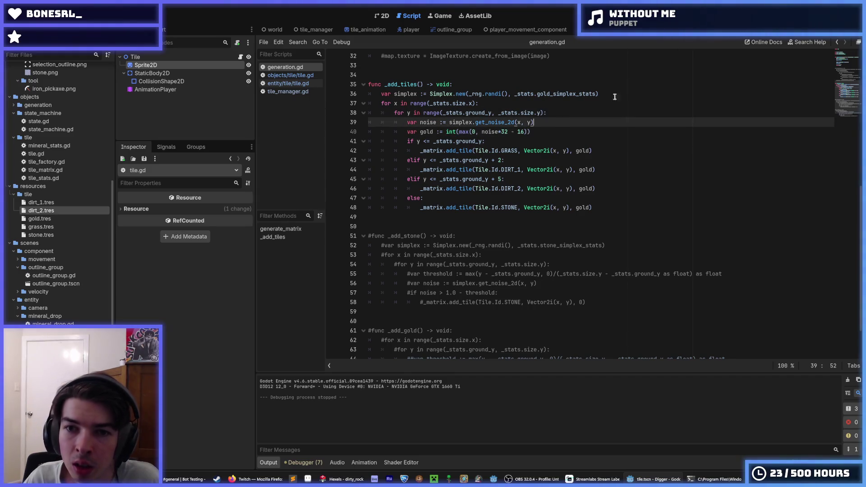
click(285, 76)
click(287, 91)
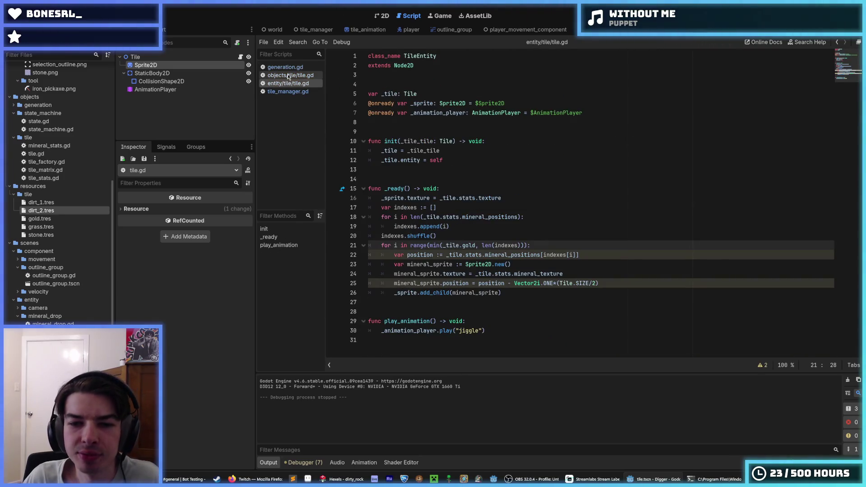
key(alt+Left)
key(alt+Left)
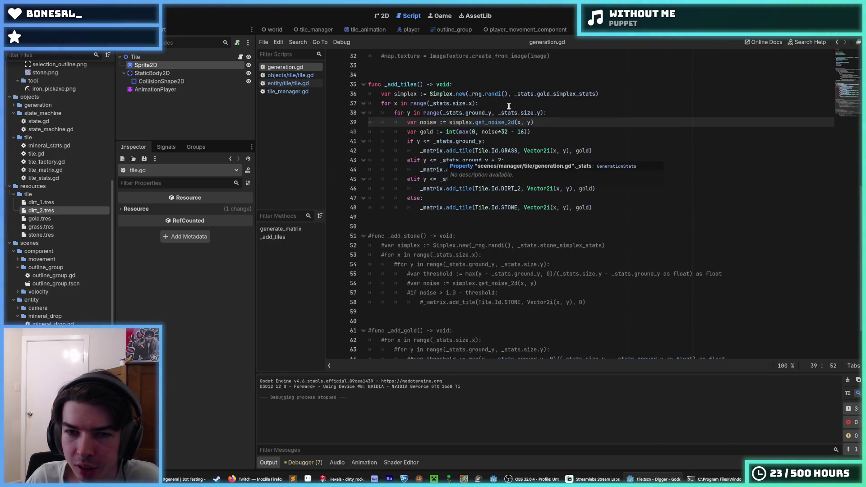
click(534, 131)
drag(534, 130, 458, 132)
click(458, 132)
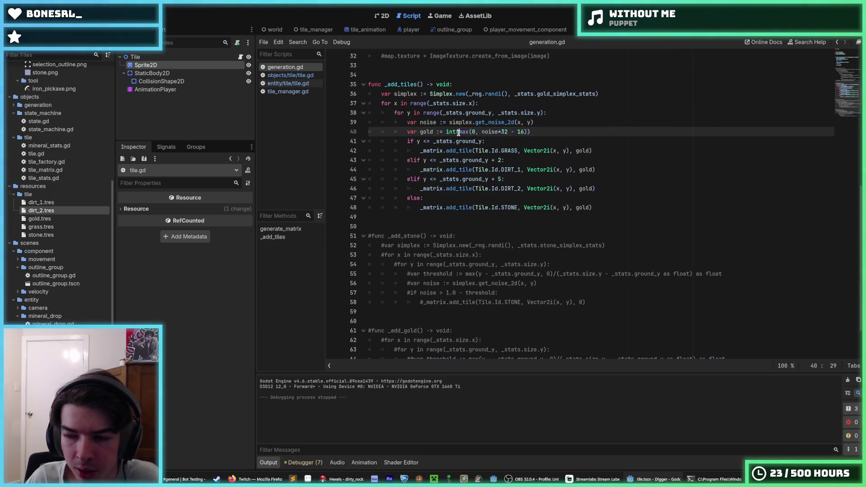
mouse_move(459, 132)
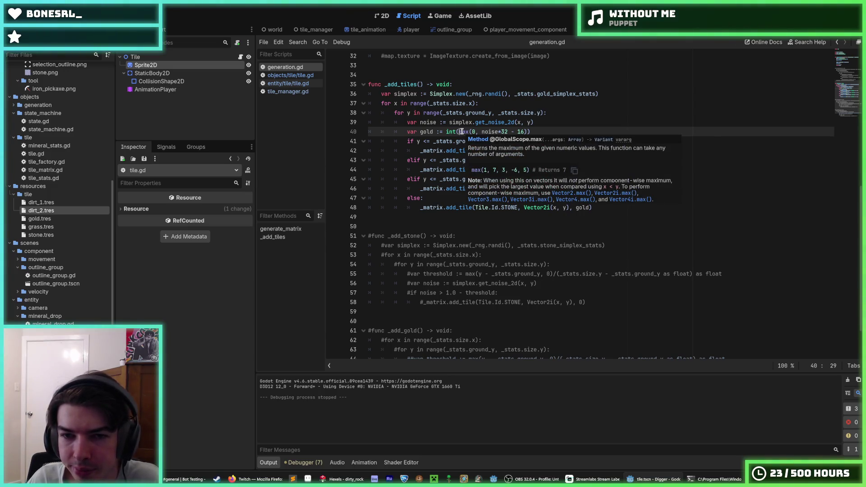
double_click(486, 132)
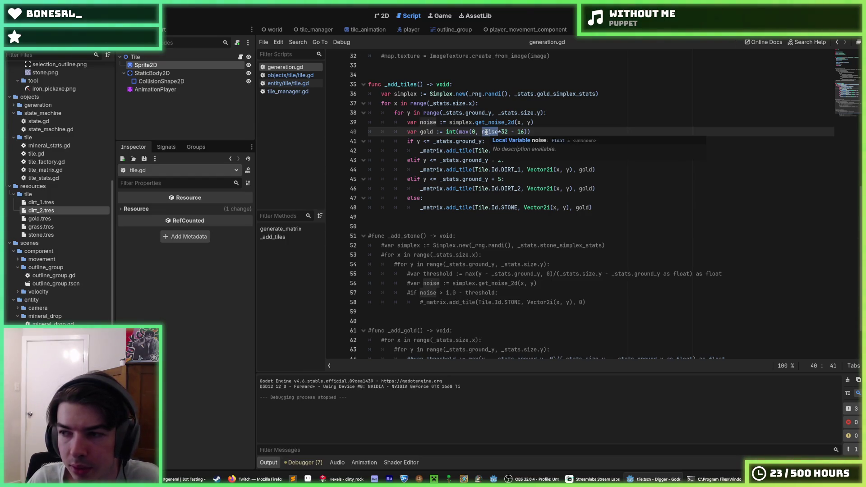
click(487, 132)
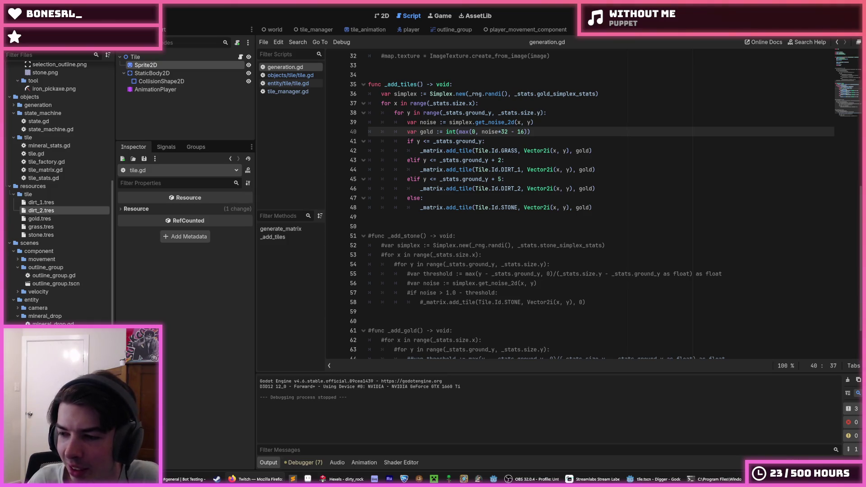
scroll(up, 3)
click(531, 158)
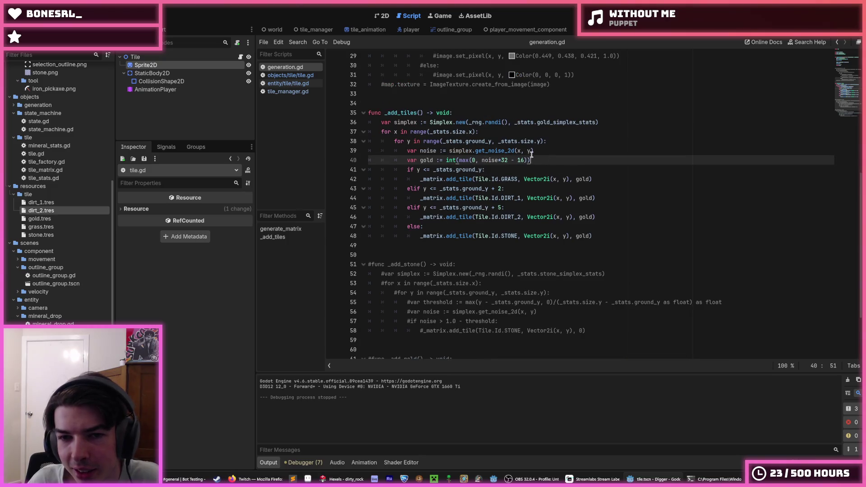
click(540, 152)
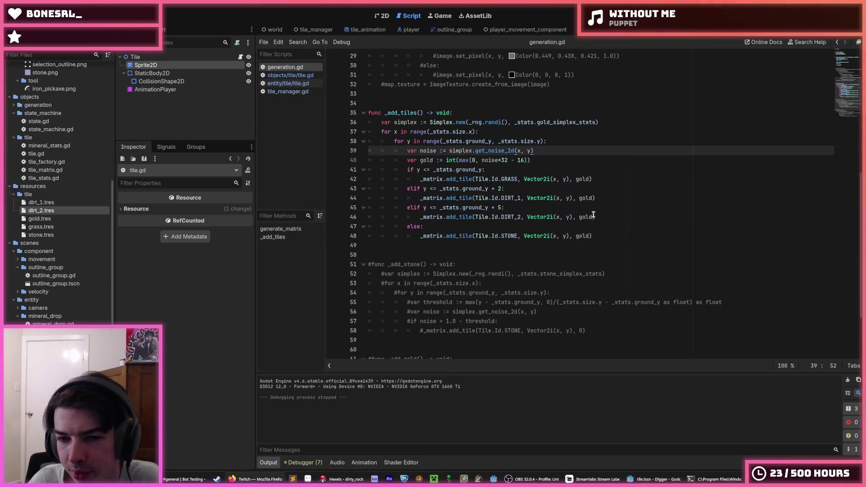
scroll(up, 3)
scroll(down, 3)
click(488, 188)
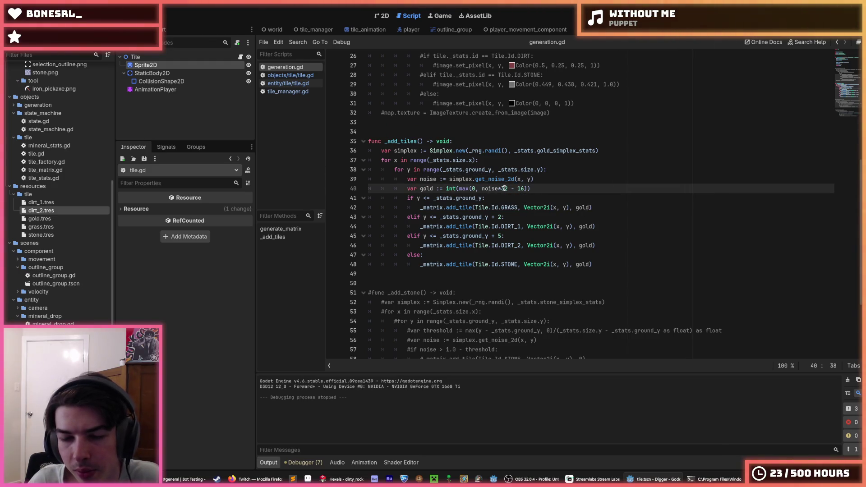
click(539, 181)
key(Down)
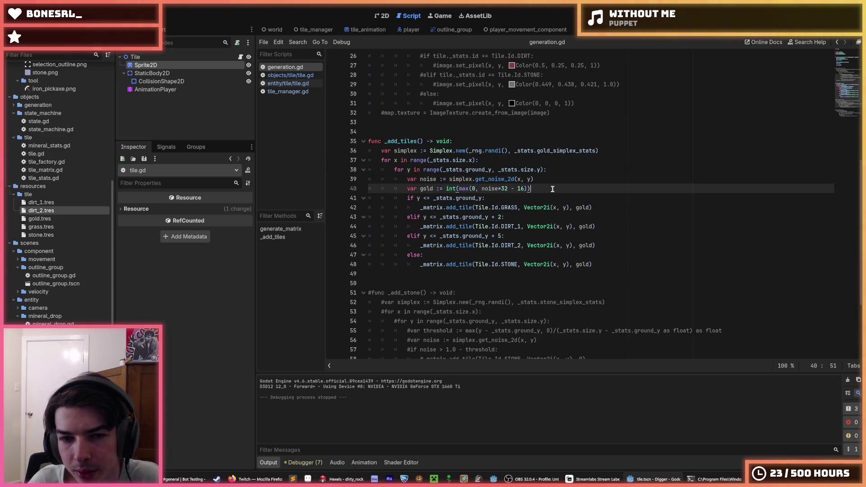
click(539, 181)
key(Down)
double_click(454, 188)
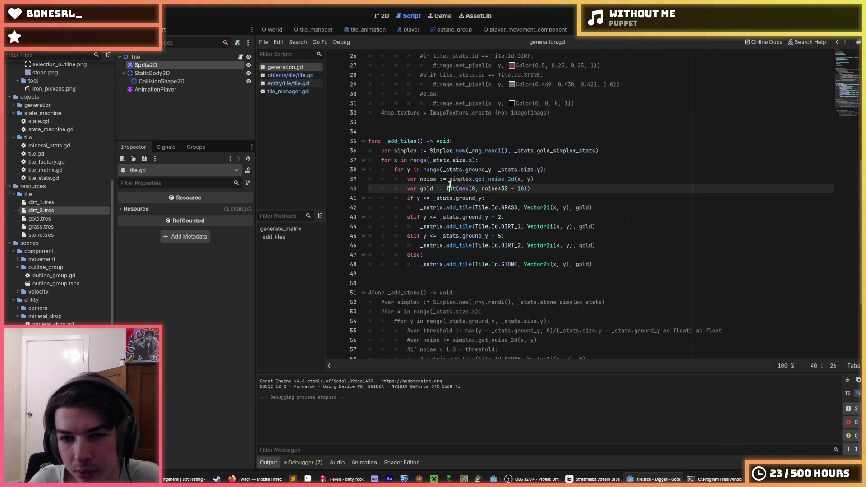
click(545, 187)
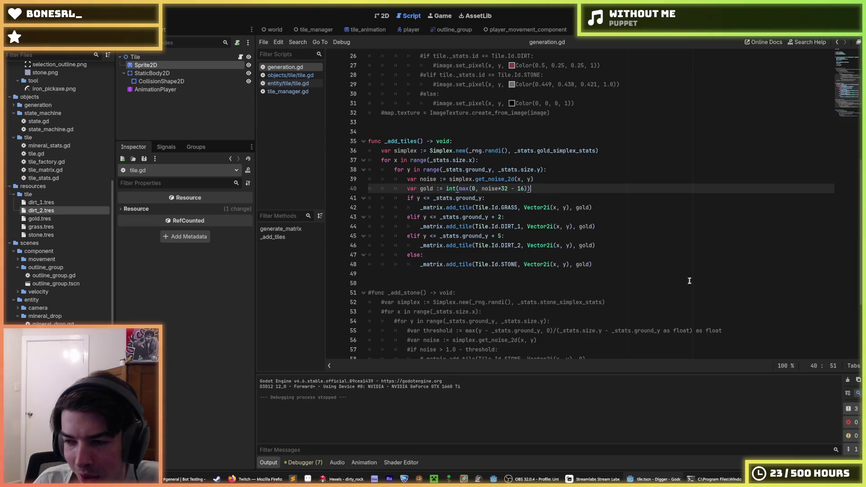
key(alt+Tab)
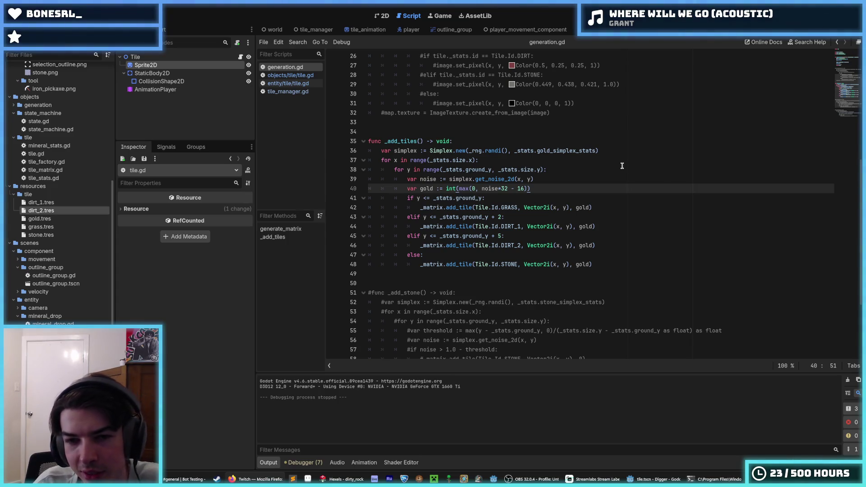
click(544, 182)
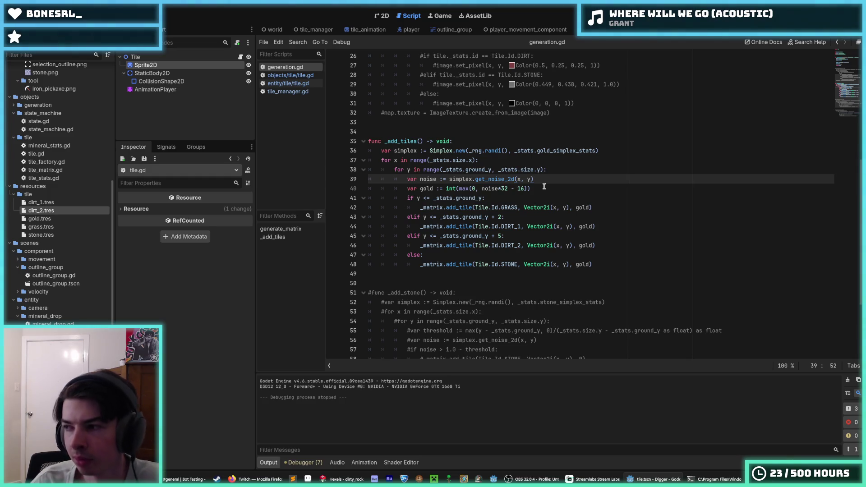
click(543, 188)
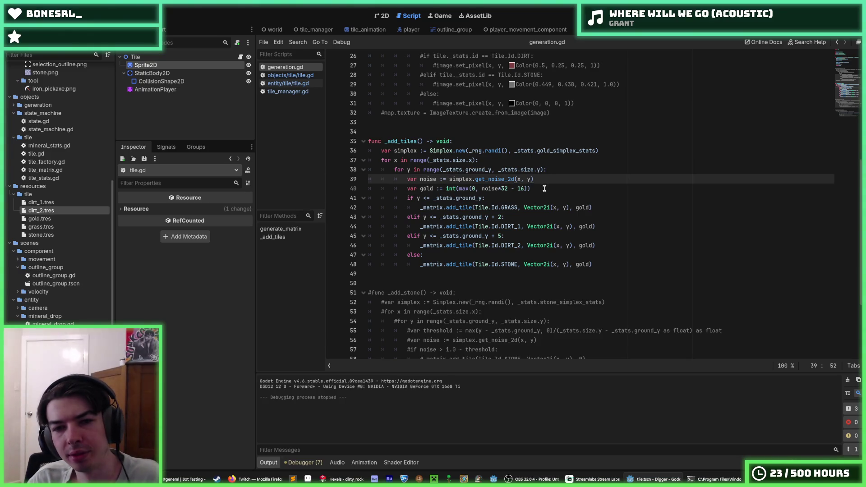
click(491, 187)
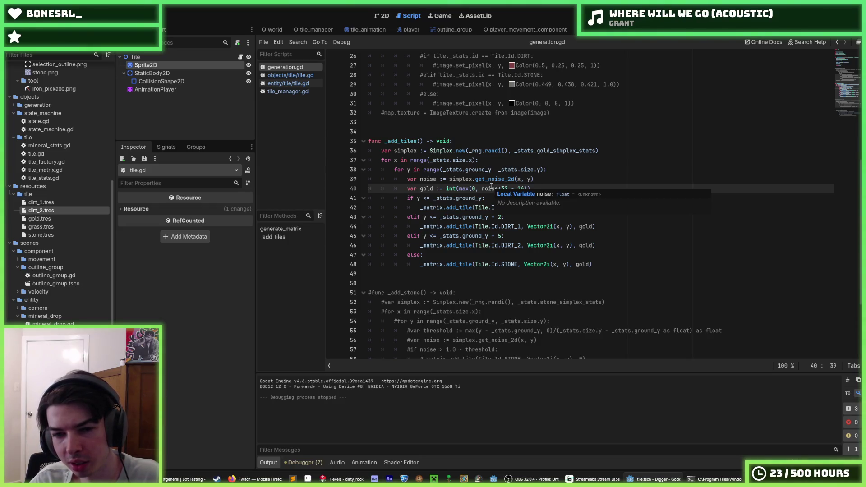
click(542, 187)
drag(542, 188, 406, 180)
click(407, 179)
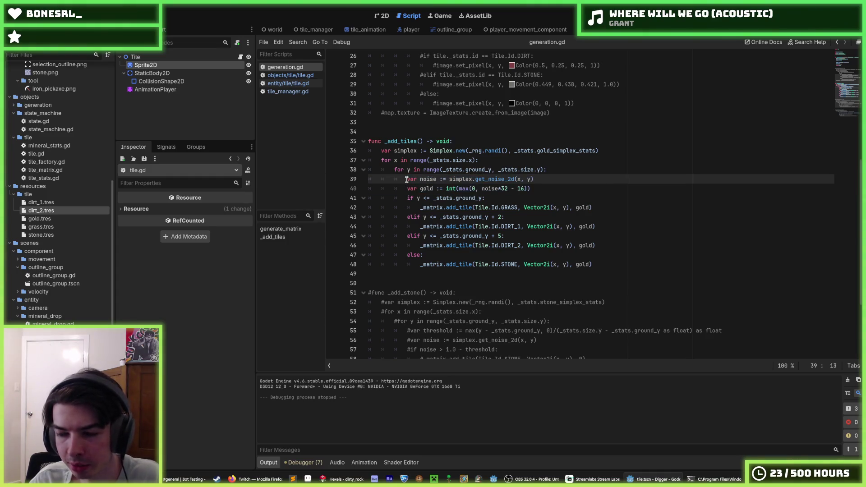
drag(407, 179, 535, 180)
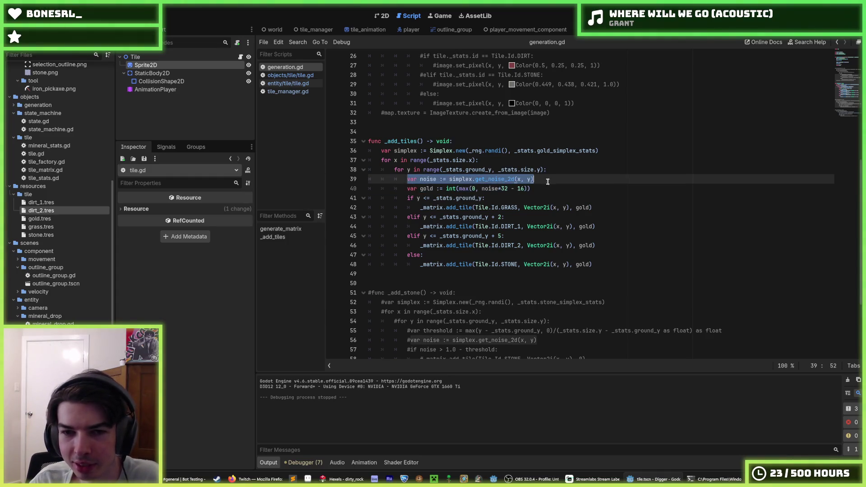
click(552, 184)
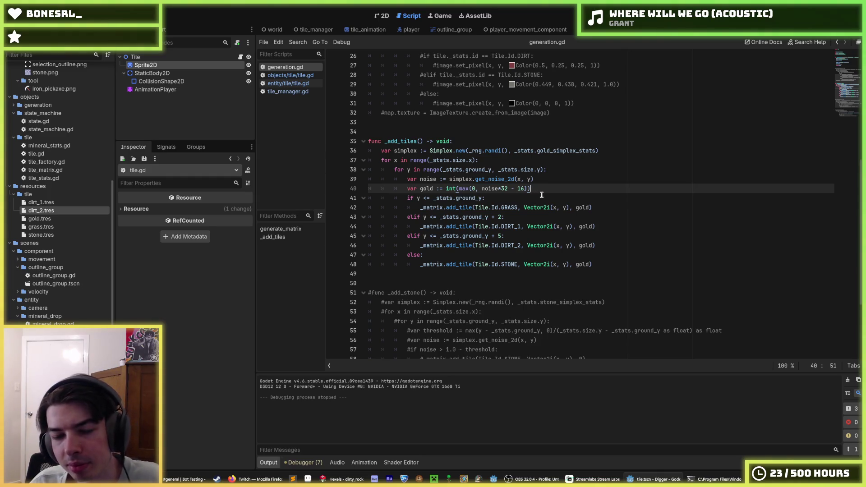
drag(548, 188, 406, 180)
click(406, 181)
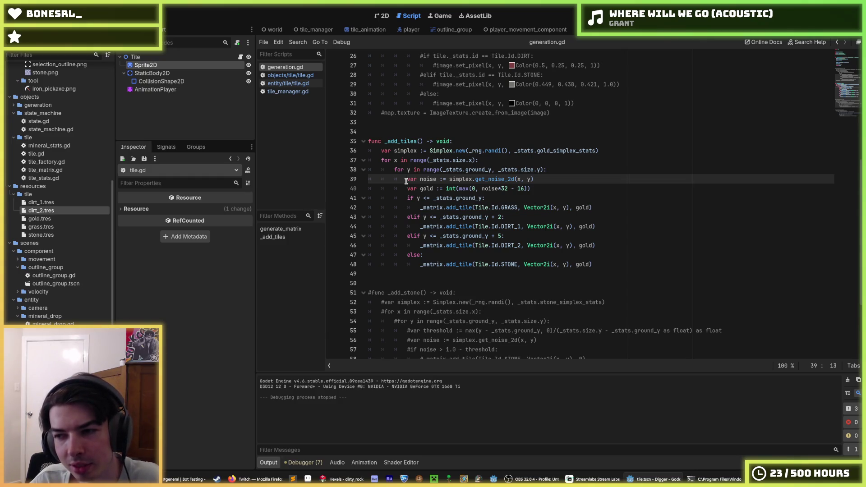
drag(449, 189, 550, 188)
click(550, 188)
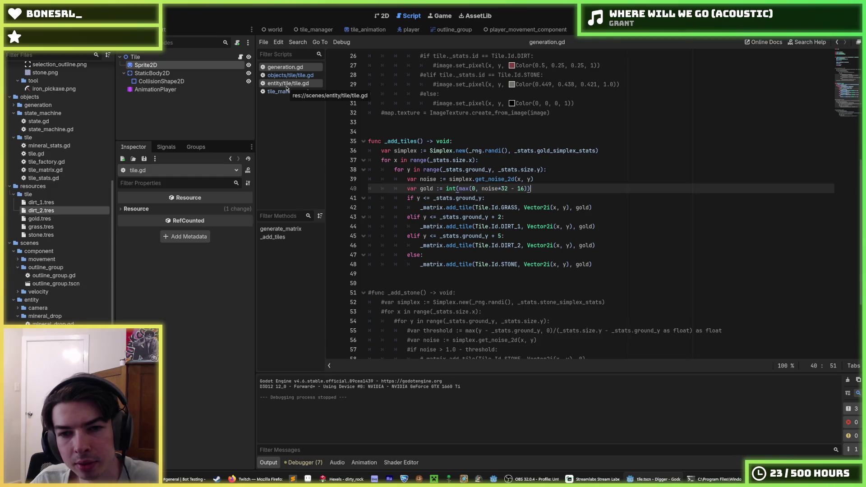
double_click(451, 188)
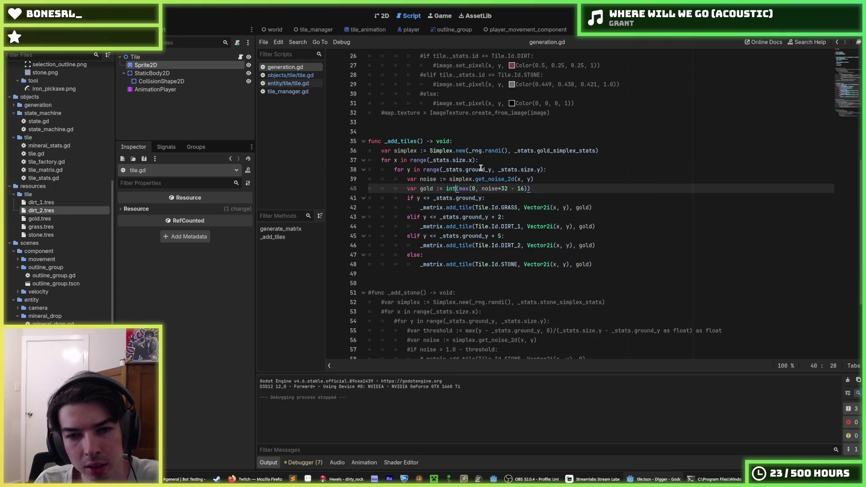
Replace int with roundi on line 40 of generation.gd, save, and run the game with F5
text(round)
key(ctrl+s)
key(Left)
key(Left)
key(Left)
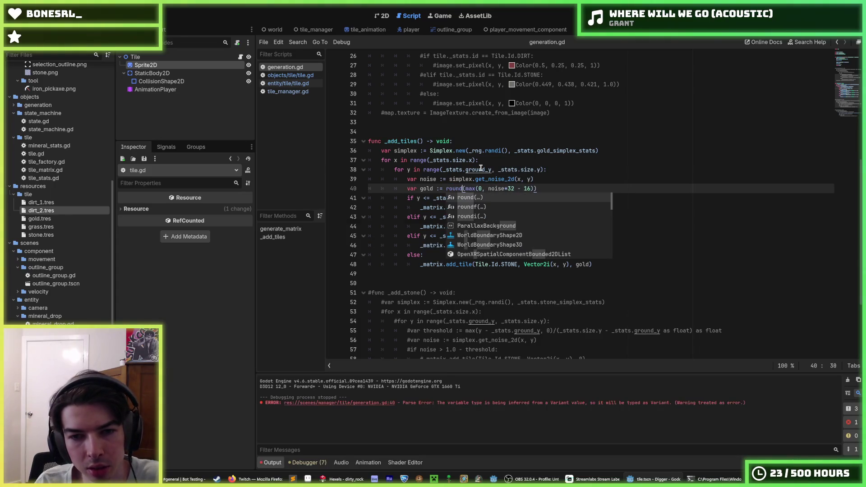
key(Right)
key(Right)
key(Right)
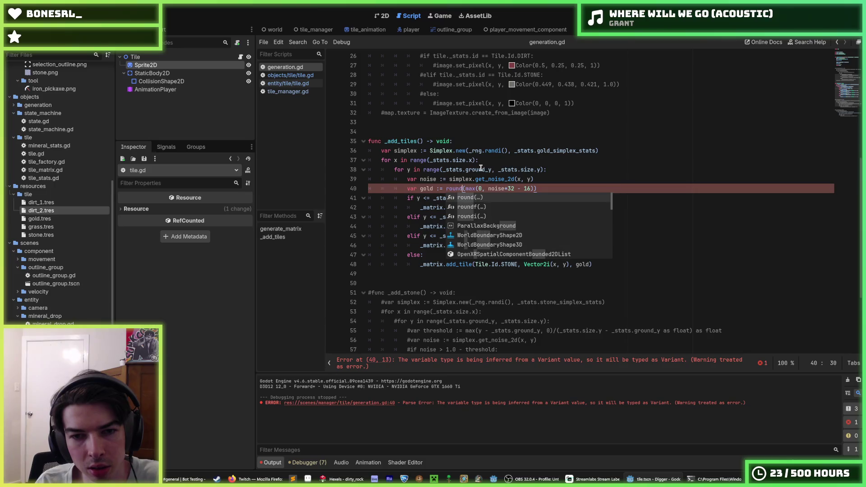
text(i)
key(Return)
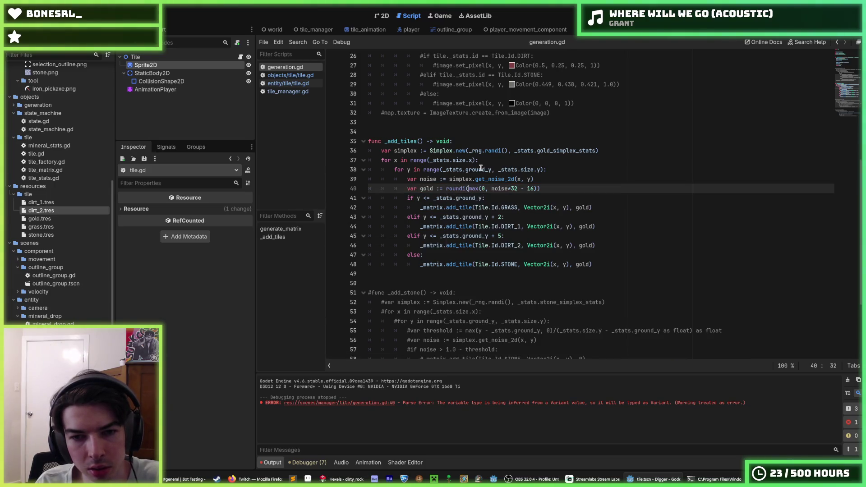
key(F5)
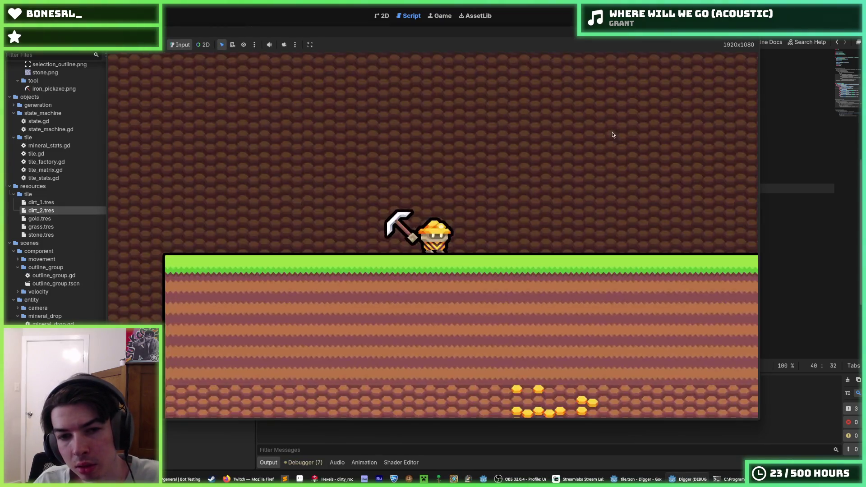
Dig down toward the stone layer and tunnel right, then stop the game with F8
click(445, 337)
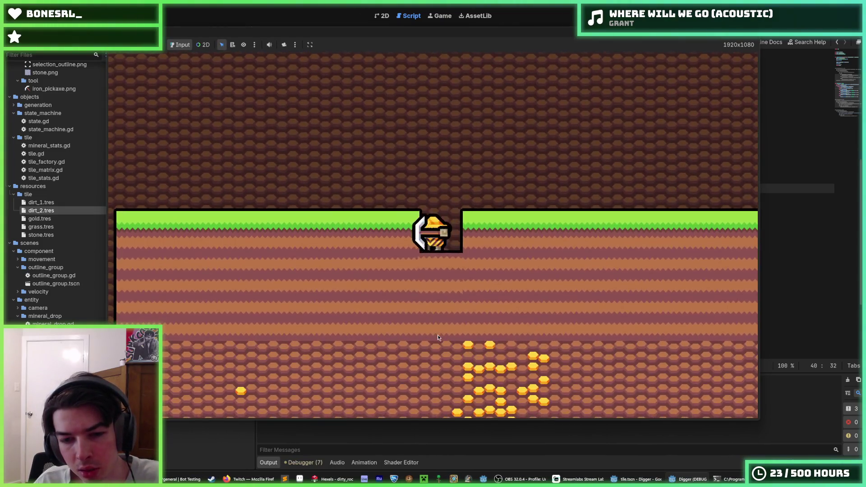
click(437, 335)
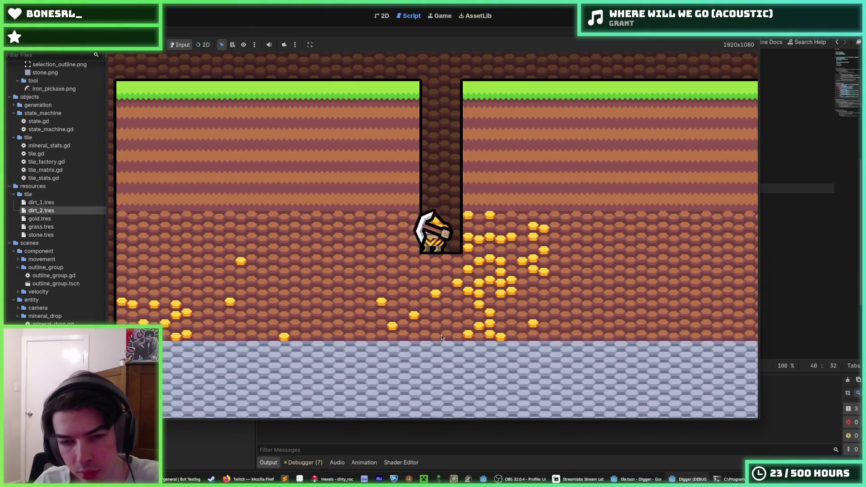
click(573, 227)
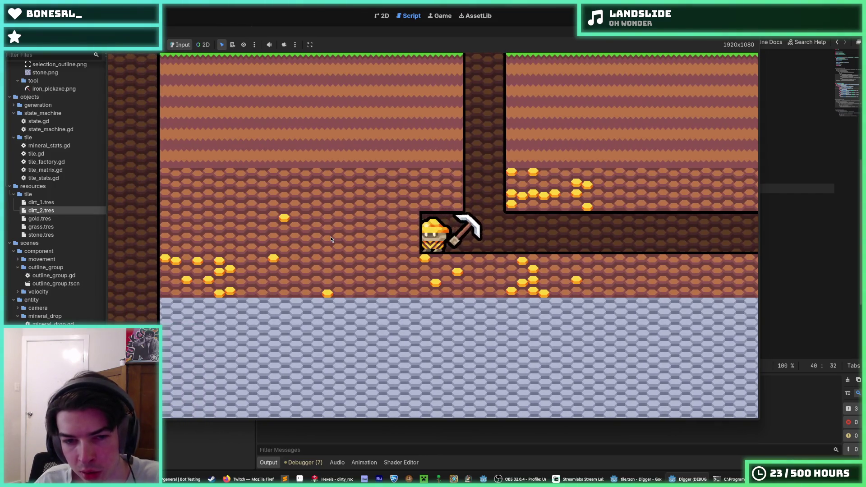
key(F8)
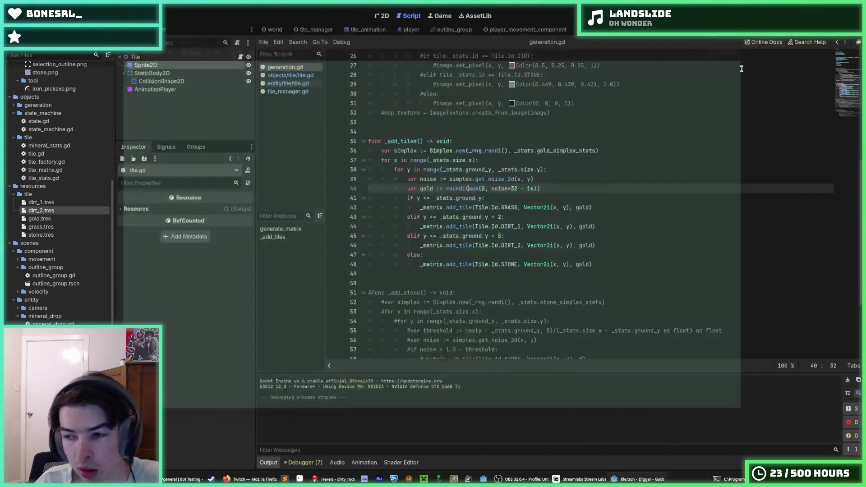
Review the noise and roundi gold lines 39–40 in generation.gd, check the roundi docs, and save
click(609, 172)
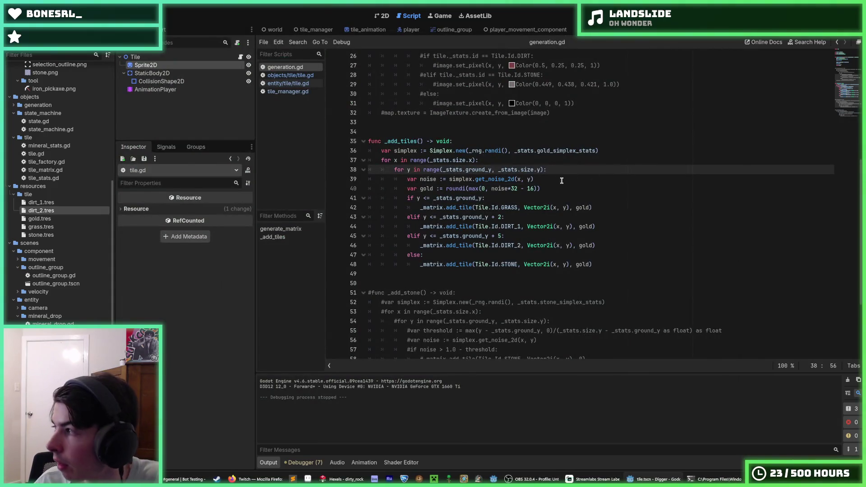
click(560, 179)
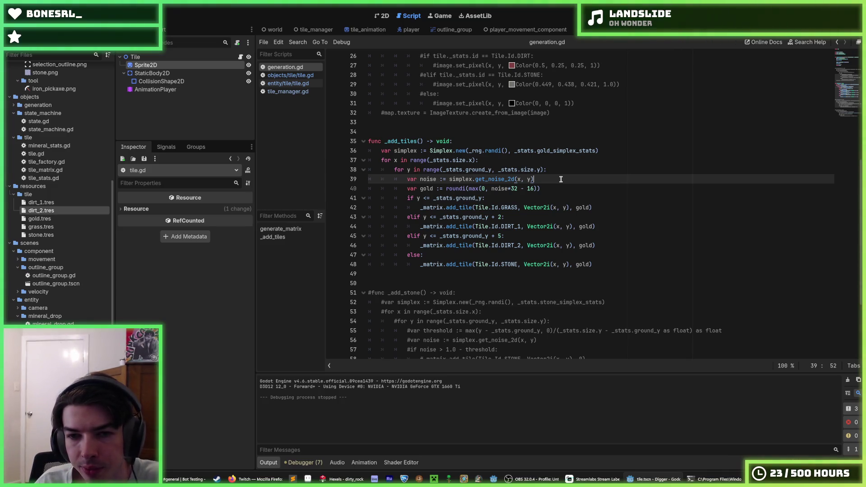
click(552, 185)
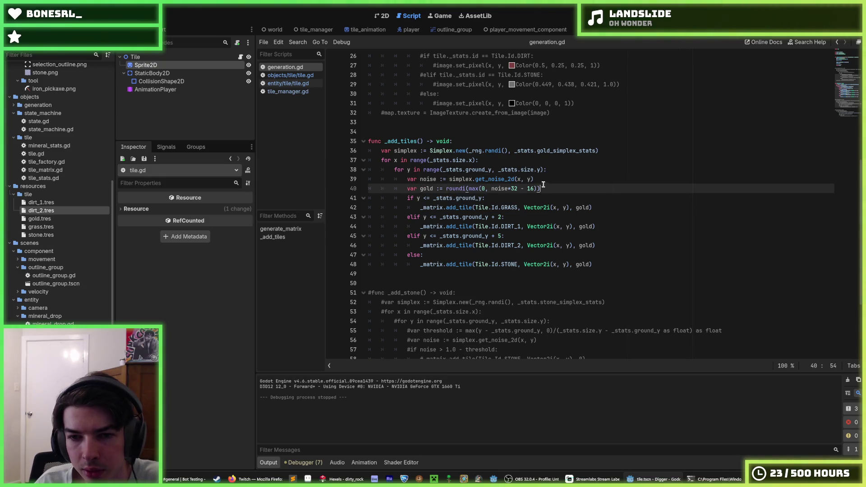
click(537, 179)
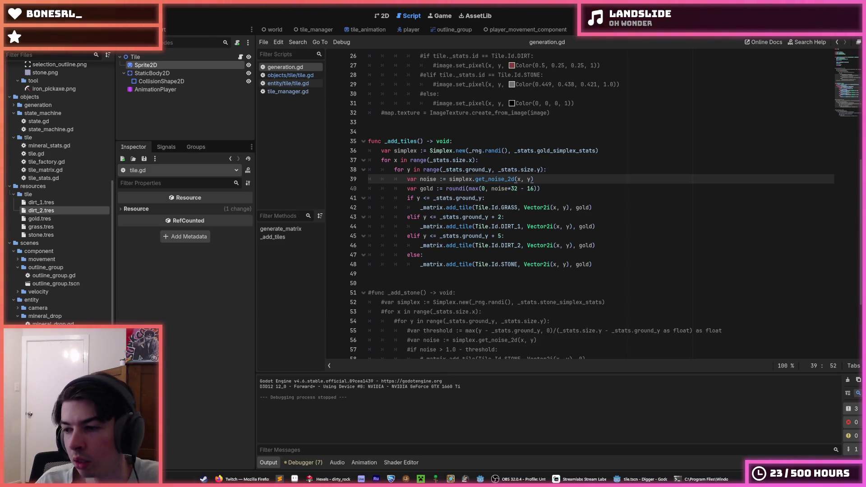
click(551, 187)
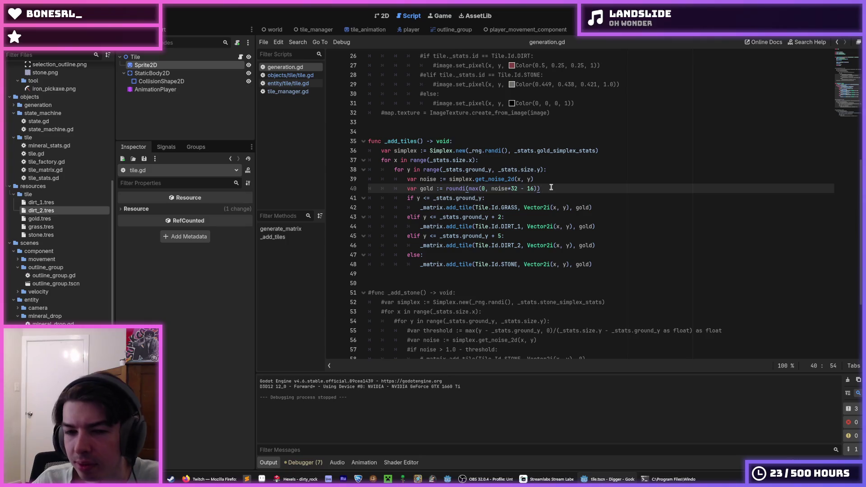
key(Home)
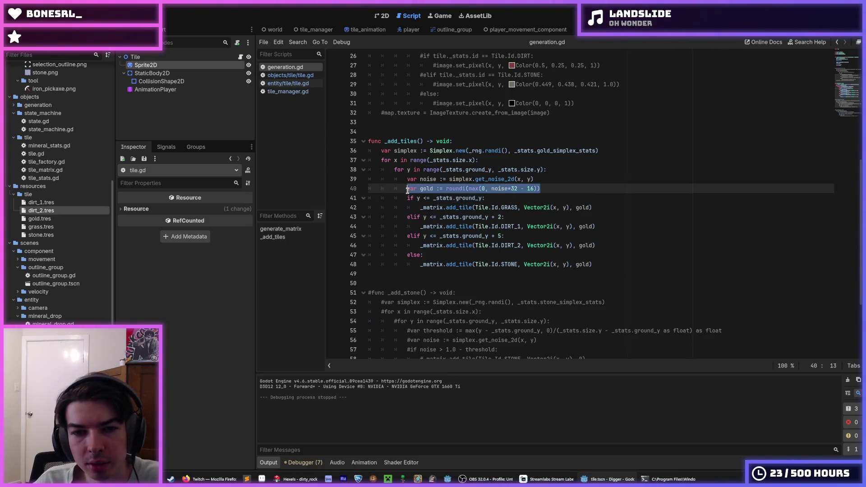
mouse_move(451, 187)
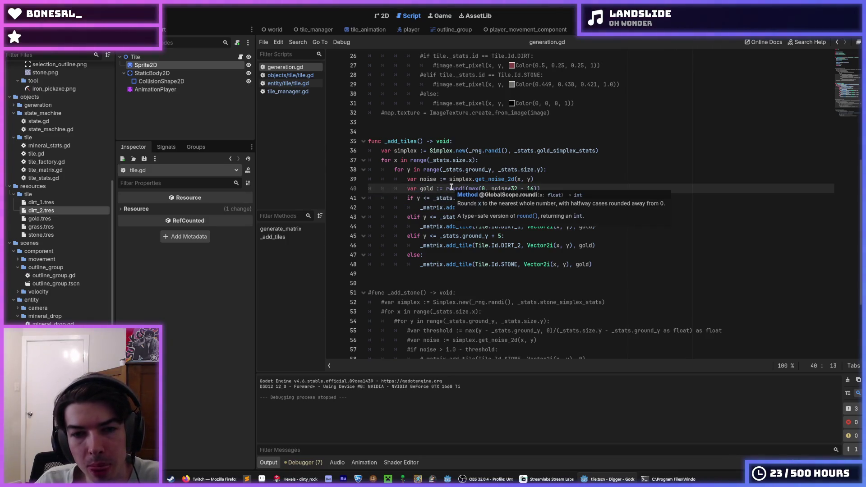
click(566, 186)
click(553, 179)
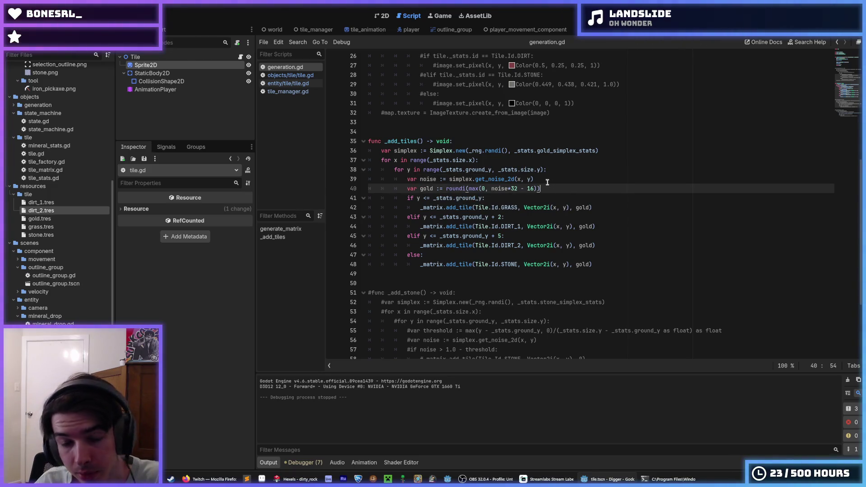
key(ctrl+s)
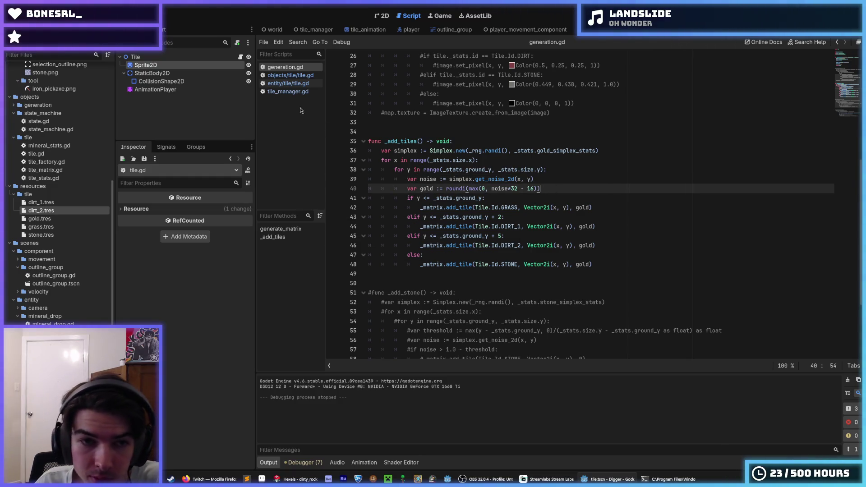
Browse the tile scripts in the Scripts list, ending on objects/tile/tile.gd
click(278, 76)
click(280, 84)
click(279, 75)
click(286, 68)
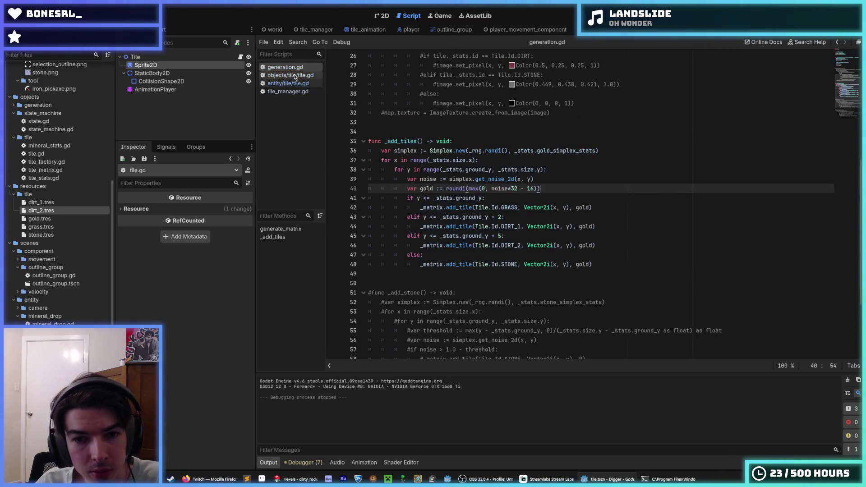
click(288, 84)
click(296, 92)
click(292, 84)
click(291, 75)
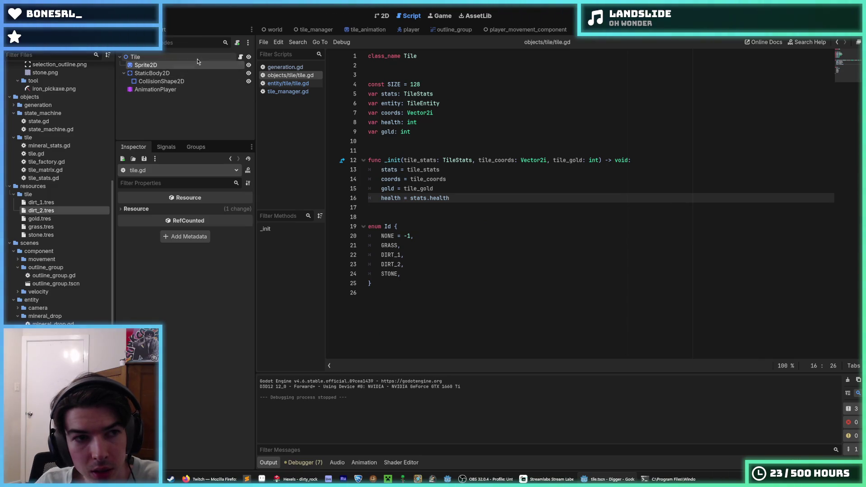
Add 'z_index += 1' after the jiggle animation call in play_animation and tidy the blank lines
click(197, 58)
click(240, 57)
click(486, 330)
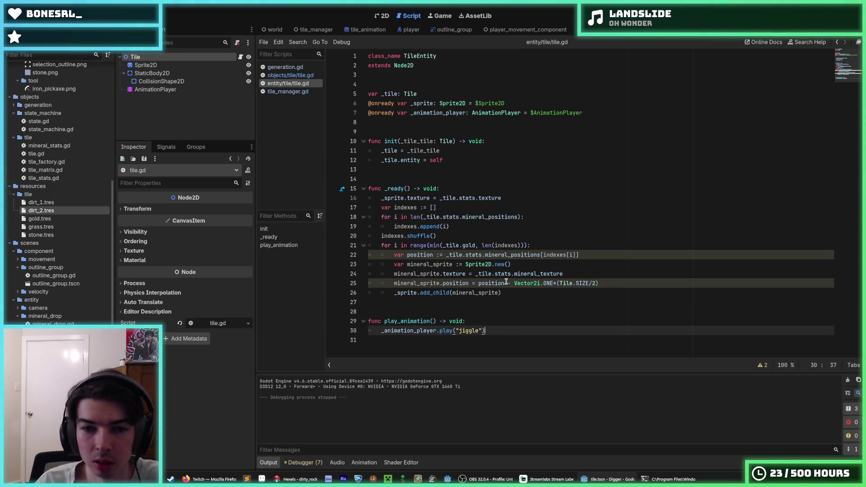
key(Return)
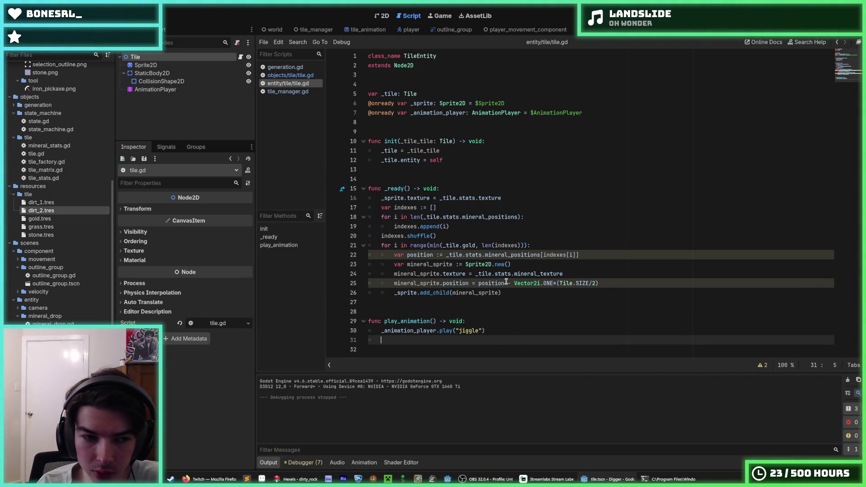
text(z_index )
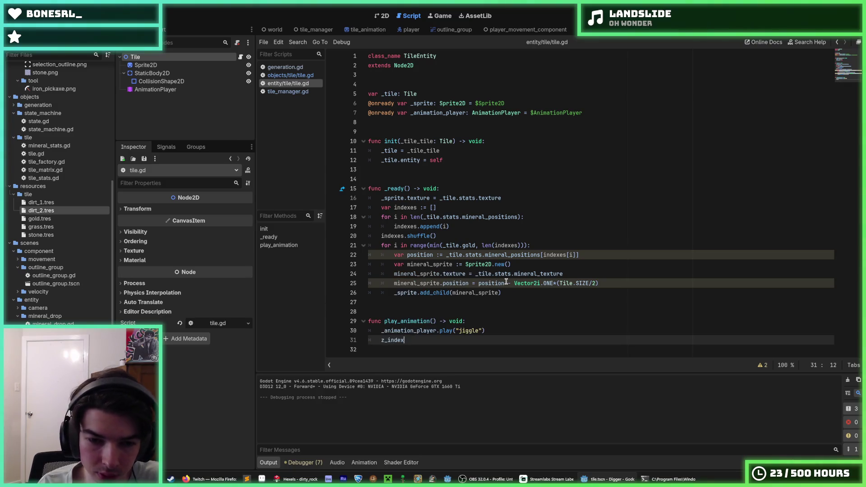
text(+= 1)
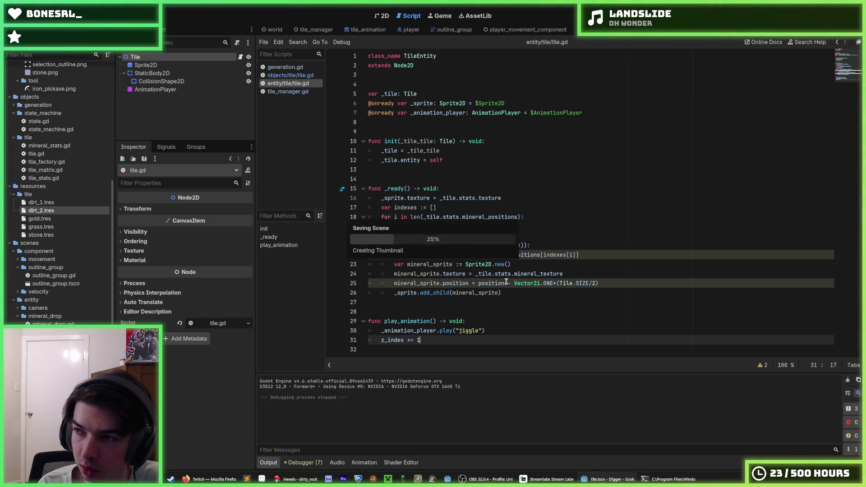
key(Down)
key(Return)
key(Return)
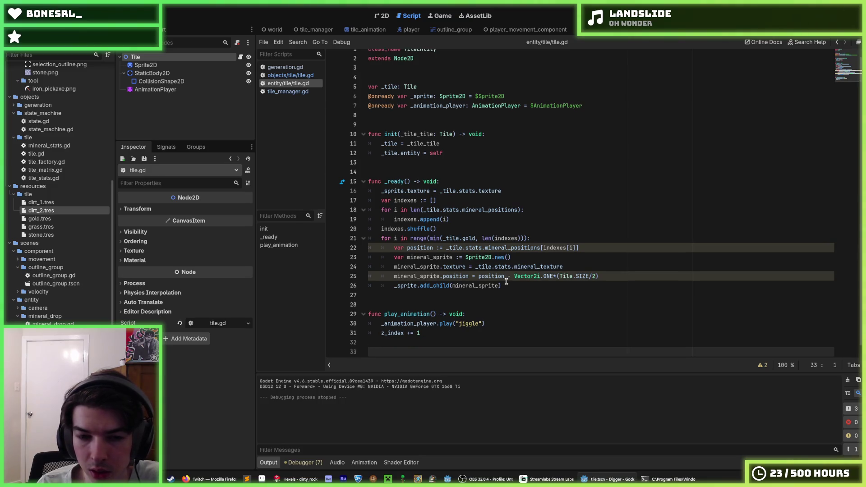
key(BackSpace)
key(BackSpace)
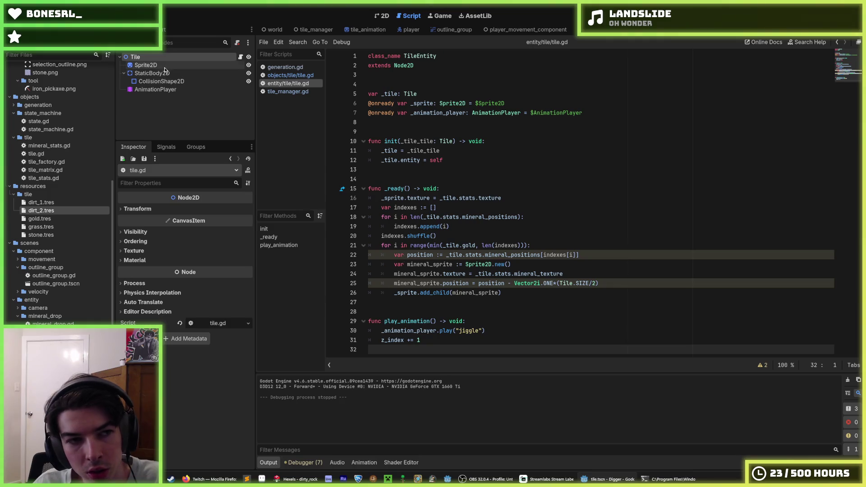
Connect the AnimationPlayer's animation_finished signal to tile.gd, creating its handler function
right_click(158, 56)
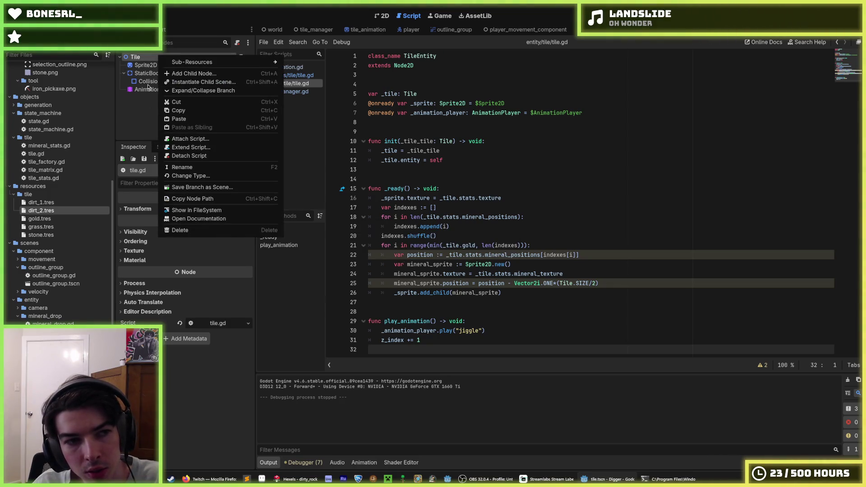
click(148, 89)
click(166, 147)
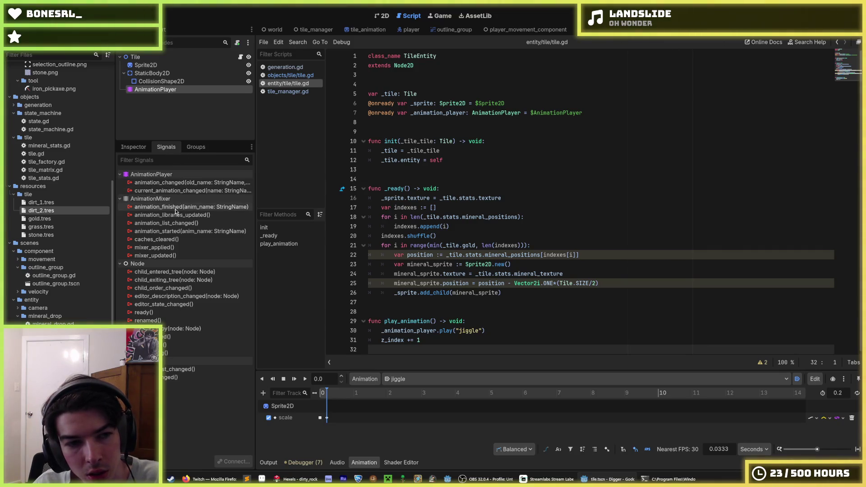
right_click(178, 208)
click(212, 213)
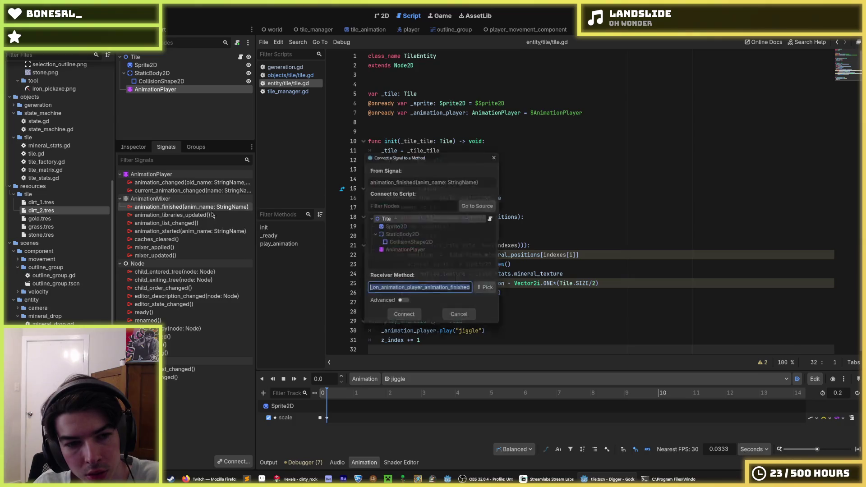
double_click(442, 220)
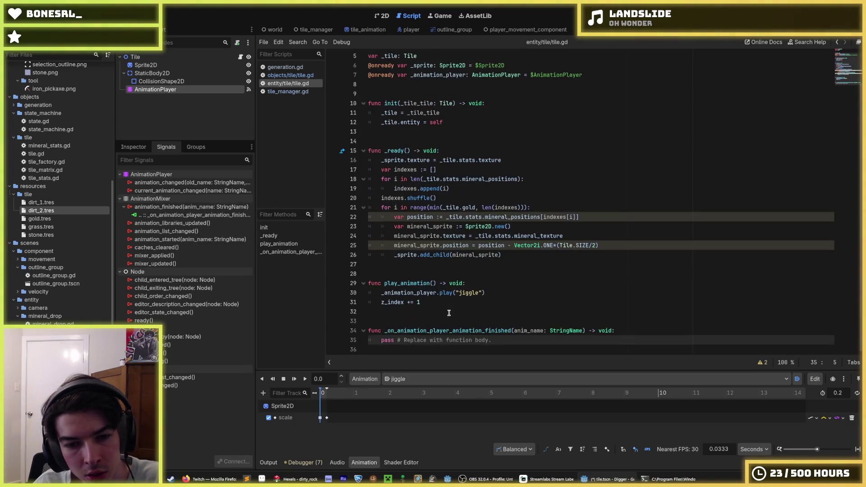
Replace the handler's pass line with 'z_index -= 1' copied from play_animation, and save
drag(515, 341, 387, 340)
drag(436, 303, 383, 302)
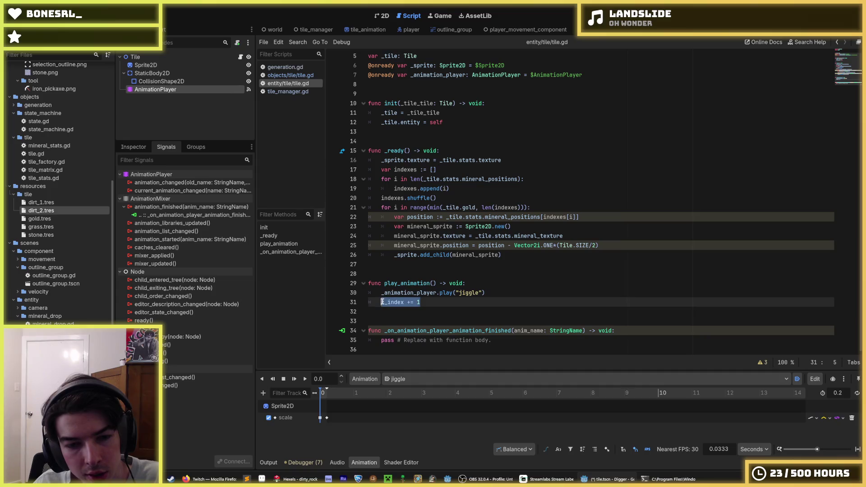
key(ctrl+c)
click(481, 340)
drag(492, 340, 381, 340)
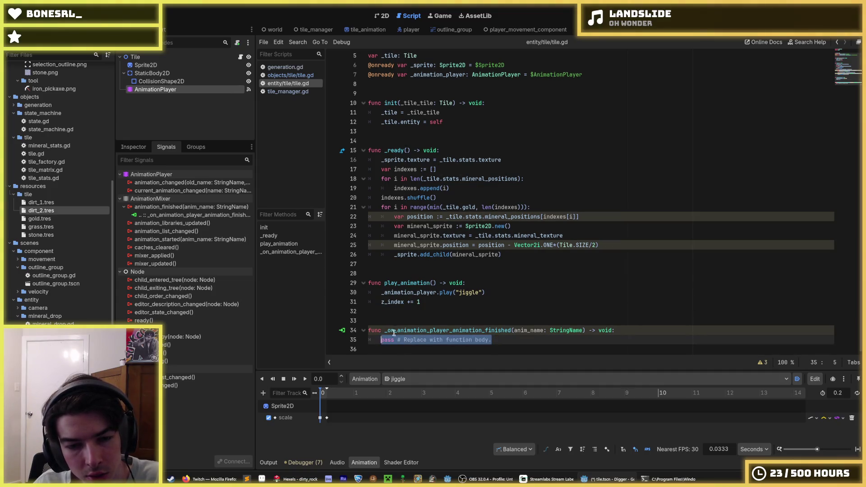
key(ctrl+v)
key(Left)
key(Left)
key(Left)
key(BackSpace)
text(-)
key(ctrl+s)
Make play_animation set z_index = 1 and the handler reset z_index = 0, then save
key(Up)
key(Up)
key(Up)
key(Down)
key(BackSpace)
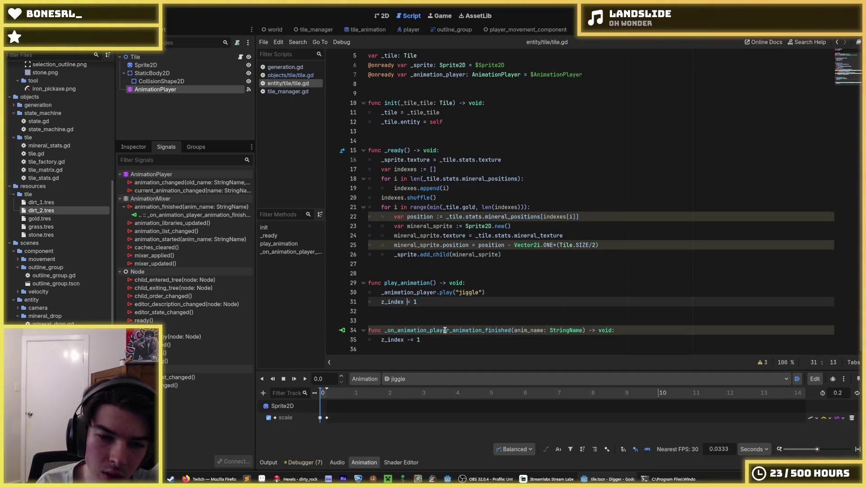
key(Down)
key(Down)
key(Down)
key(Up)
key(Up)
key(Down)
key(Left)
key(Left)
key(BackSpace)
text(+)
key(BackSpace)
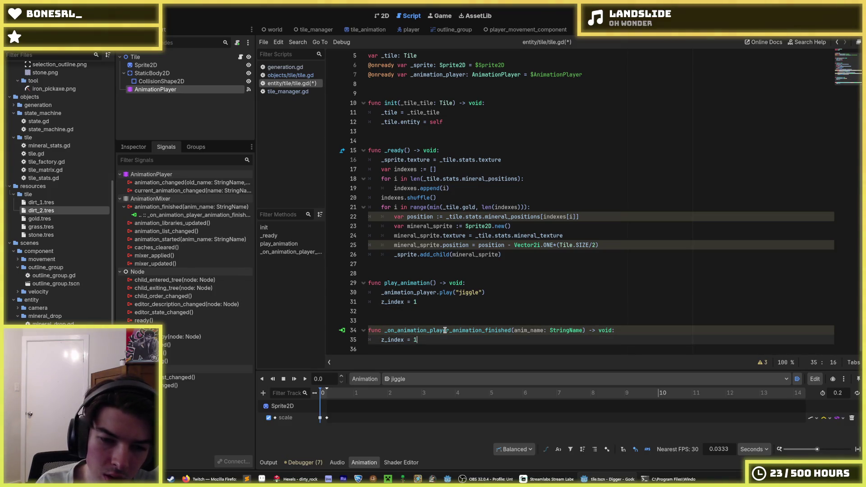
text(0)
key(Up)
key(Up)
key(Up)
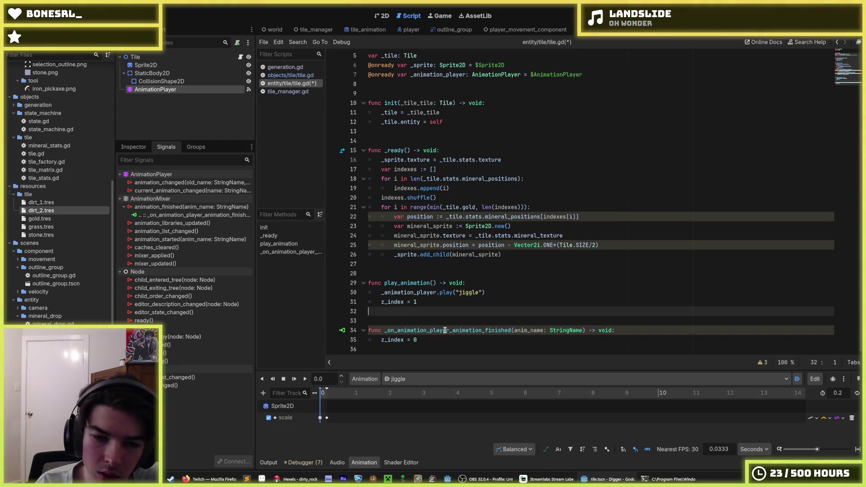
key(ctrl+s)
Select the Tile root node to view its properties, then run the game with F5
click(135, 57)
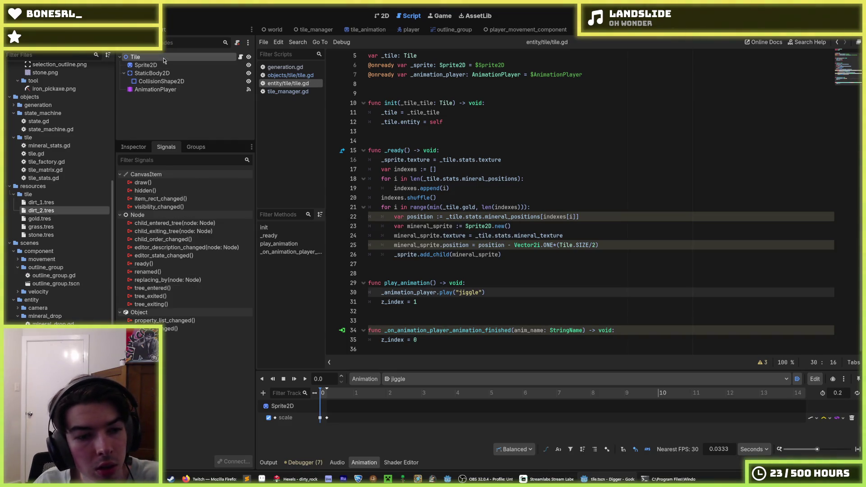
click(134, 148)
click(512, 154)
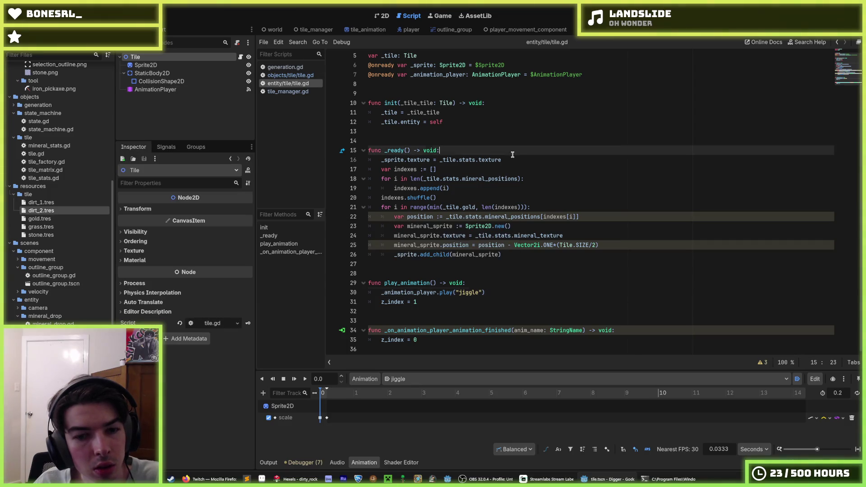
key(F5)
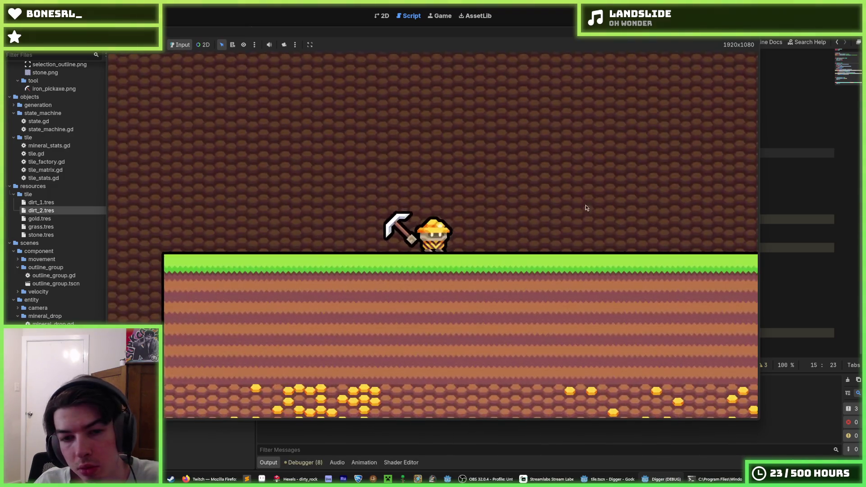
Dig the miner down and right, then back left and down to the stone layer
key(Down)
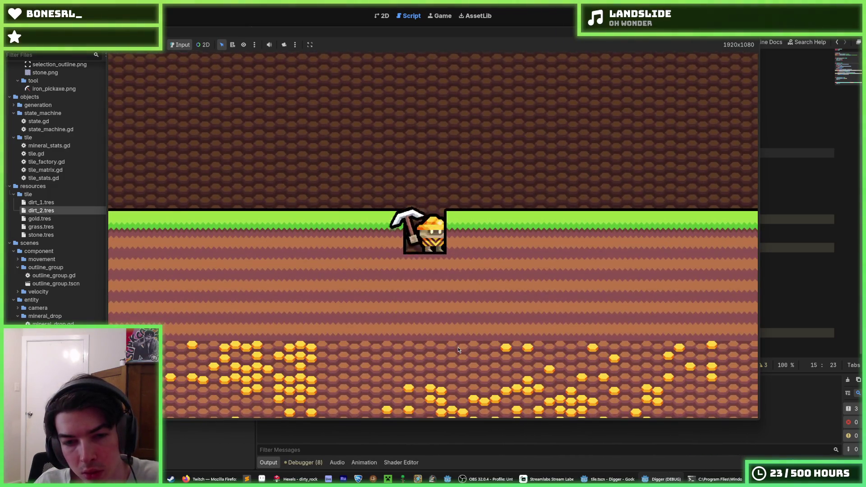
key(Down)
key(Down)
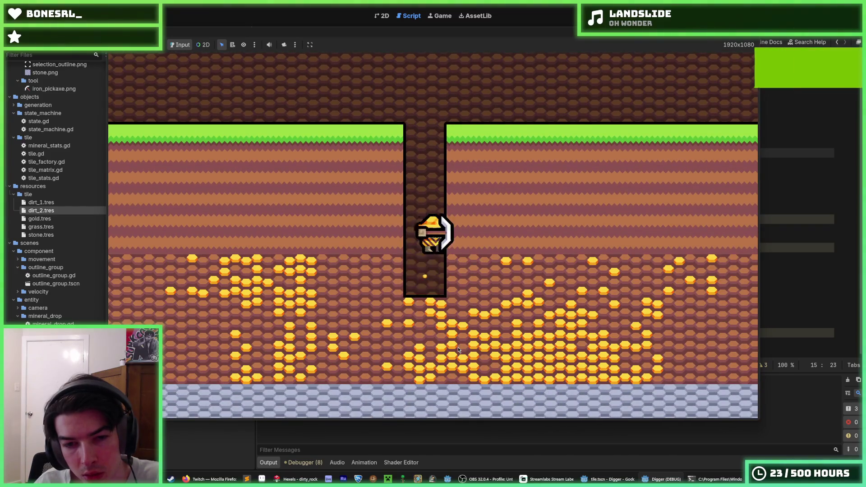
key(Right)
key(Right)
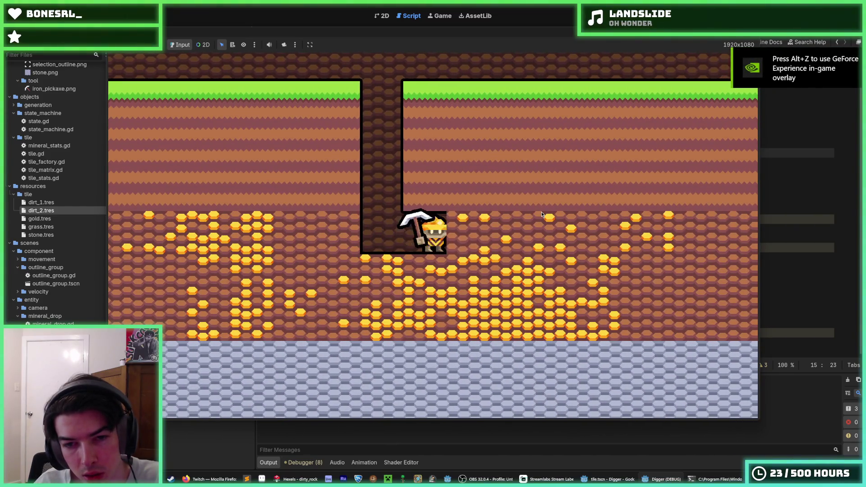
key(Right)
key(Right)
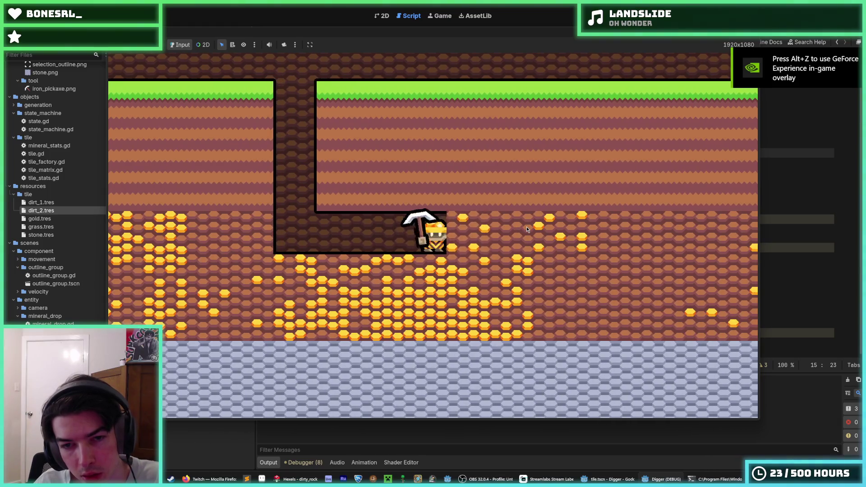
key(Right)
key(Left)
key(Down)
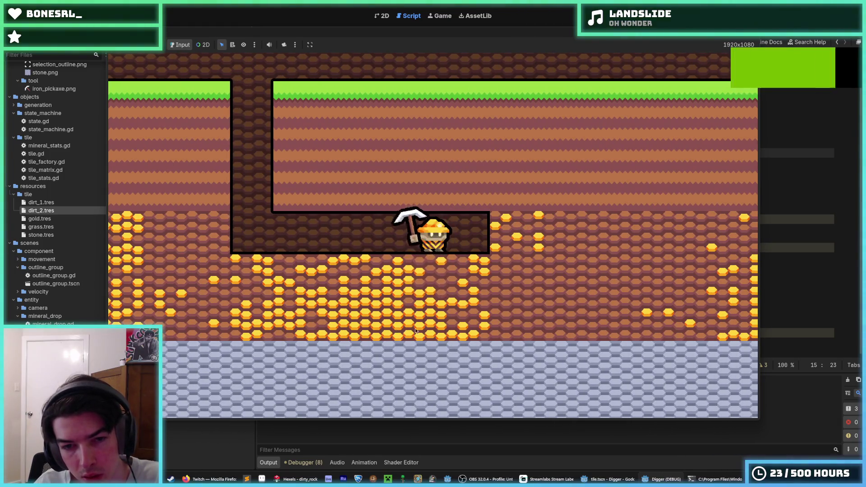
key(Left)
key(Down)
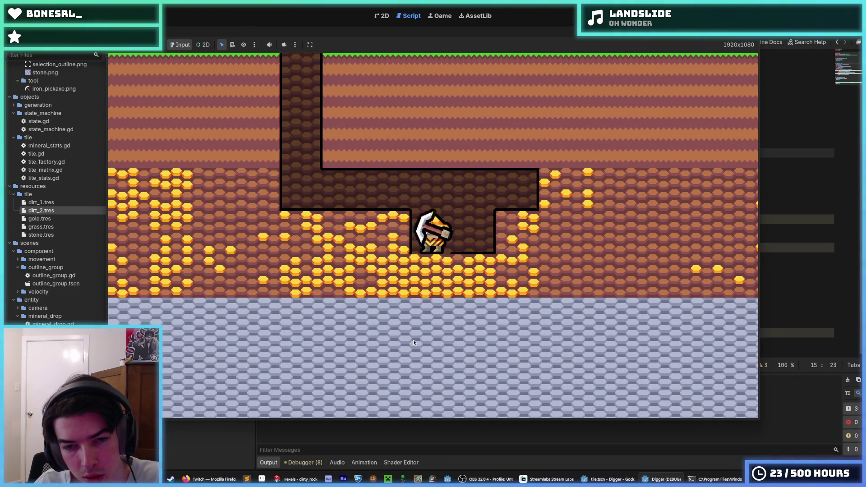
key(Left)
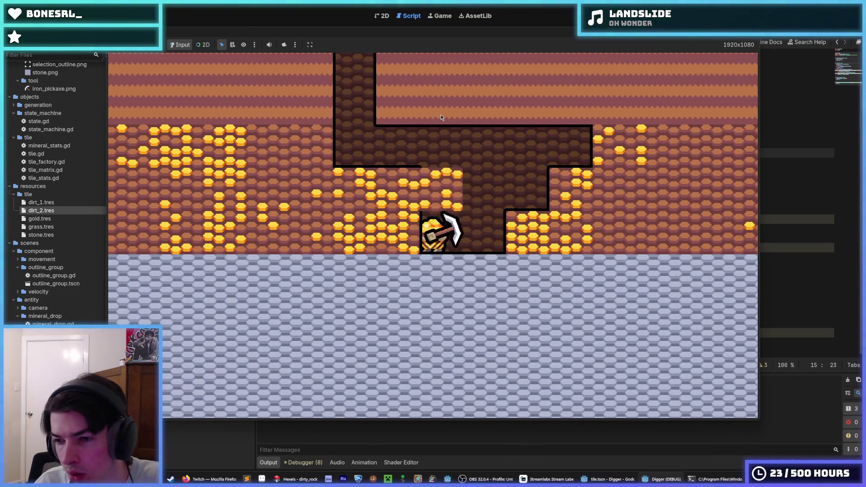
Tunnel left and up through the gold tiles, then stop the game and return to tile.gd
key(Left)
key(Left)
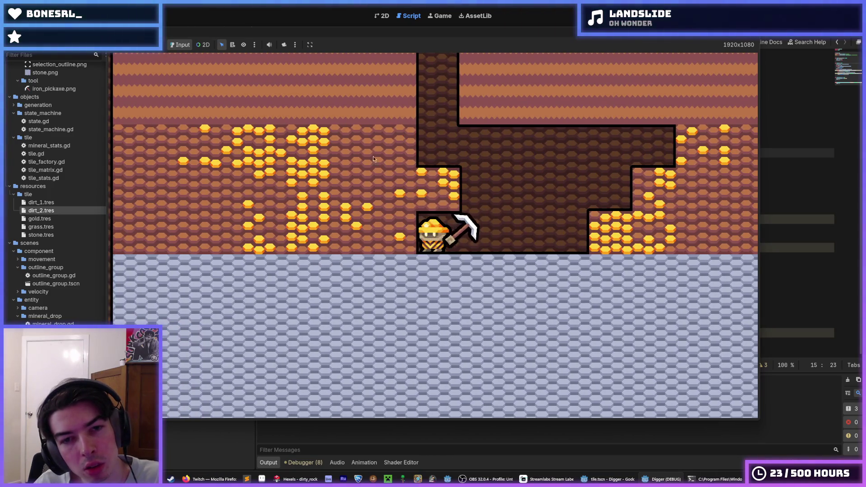
key(Left)
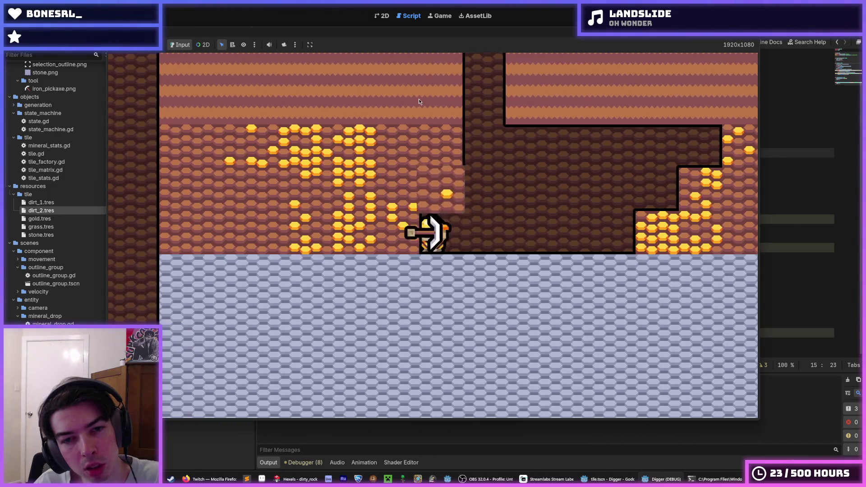
key(Left)
key(Up)
key(Left)
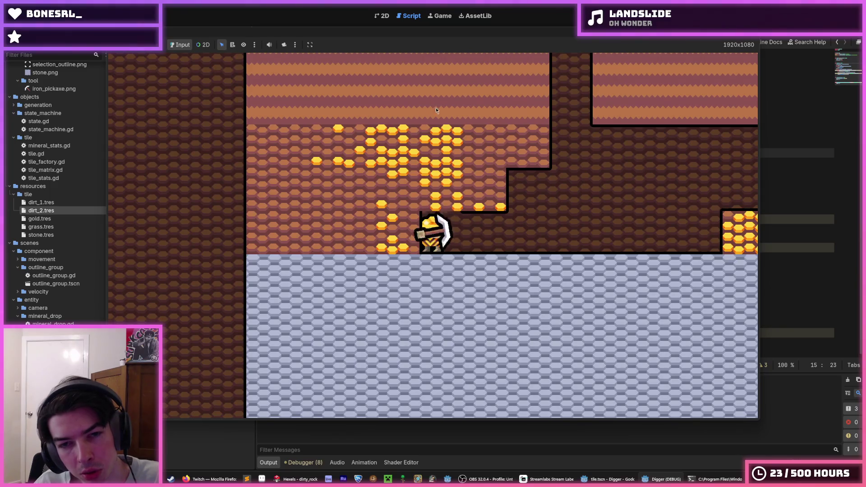
key(Up)
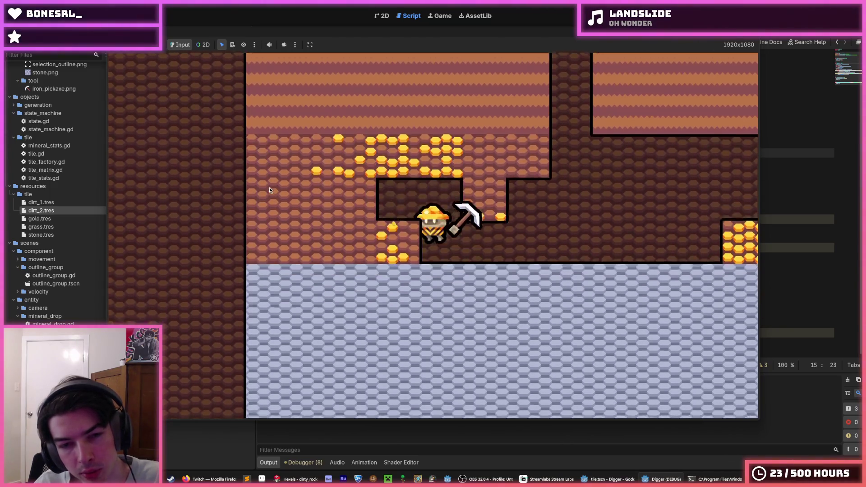
key(Left)
key(Up)
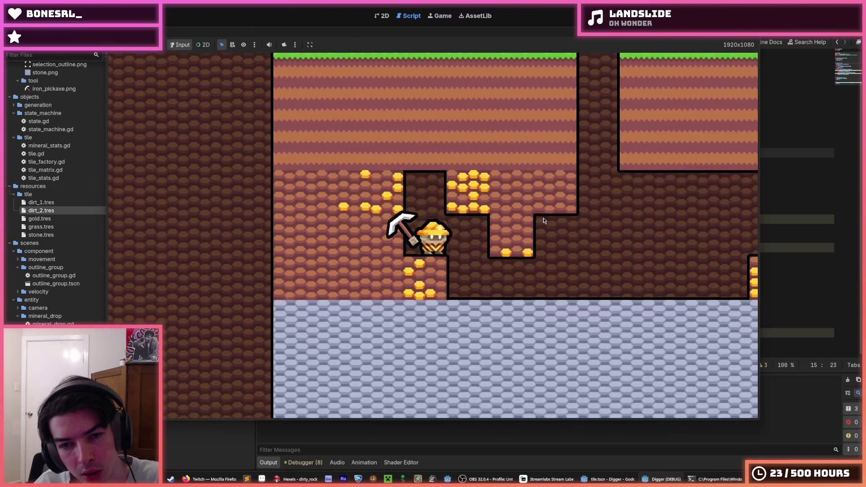
key(Left)
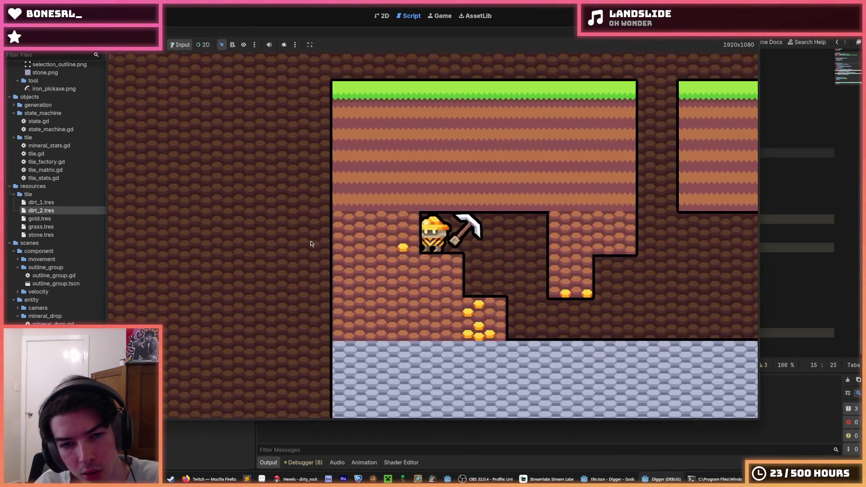
key(Left)
key(Down)
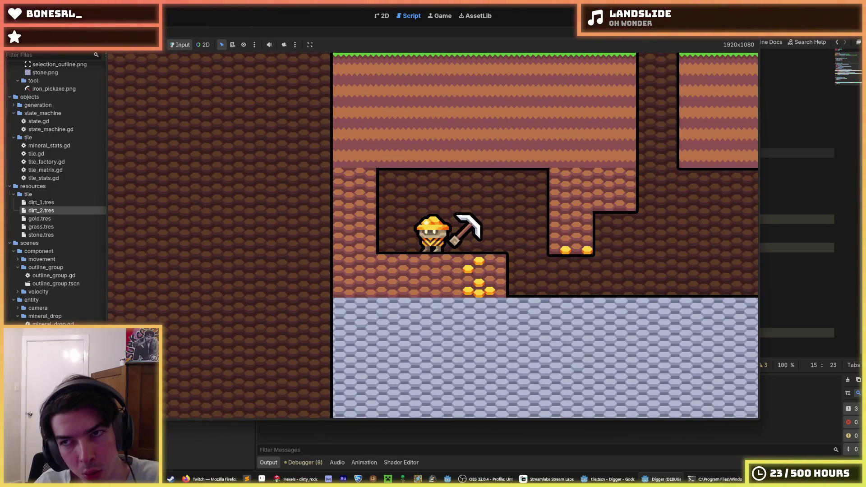
key(F8)
click(493, 256)
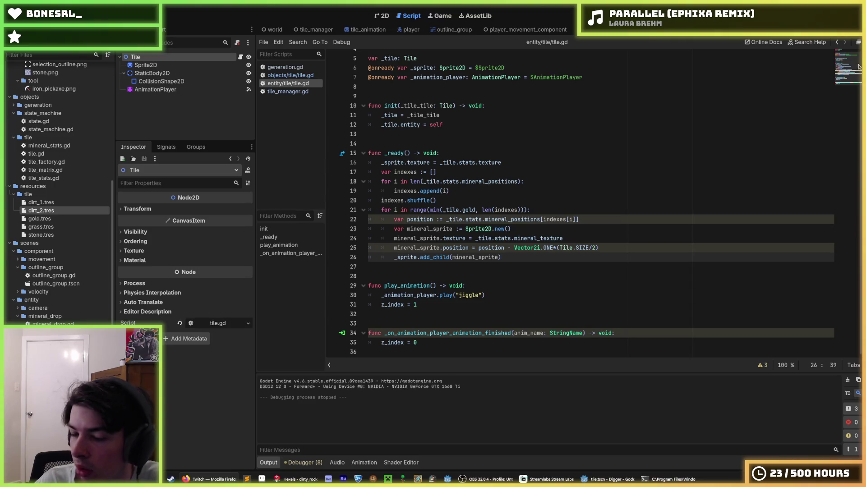
click(546, 164)
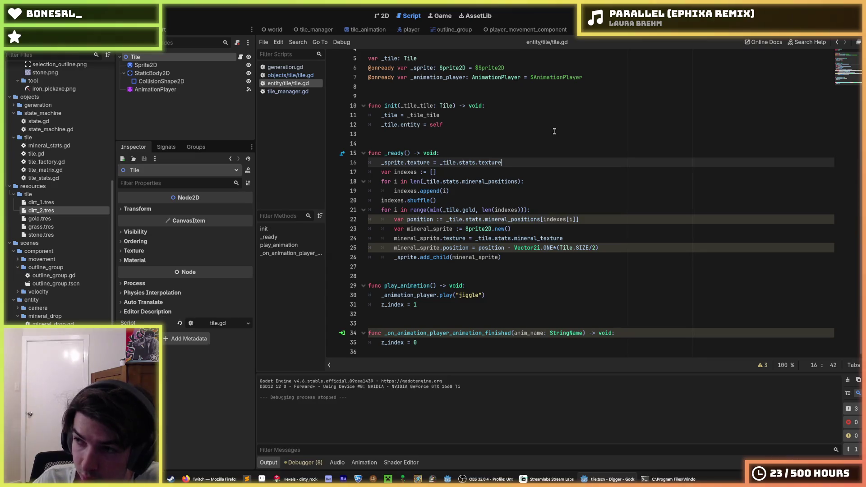
click(611, 190)
click(572, 207)
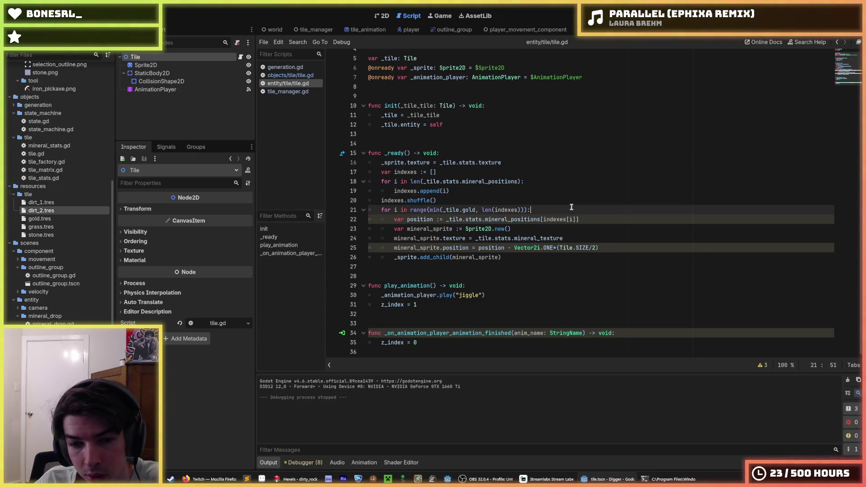
click(458, 295)
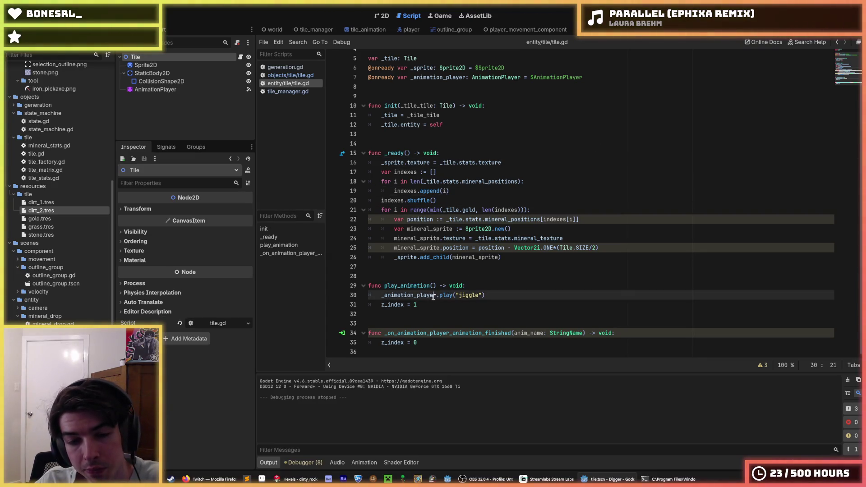
click(432, 303)
click(176, 65)
click(173, 57)
click(171, 65)
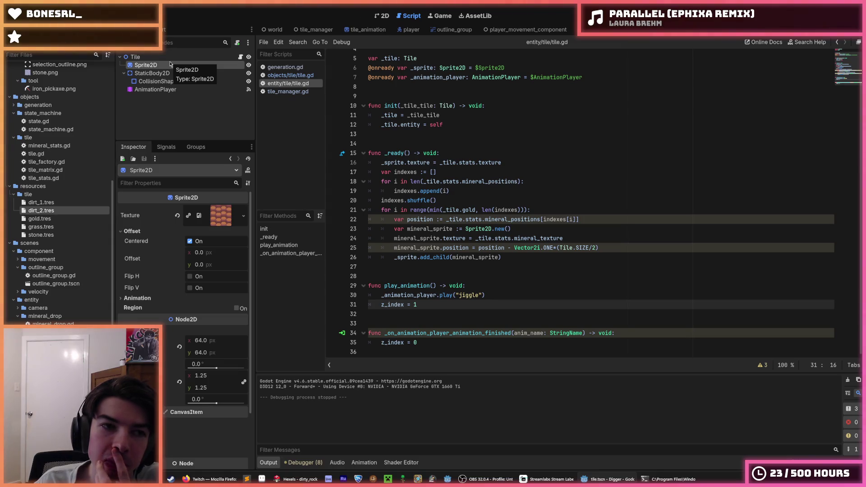
click(167, 57)
click(164, 66)
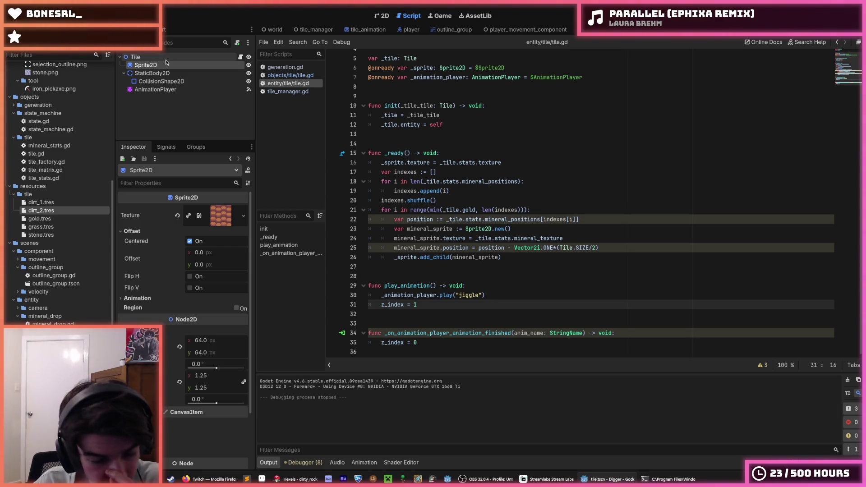
right_click(156, 59)
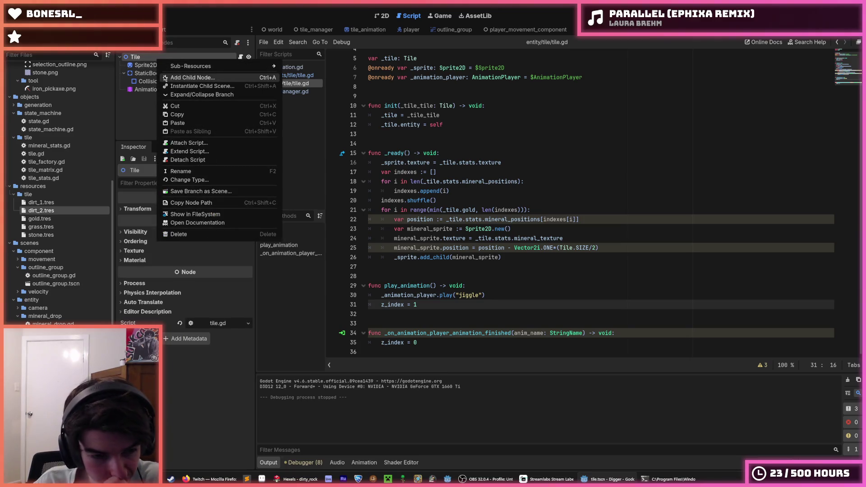
Select nodes in the Tile scene and cancel adding a child node to Tile
click(152, 68)
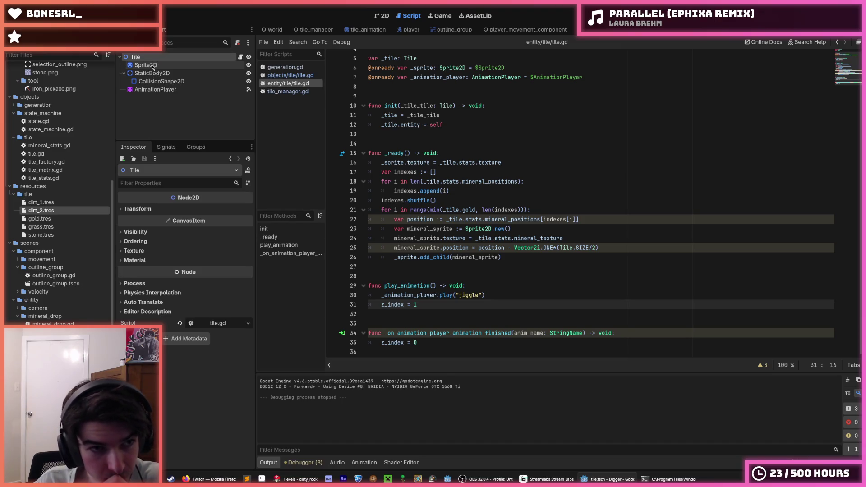
click(153, 67)
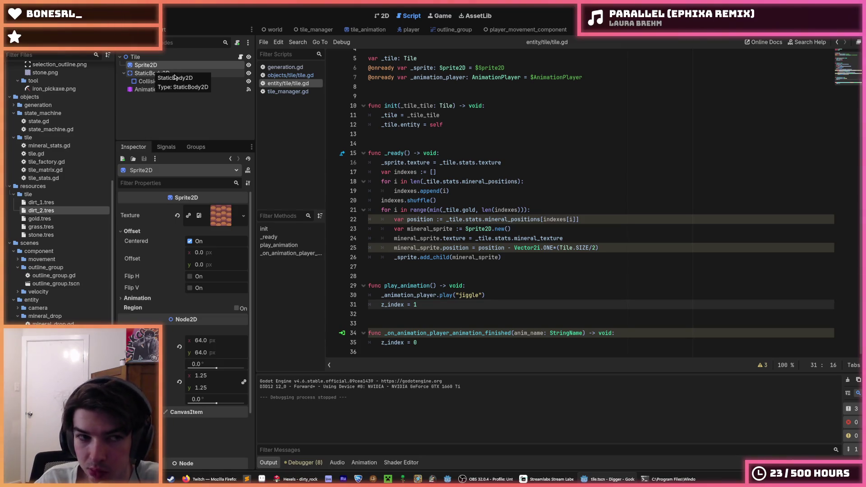
click(149, 58)
click(149, 65)
click(151, 59)
right_click(150, 61)
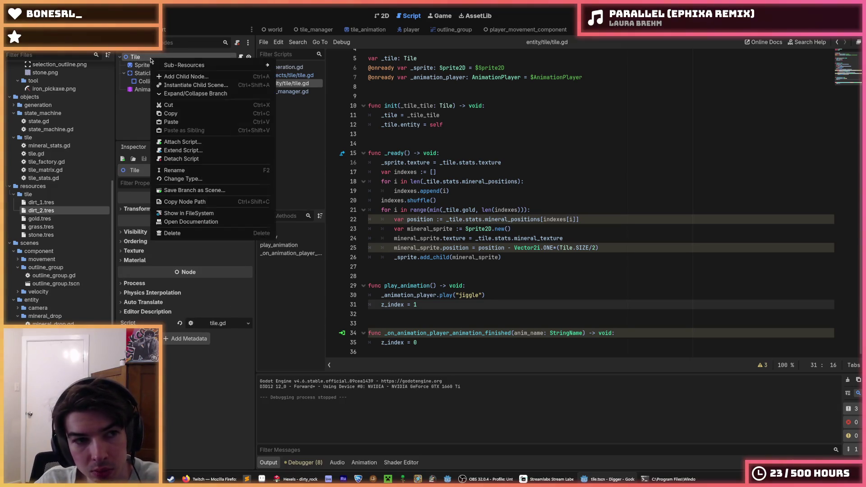
click(162, 77)
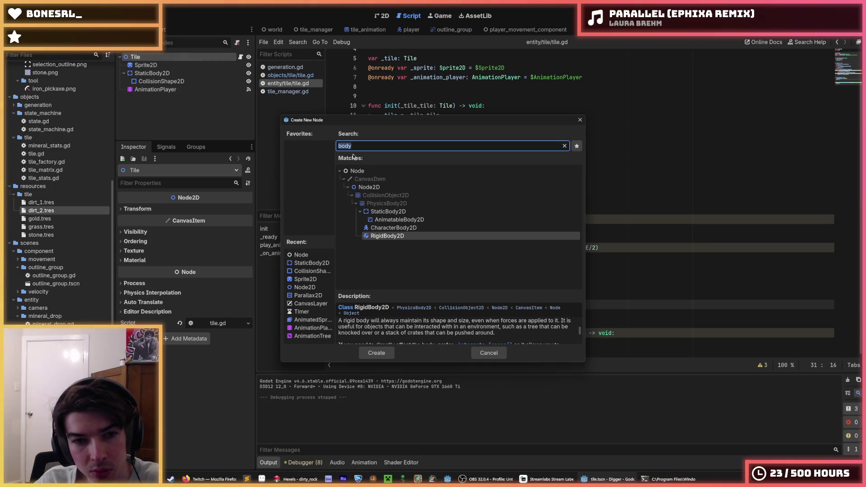
click(580, 120)
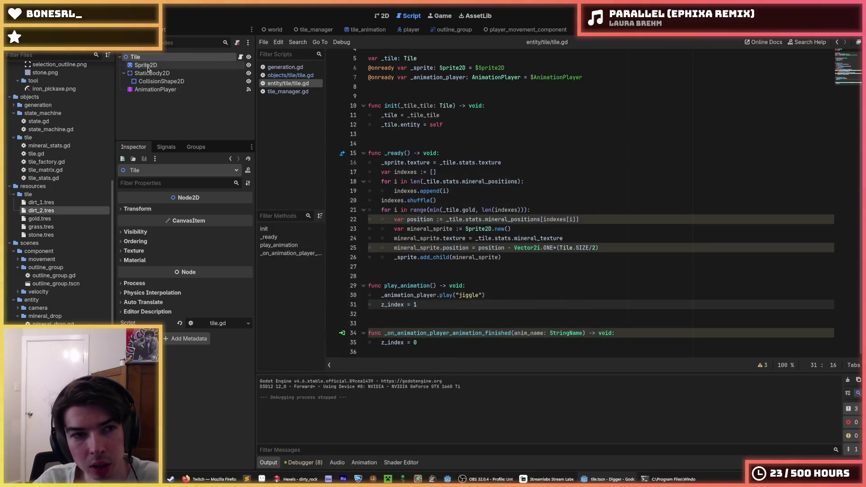
Duplicate Sprite2D, move the copy Sprite2D2 above the original, and show the 2D view
click(148, 67)
key(ctrl+d)
drag(150, 73, 154, 65)
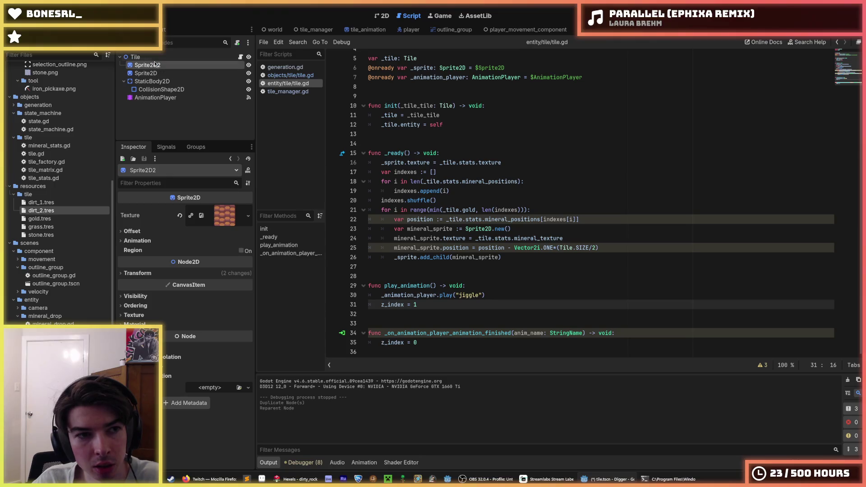
click(144, 274)
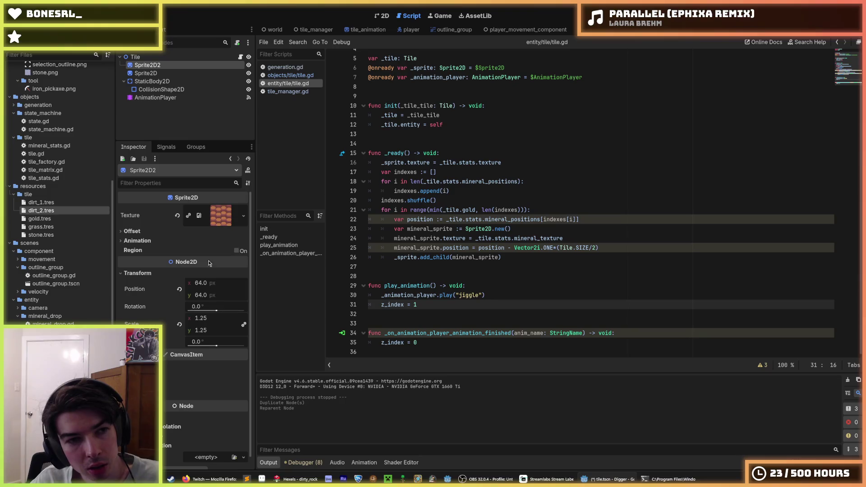
click(382, 17)
Load the RESET animation in the AnimationPlayer's animation panel
click(153, 98)
click(401, 379)
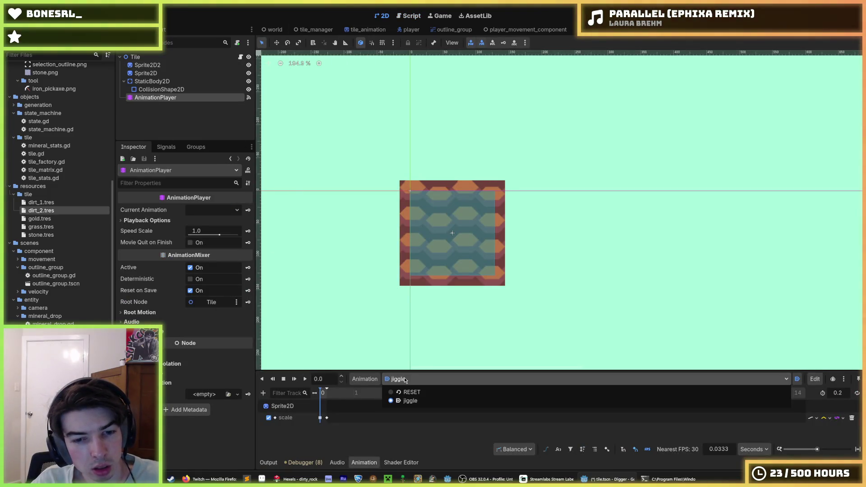
click(400, 391)
click(159, 74)
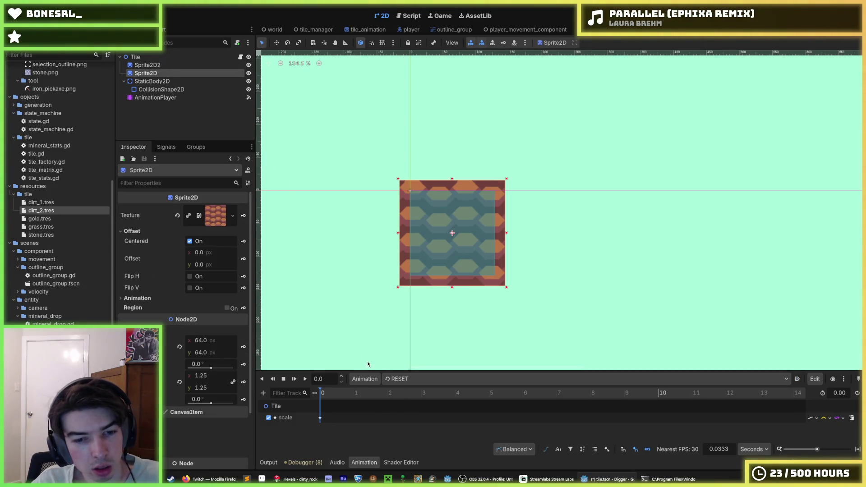
click(394, 380)
click(402, 394)
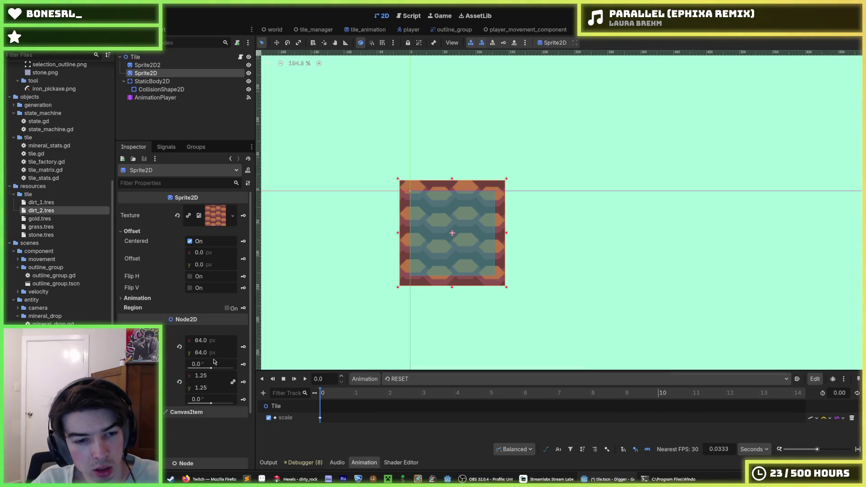
Revert the scale of Sprite2D and Sprite2D2 from 1.25 to 1.0, then begin renaming Sprite2D2
click(179, 382)
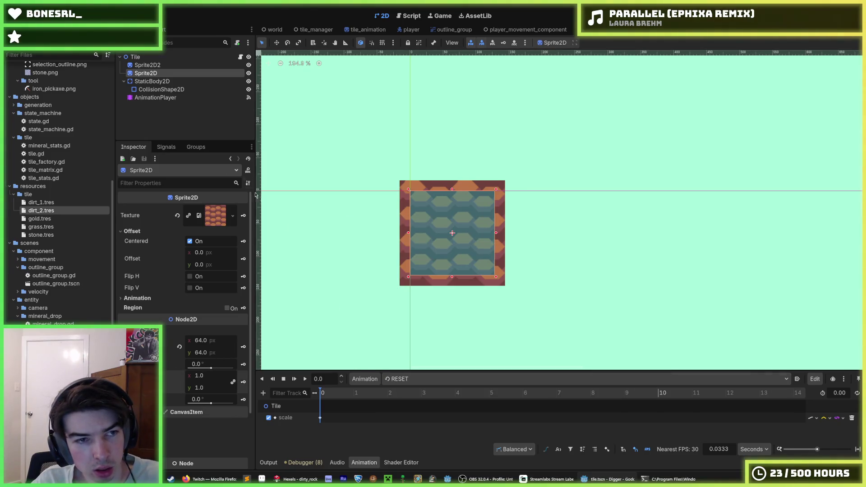
click(155, 66)
click(180, 324)
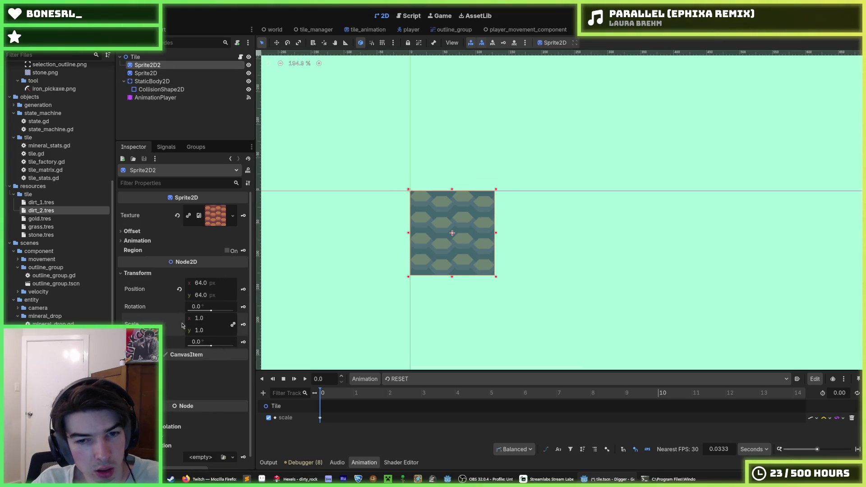
click(176, 73)
click(176, 67)
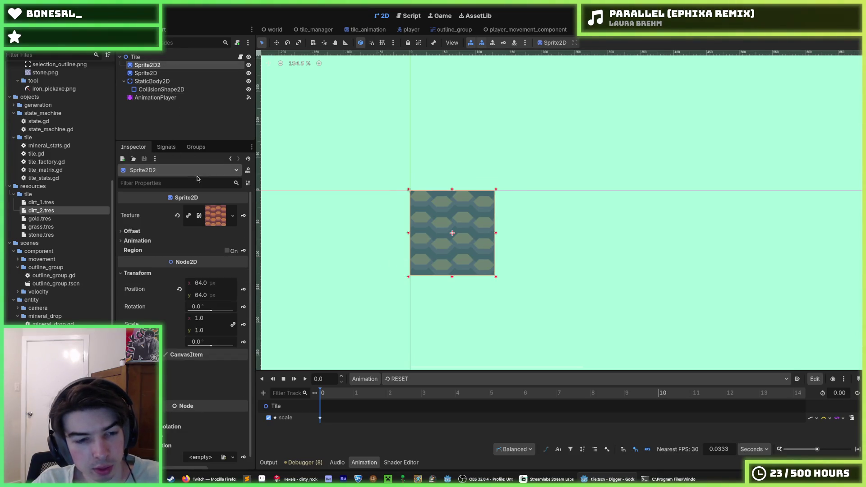
click(161, 66)
double_click(168, 64)
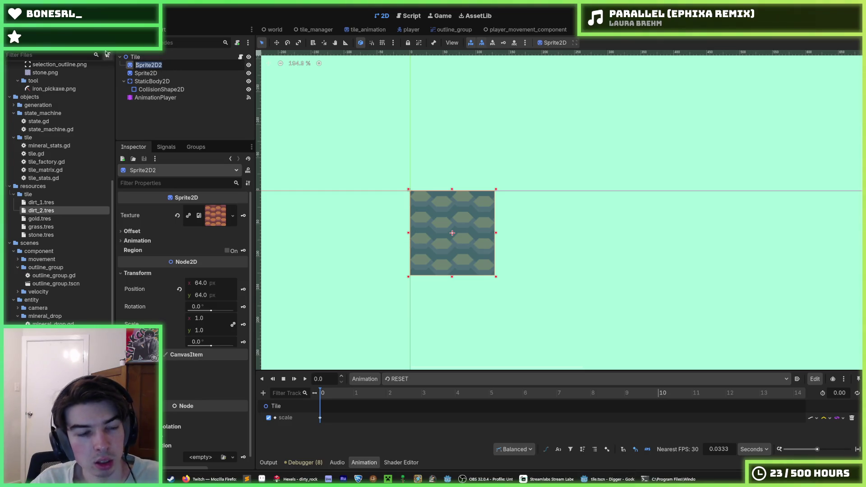
Rename the duplicate sprite node to Outline
text(Background)
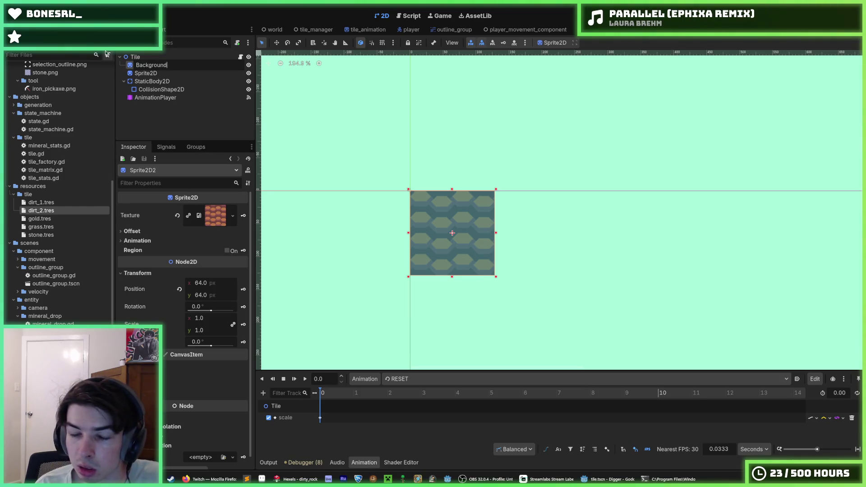
key(ctrl+a)
text(Out)
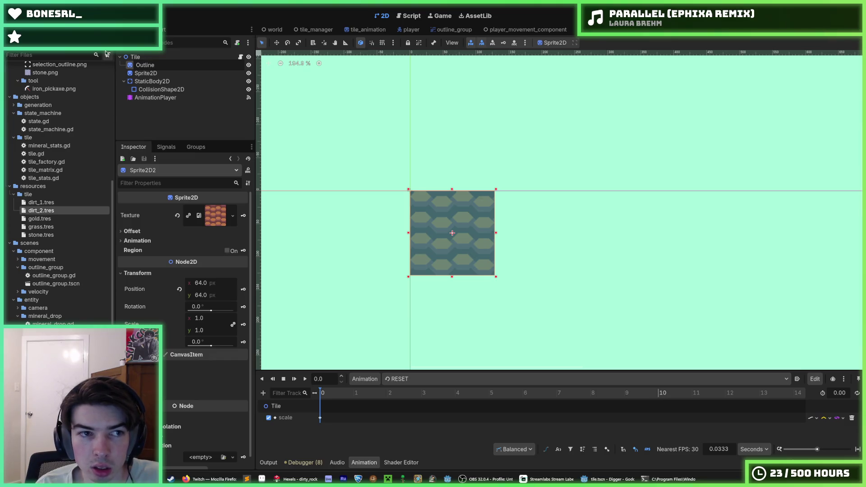
key(Return)
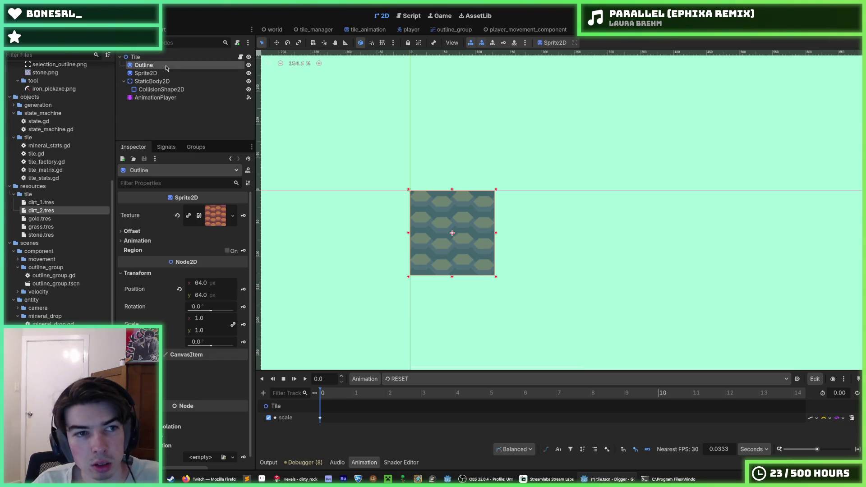
Inspect the Outline node's texture and compare its properties with Sprite2D
click(218, 212)
right_click(226, 211)
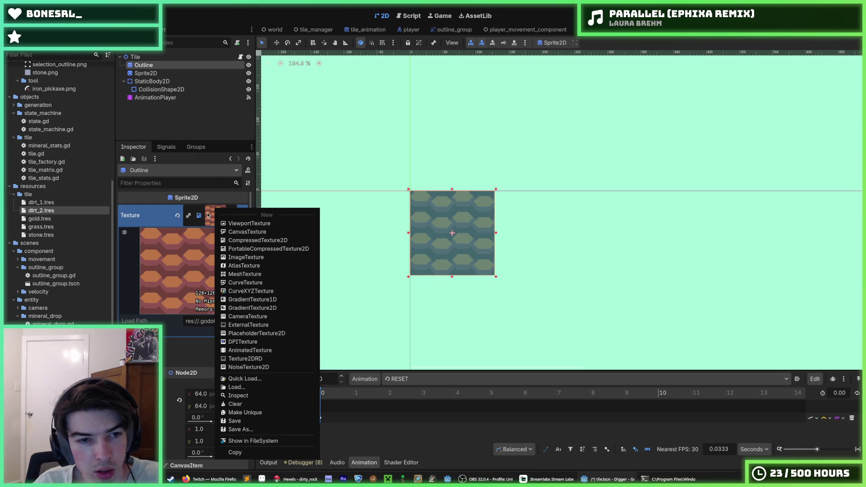
click(211, 219)
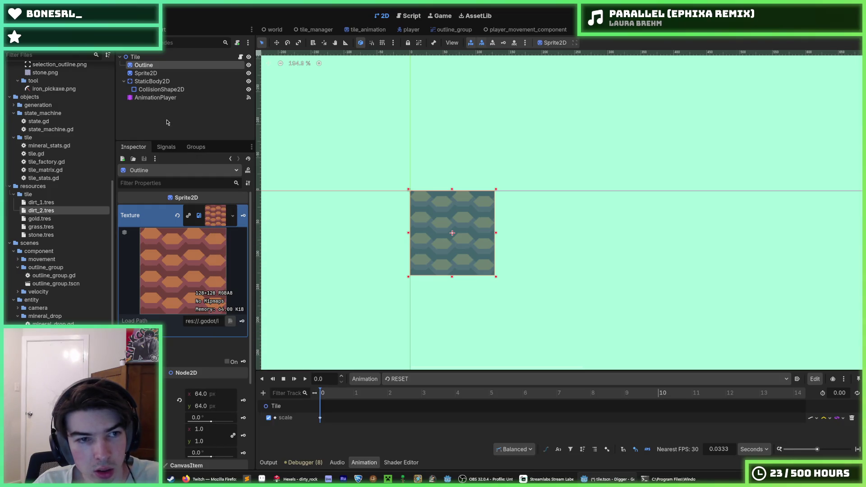
click(218, 218)
click(146, 73)
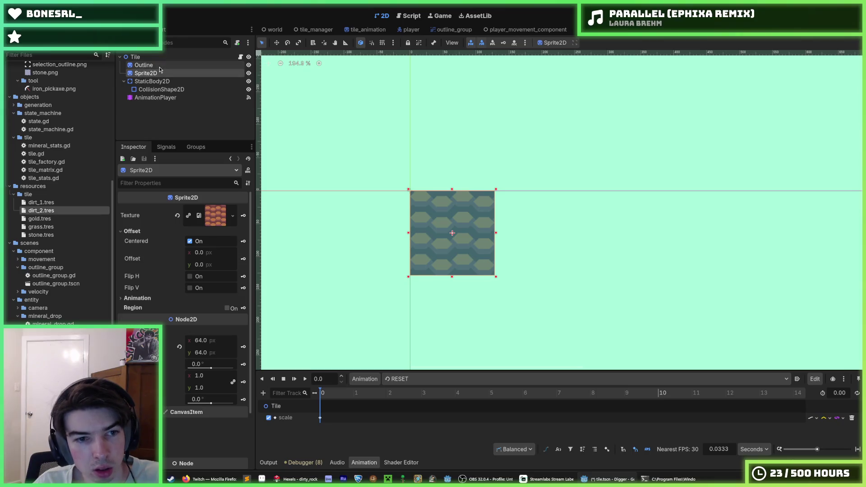
click(160, 66)
click(160, 73)
click(161, 66)
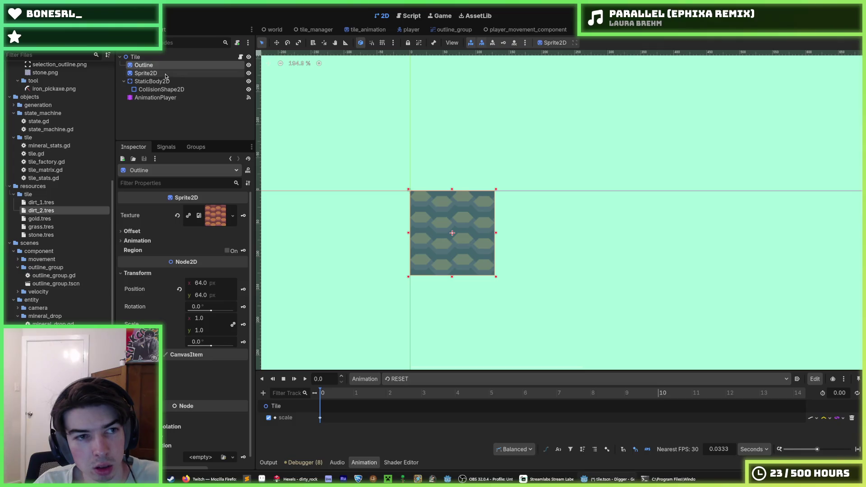
click(165, 74)
Rename Sprite2D to Sprite and the Outline node to OutlineSprite
click(167, 75)
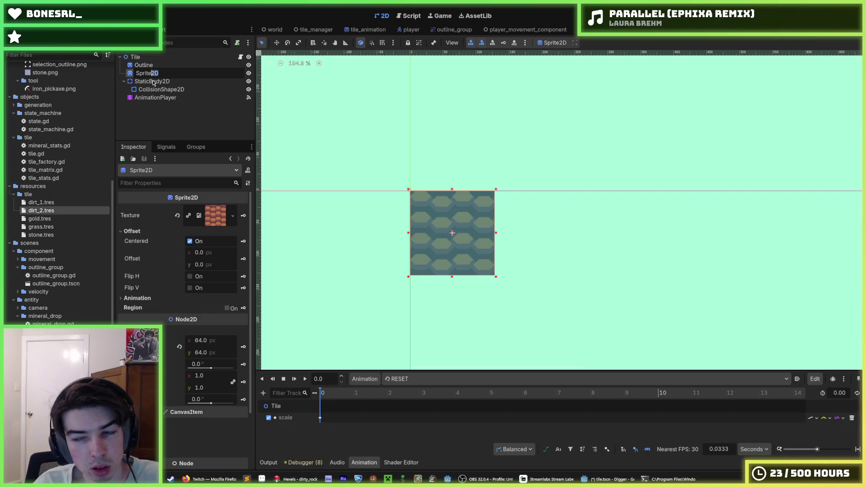
key(BackSpace)
key(Return)
key(Up)
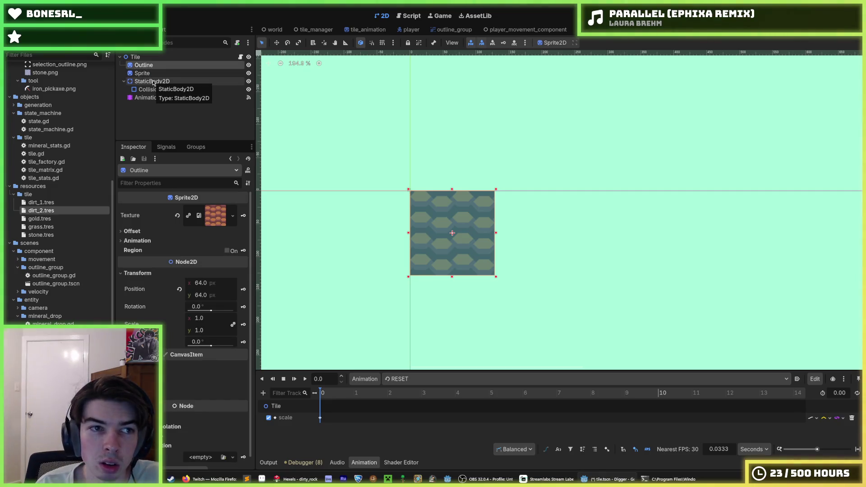
click(163, 64)
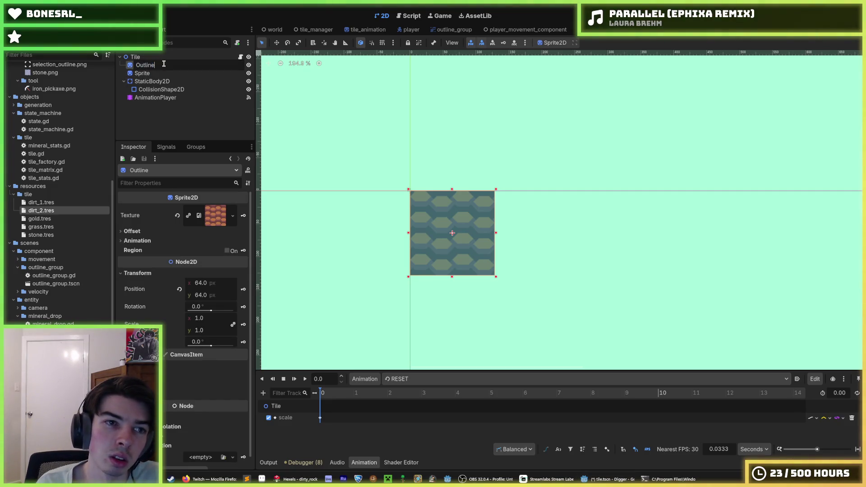
key(Return)
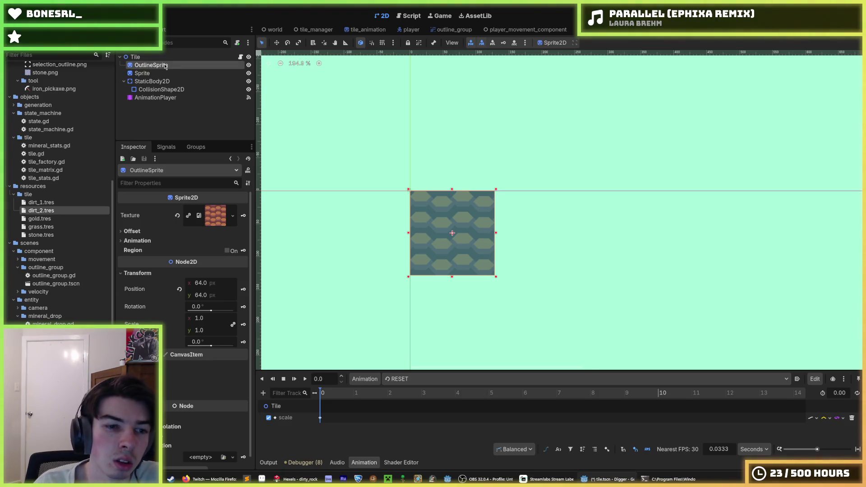
Give OutlineSprite the dirt_1.png texture from the FileSystem dock
click(215, 216)
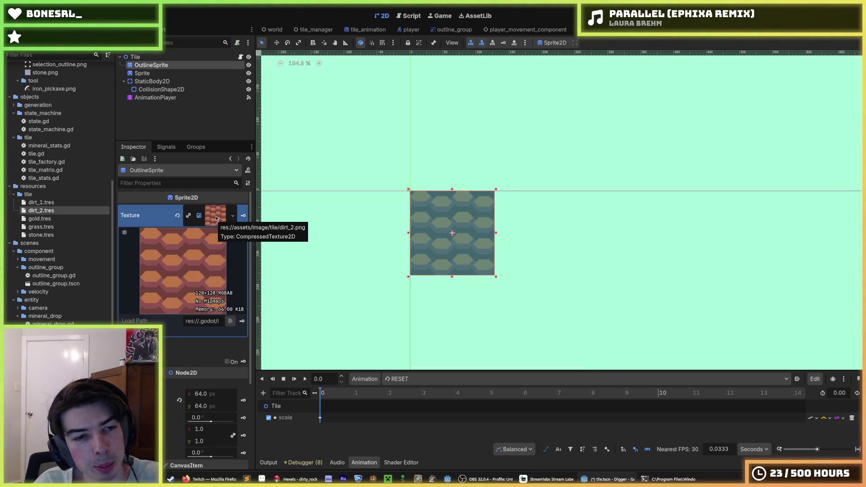
scroll(up, 3)
drag(51, 193, 222, 221)
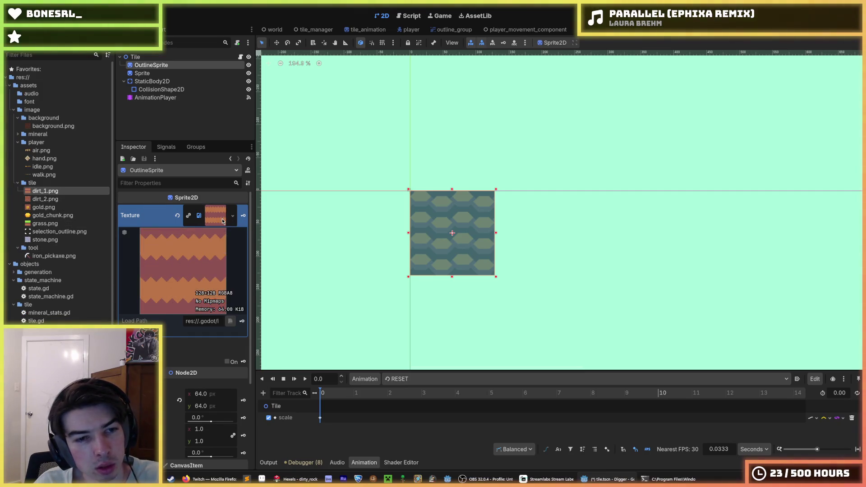
scroll(down, 3)
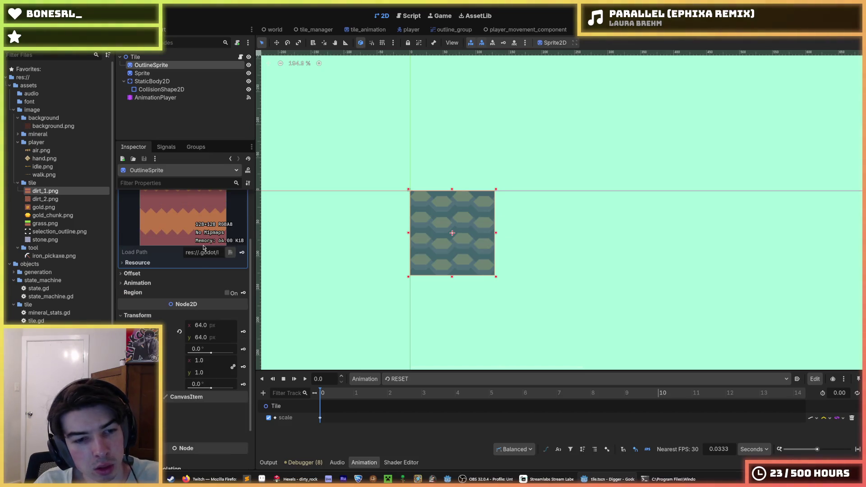
scroll(up, 3)
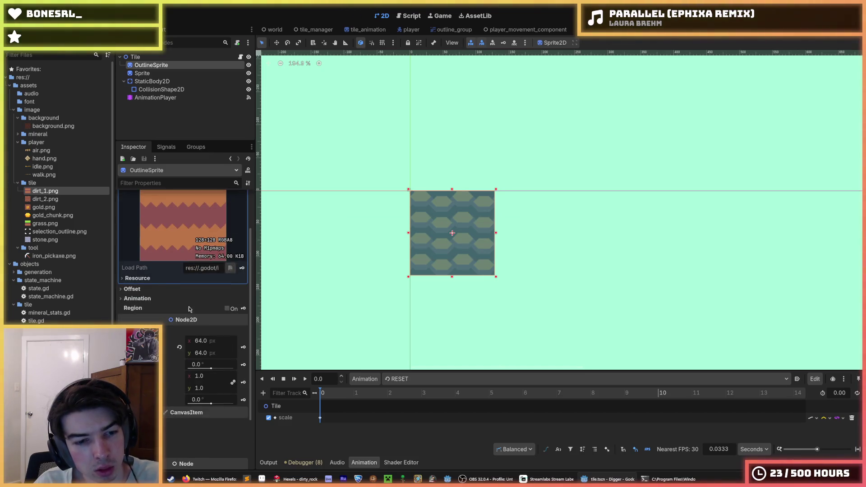
scroll(down, 3)
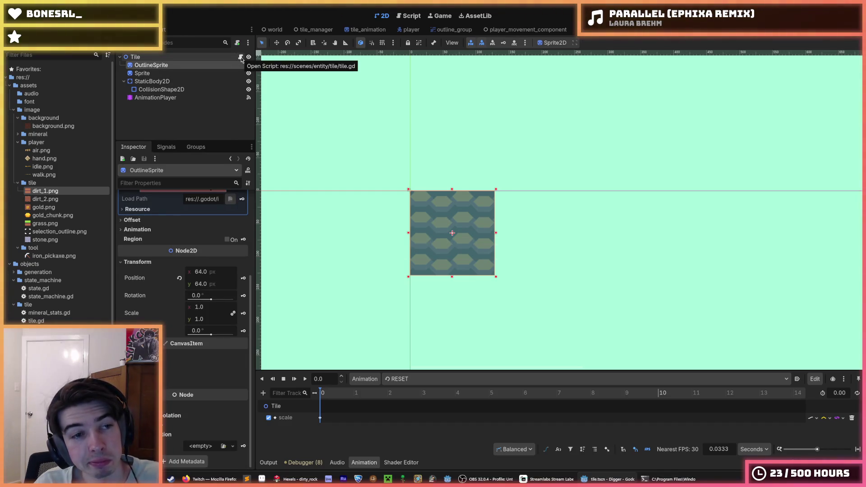
click(242, 58)
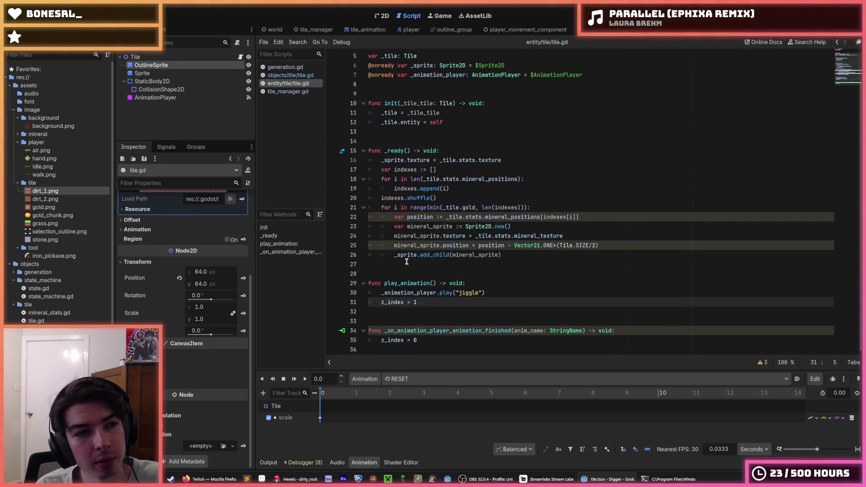
Prefix z_index with the sprite variable on lines 31 and 35 of tile.gd and save
text(_spirte)
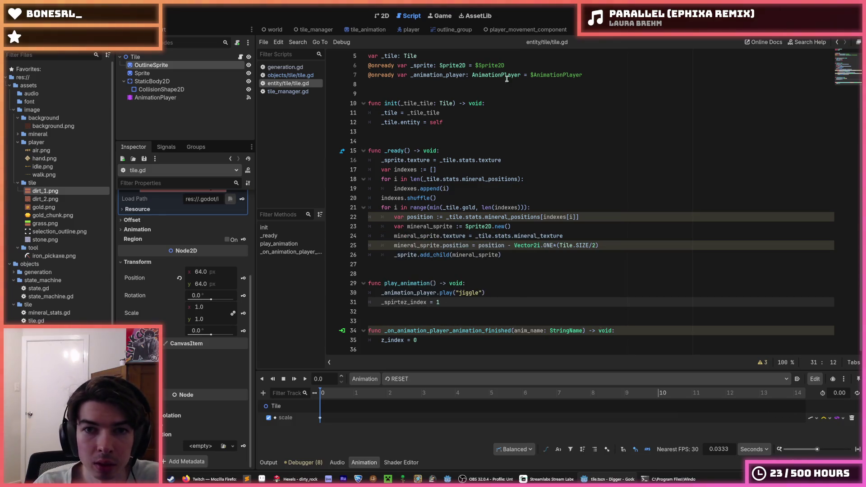
click(518, 63)
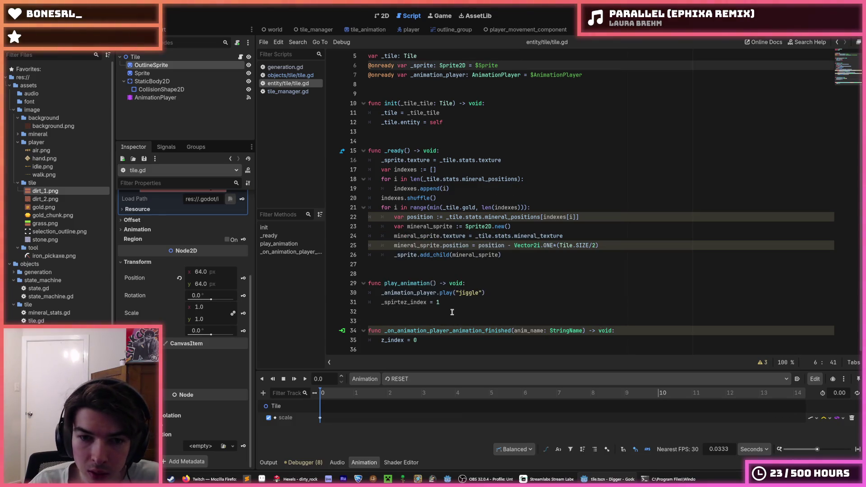
click(408, 303)
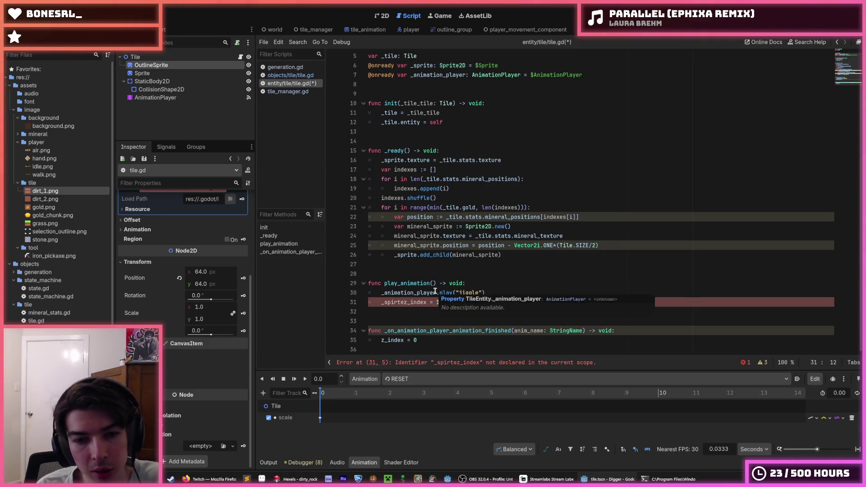
key(Left)
text(.)
key(Left)
key(shift+Left)
key(shift+Left)
key(shift+Left)
key(ctrl+c)
key(Down)
key(Down)
key(Down)
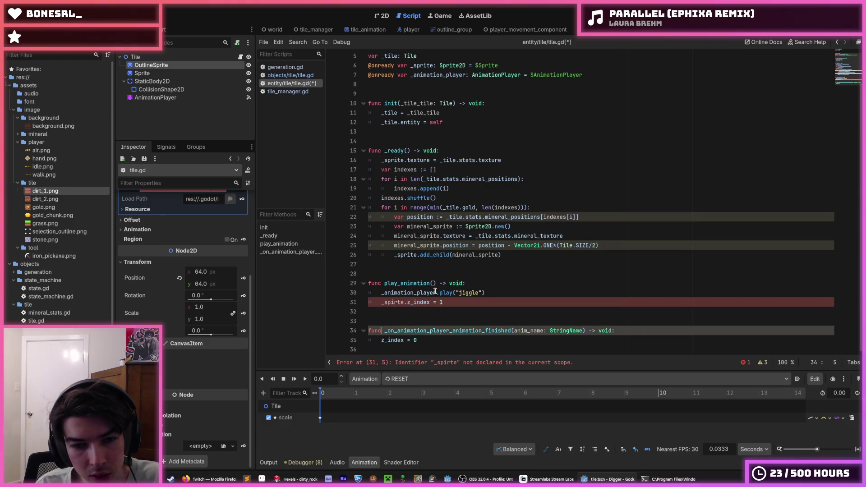
key(ctrl+v)
key(ctrl+s)
Correct the _spirte typo to _sprite on lines 31 and 35, save, and run the game
click(498, 255)
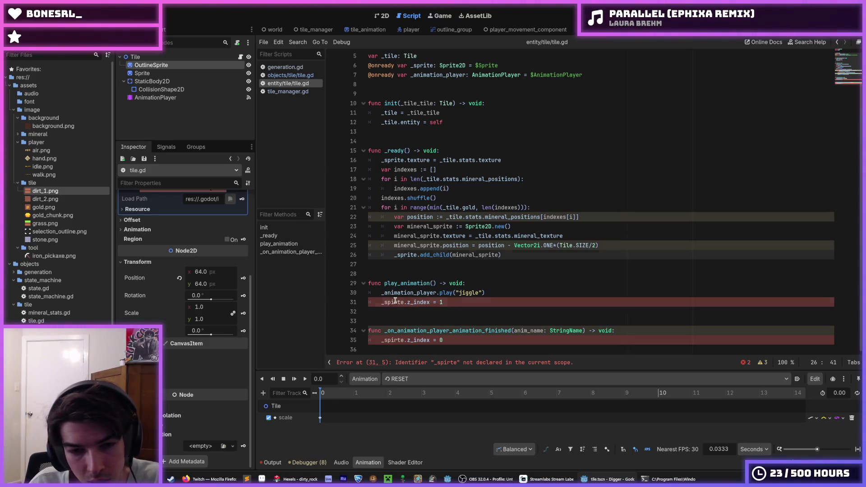
click(395, 302)
key(BackSpace)
key(BackSpace)
text(ri)
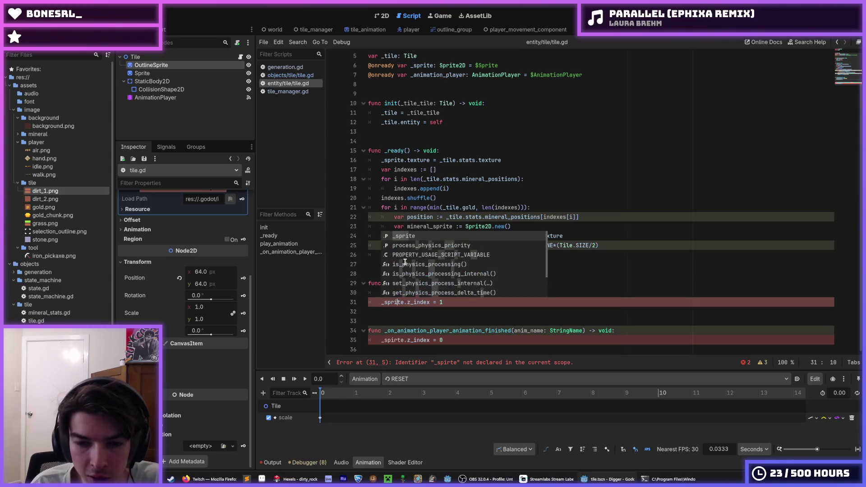
key(Escape)
key(Down)
key(Down)
key(Down)
key(Down)
key(BackSpace)
key(BackSpace)
text(ri)
click(541, 232)
key(ctrl+s)
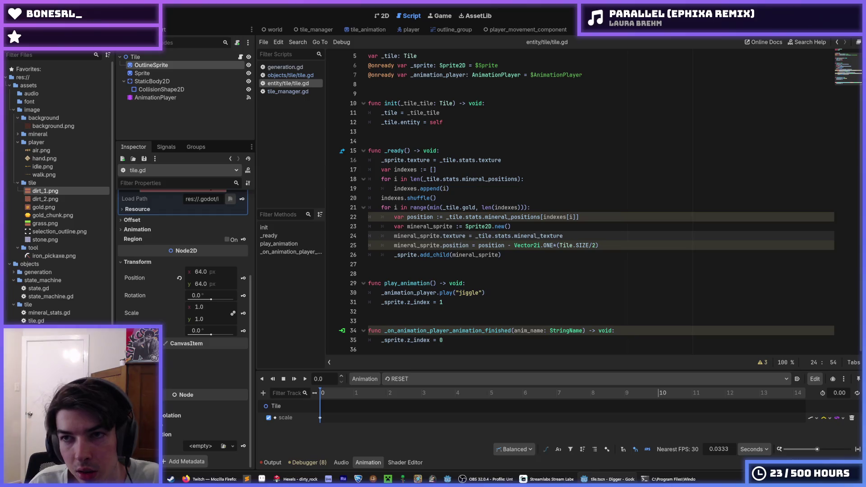
key(F5)
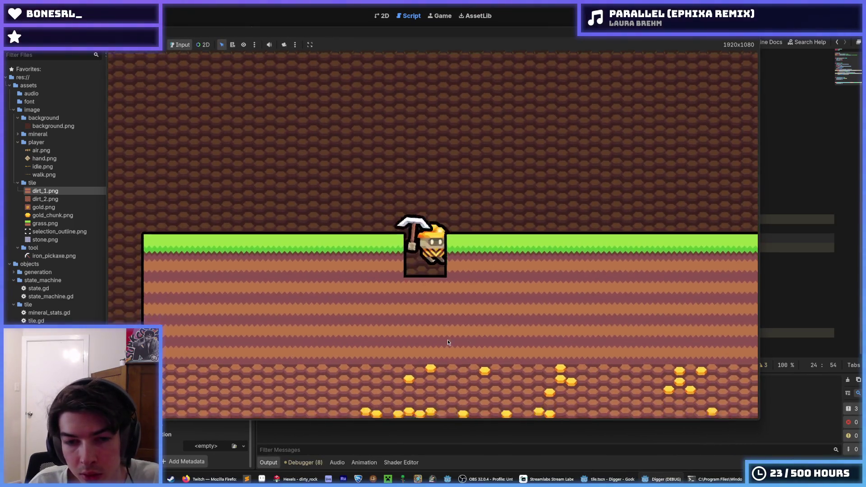
Dig down once and right four times to check the jiggle, then stop the game
key(s)
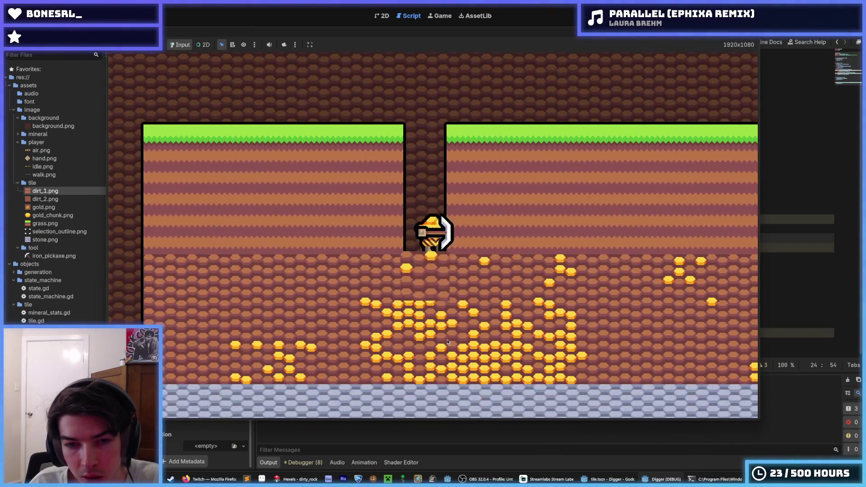
key(d)
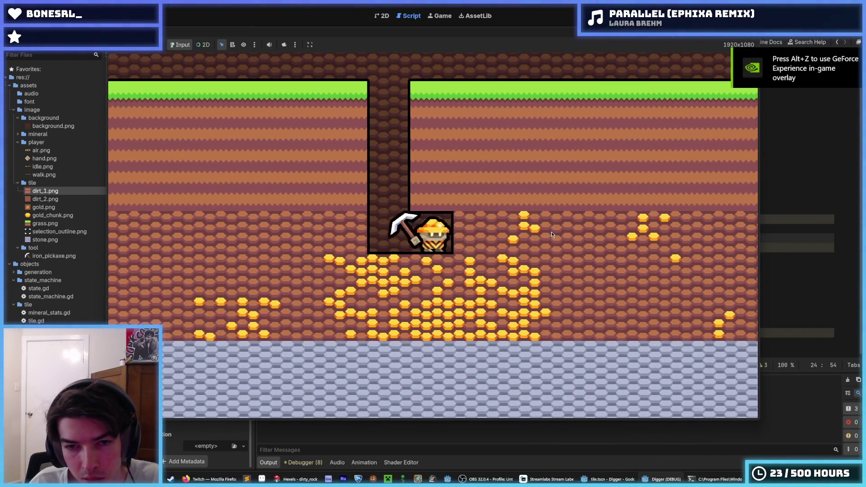
key(d)
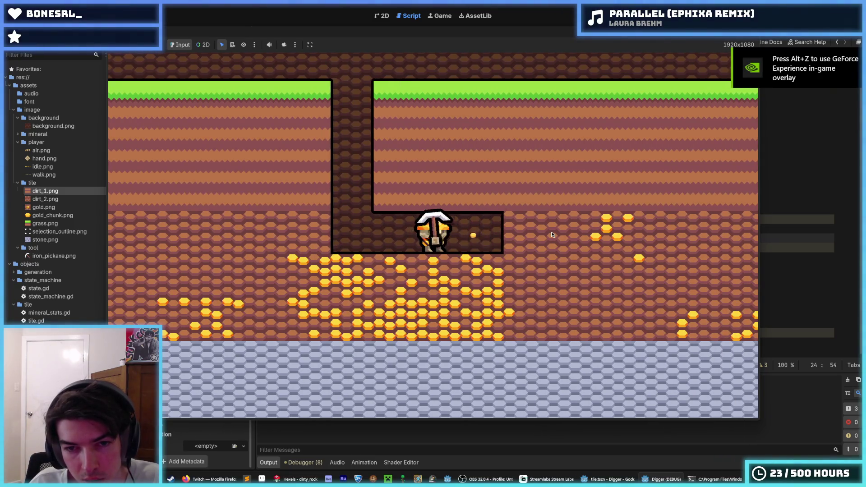
key(d)
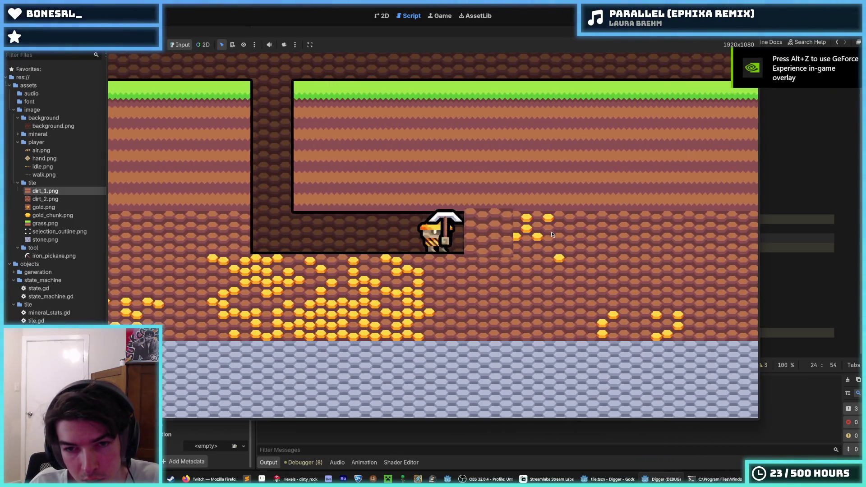
key(d)
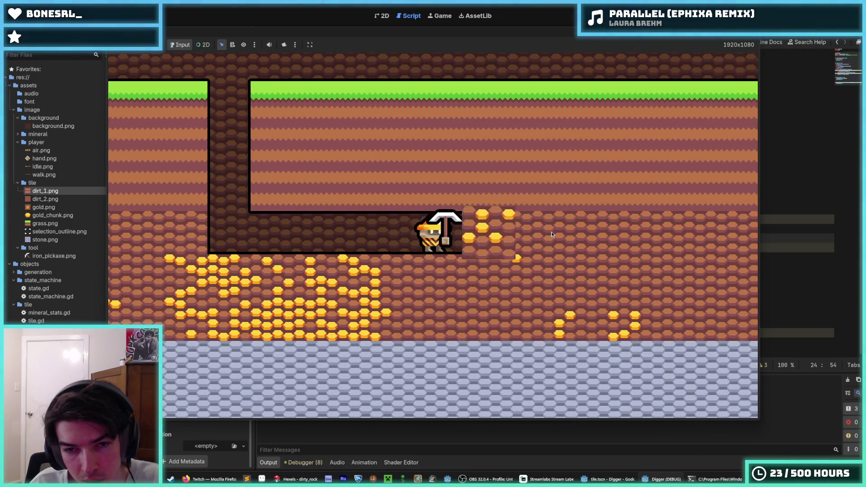
key(F8)
Select Sprite, OutlineSprite and the Tile root in the 2D scene view
click(190, 73)
click(166, 65)
click(166, 72)
click(167, 67)
click(159, 58)
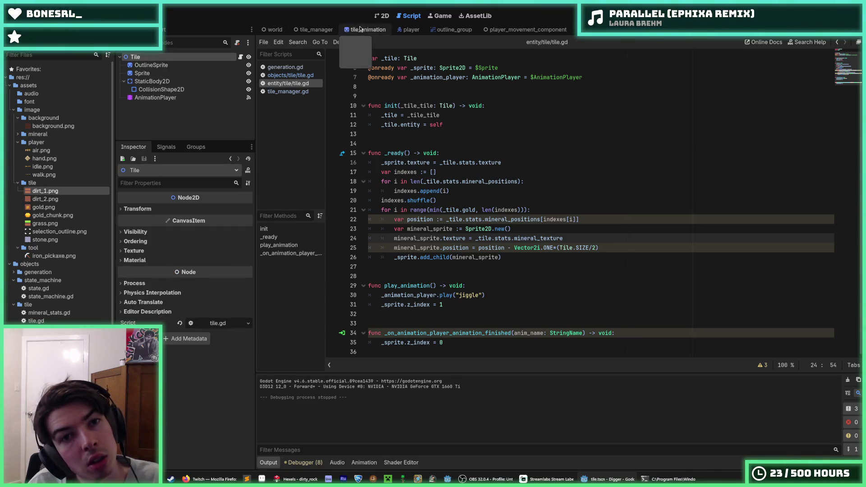
click(380, 15)
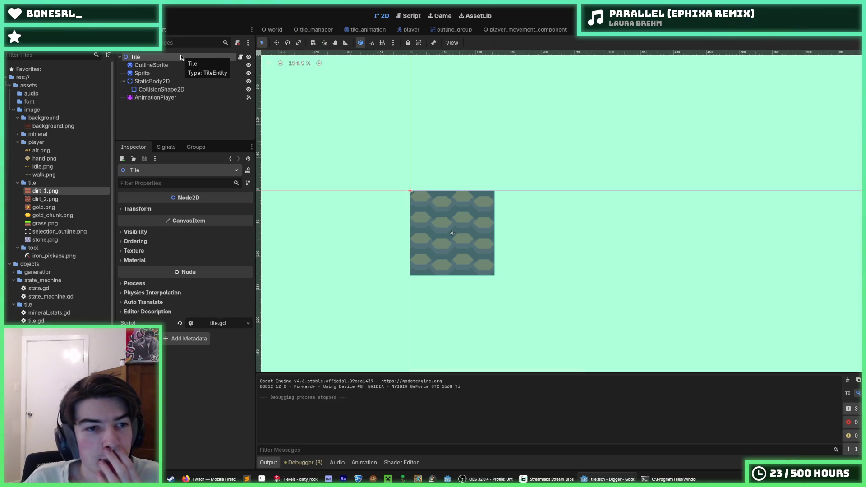
Add a Node2D child under Tile and place OutlineSprite and Sprite inside it
click(180, 64)
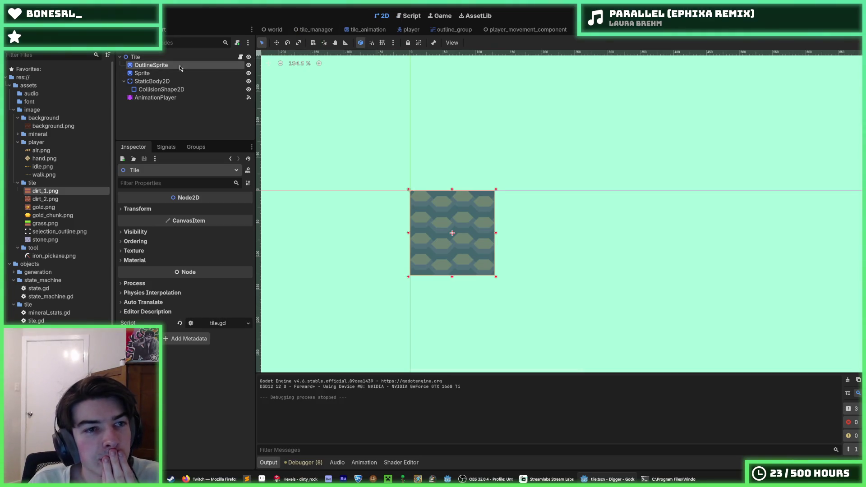
click(176, 74)
click(167, 57)
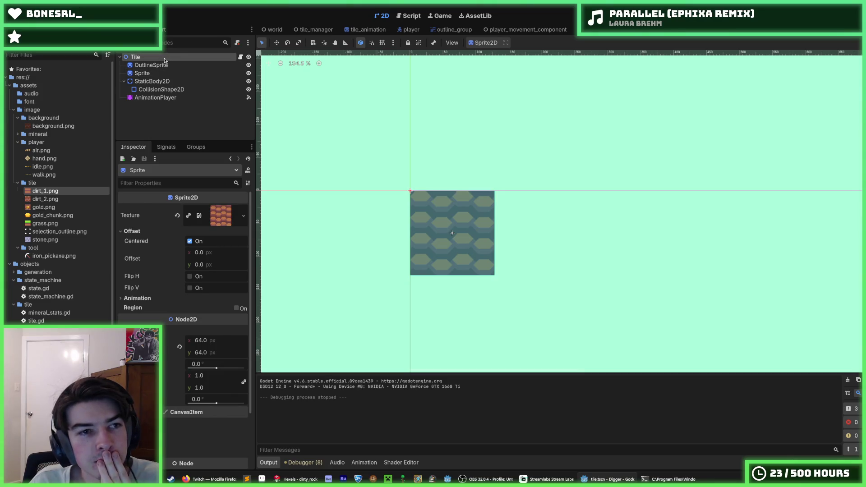
click(167, 74)
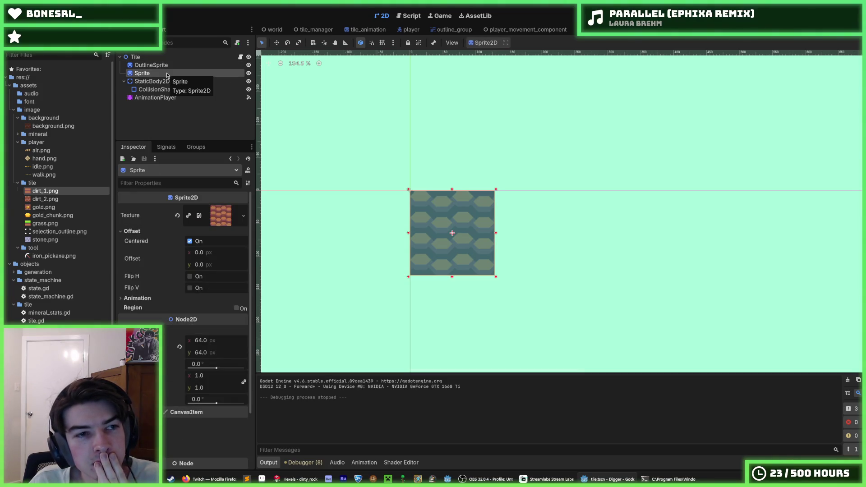
right_click(166, 57)
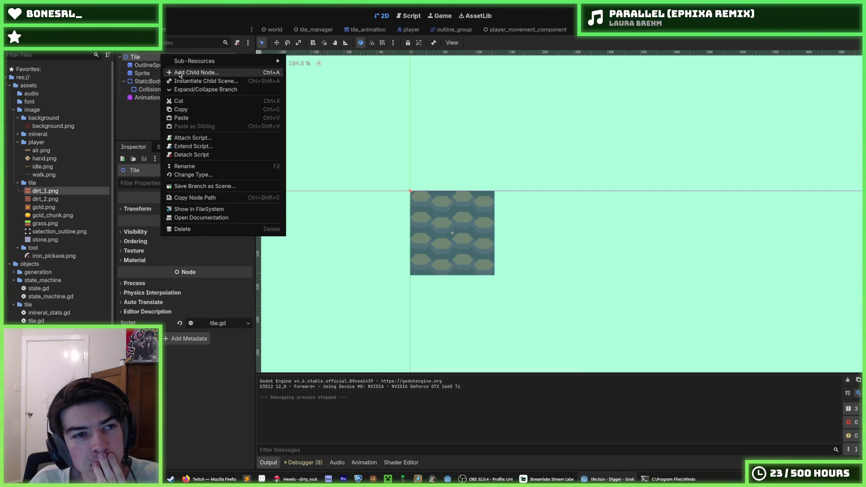
click(180, 73)
text(node2d)
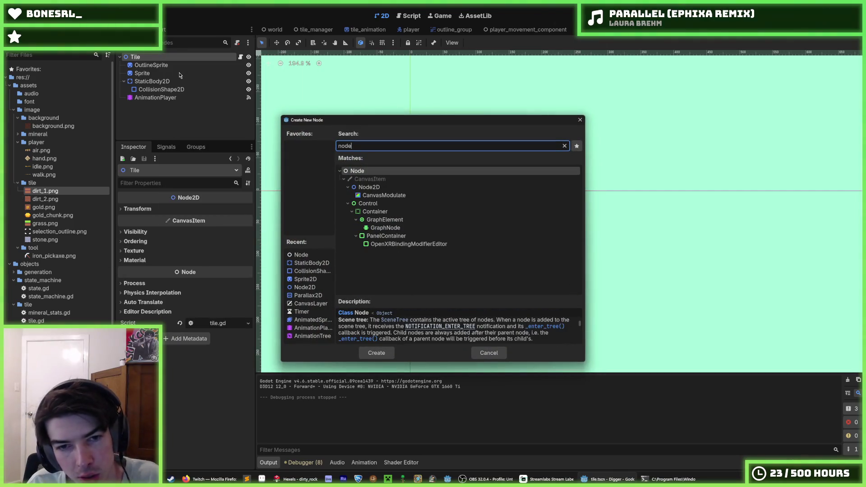
key(Return)
drag(152, 79, 153, 70)
drag(151, 66, 156, 67)
click(142, 82)
click(156, 67)
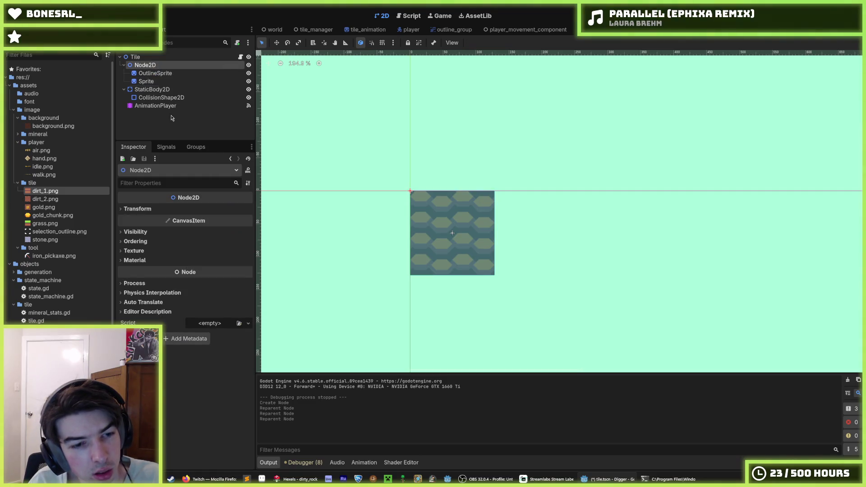
Set the Node2D position to (64, 64) and save the scene
click(137, 208)
click(208, 218)
text(64)
key(Tab)
text(64)
key(Return)
key(ctrl+s)
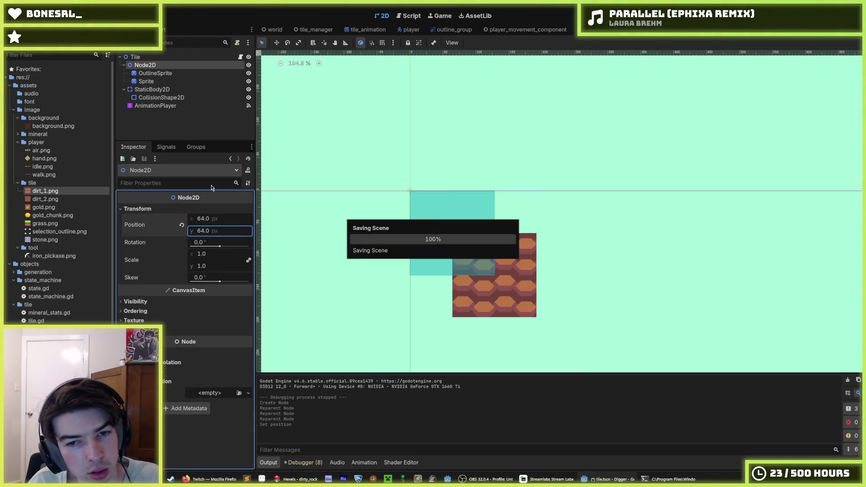
Reset the positions of OutlineSprite and Sprite to the origin (0, 0)
click(155, 74)
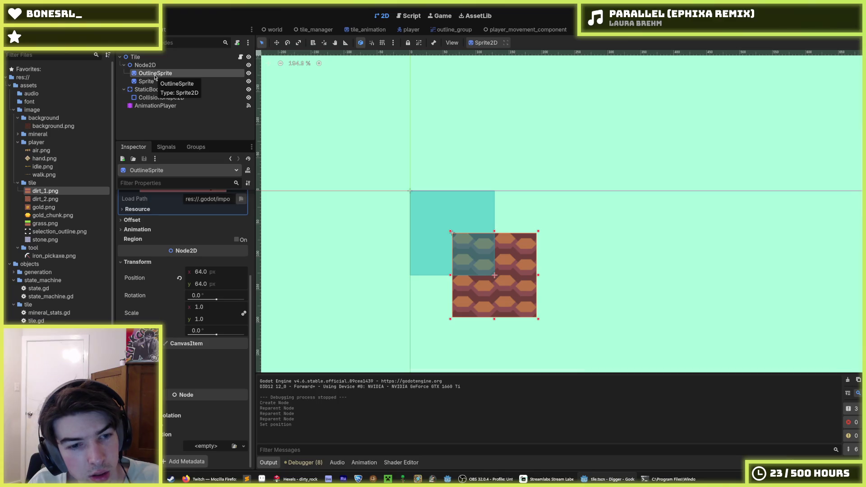
click(180, 278)
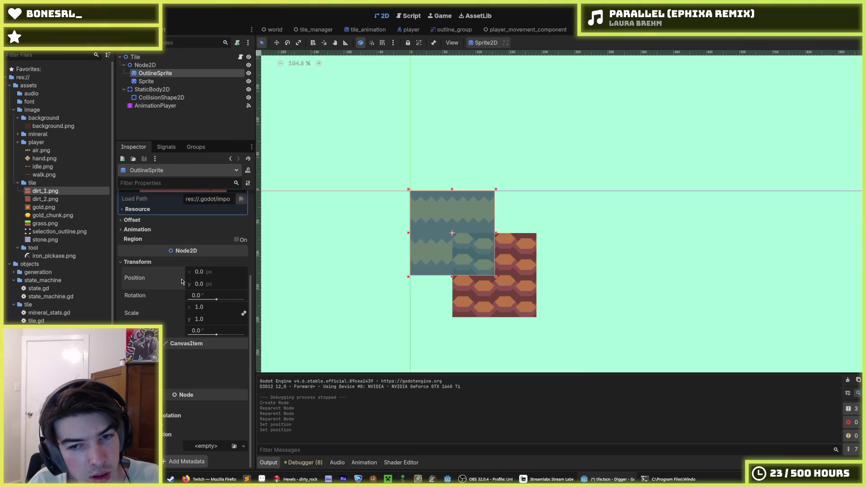
click(146, 81)
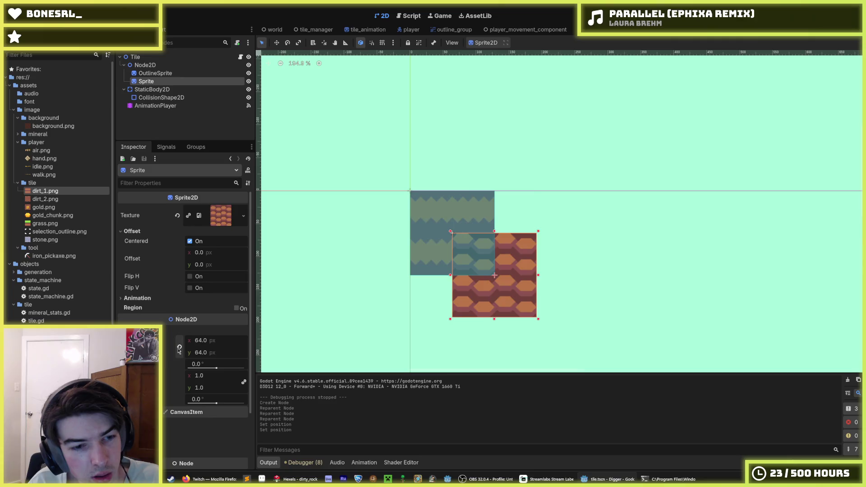
click(179, 350)
Review Node2D and tile.gd, then bring up the tile's animation editor in the 2D view
click(149, 66)
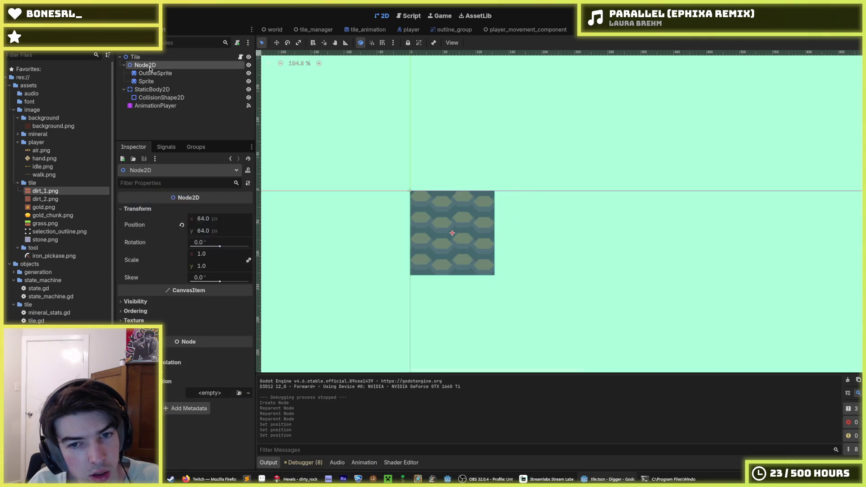
click(144, 58)
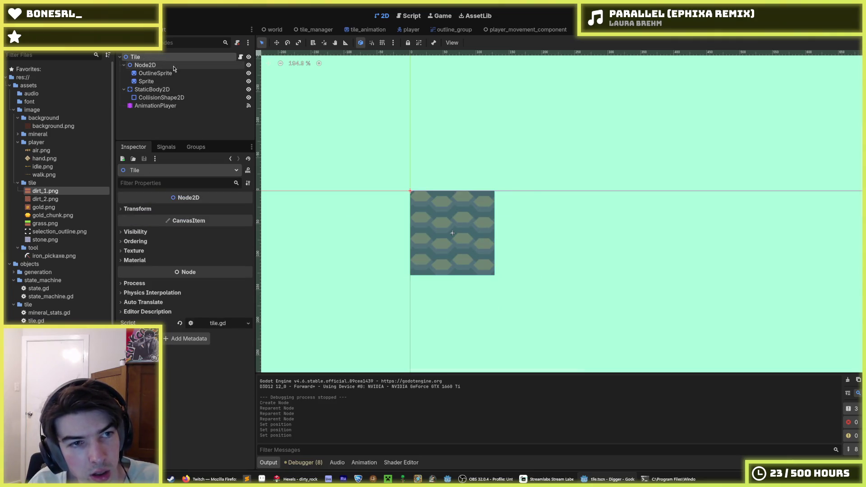
click(175, 67)
click(240, 57)
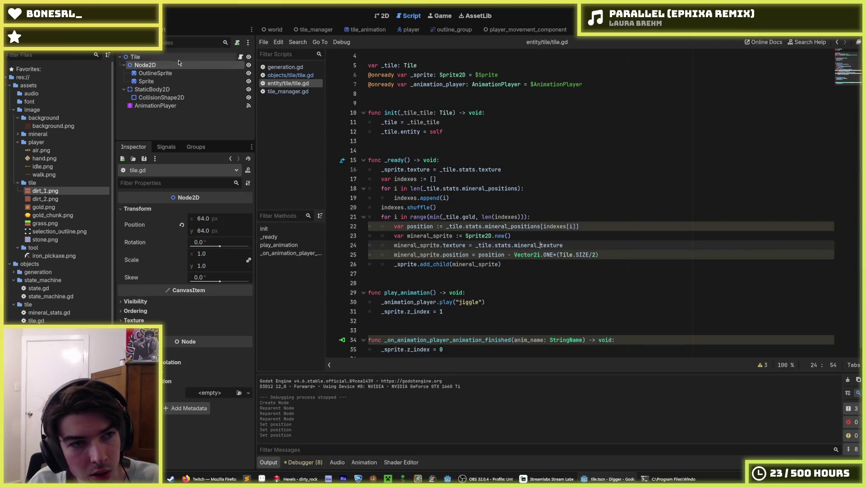
click(186, 67)
click(181, 59)
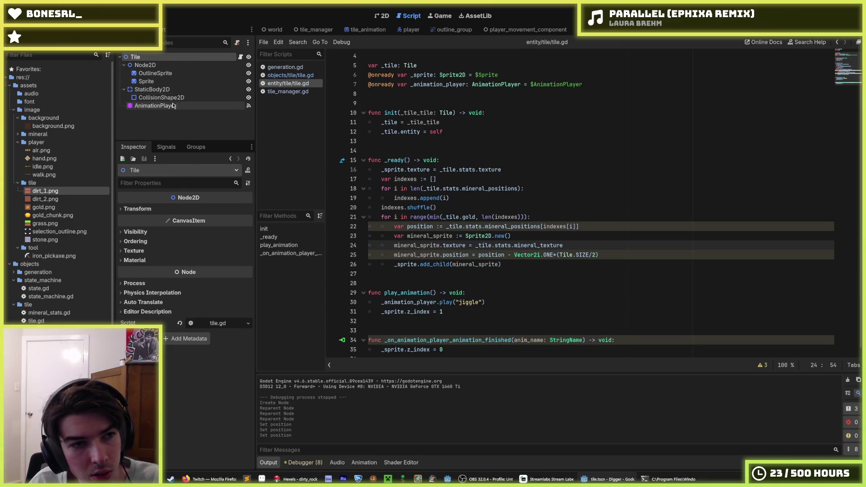
click(172, 105)
click(383, 16)
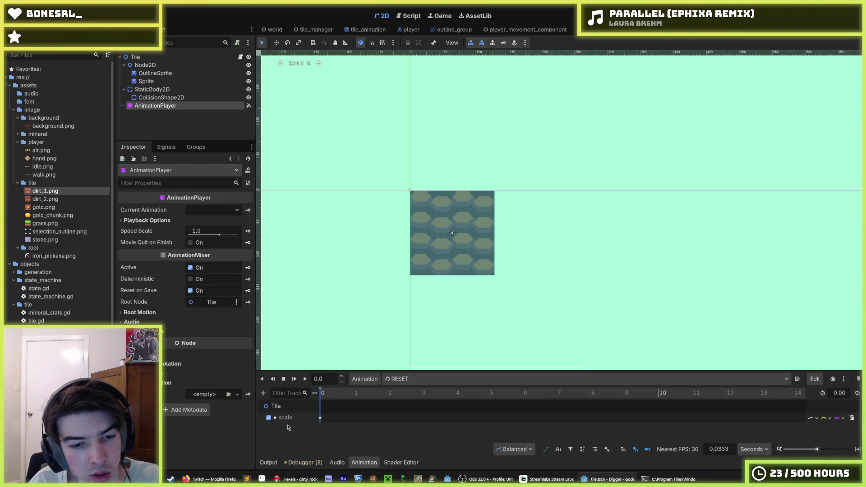
Retarget the RESET scale track's path to Node2D:scale and save the scene
double_click(286, 417)
text(Node2D:)
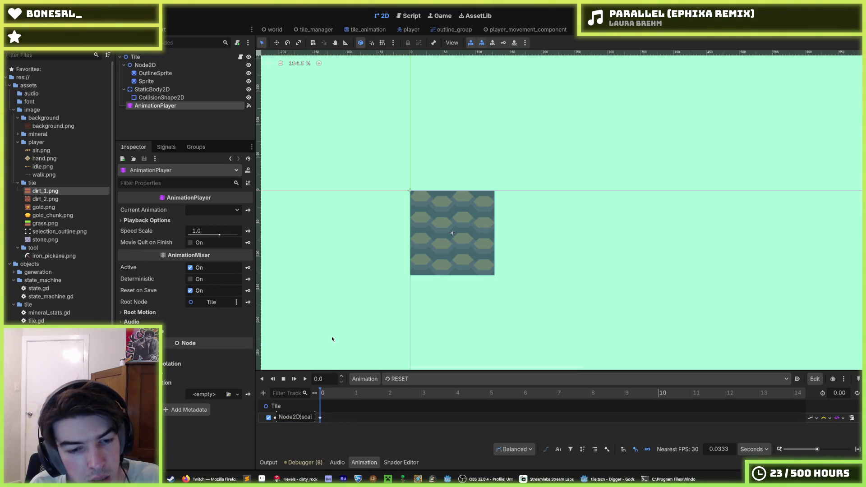
key(Return)
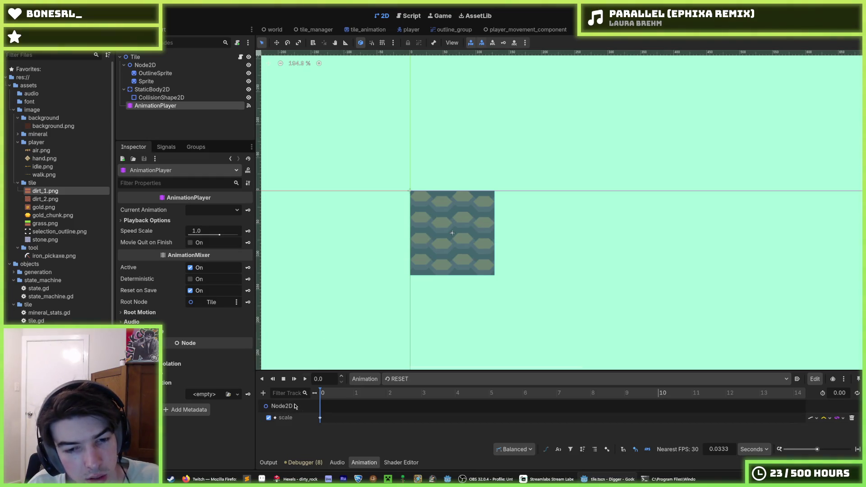
key(ctrl+s)
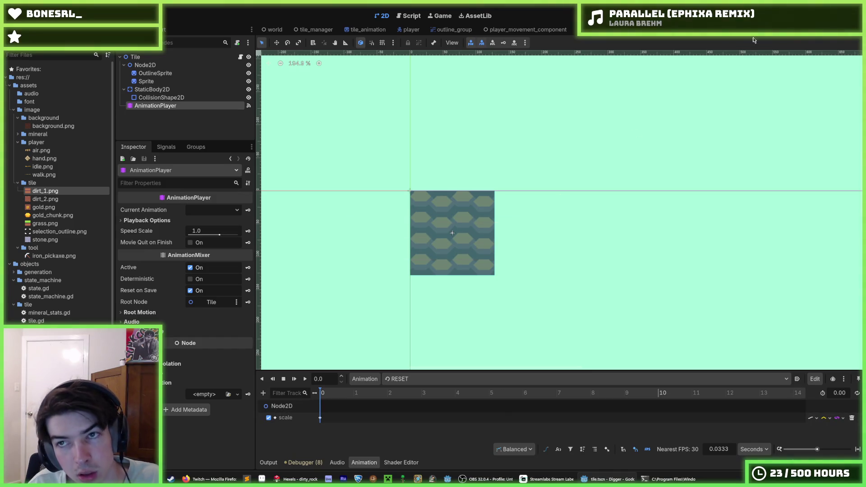
Preview the RESET and jiggle animations, switching between them
click(306, 379)
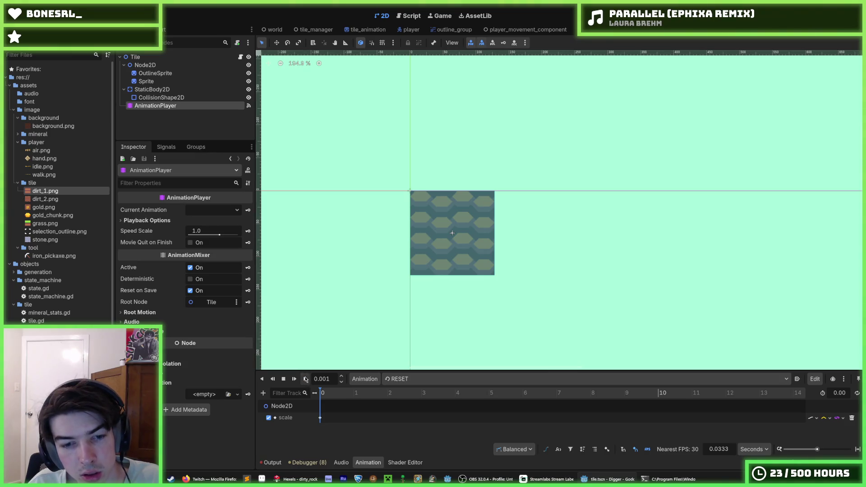
click(406, 379)
click(406, 401)
click(305, 379)
click(305, 379)
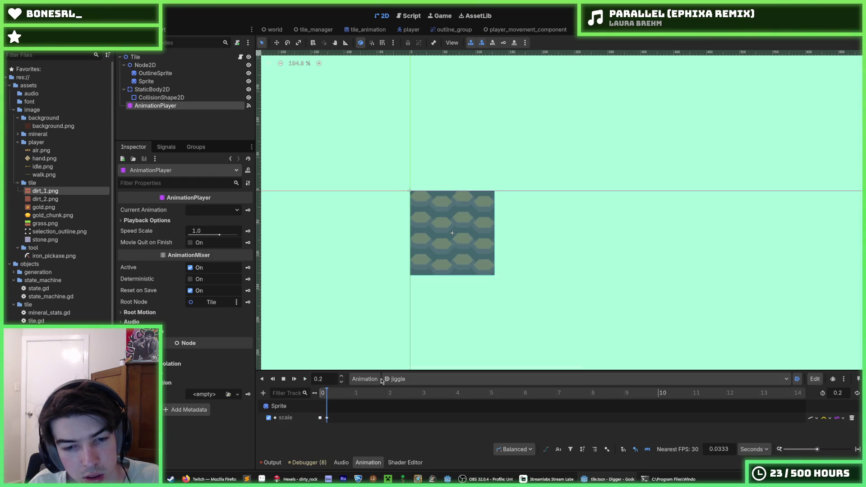
click(397, 379)
click(409, 392)
click(405, 381)
click(408, 401)
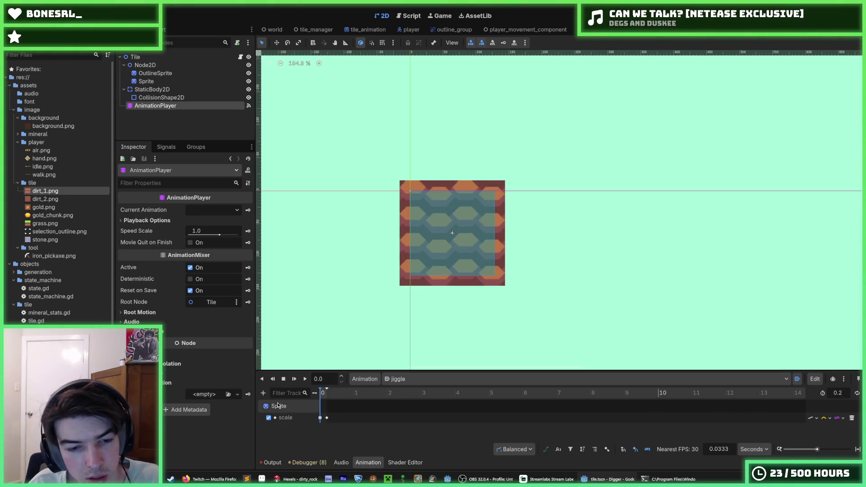
Retarget the jiggle scale track to Node2D:scale and preview it from the start
click(278, 406)
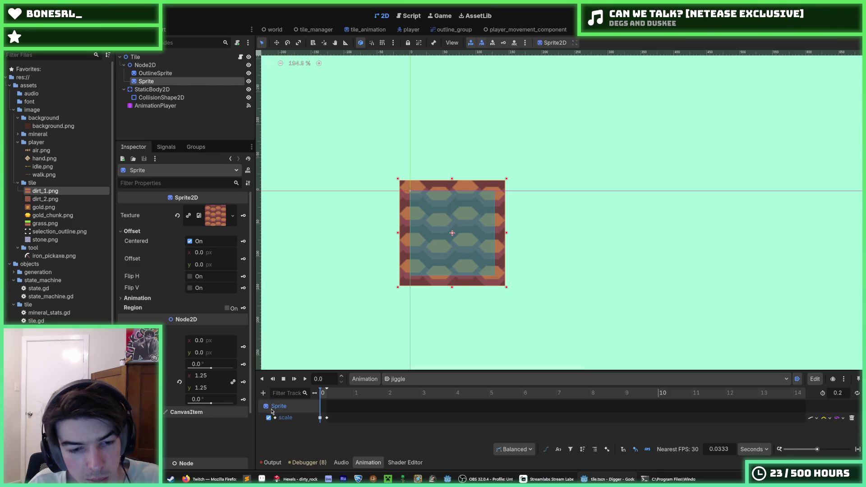
double_click(284, 418)
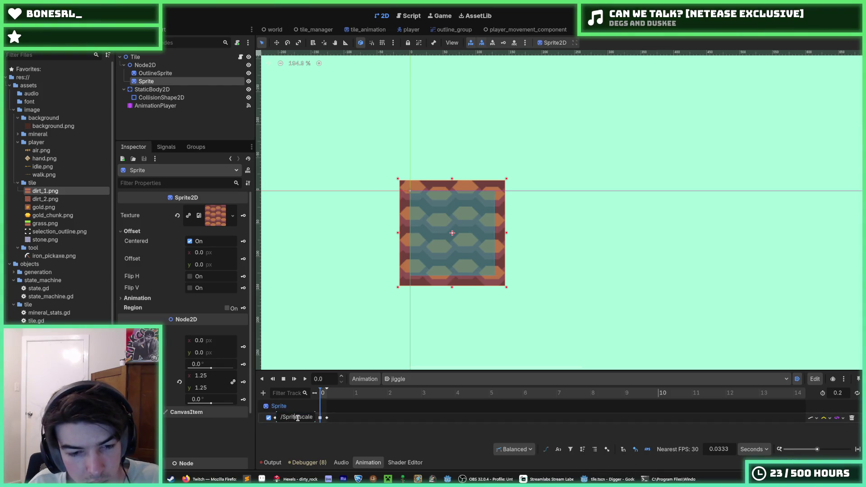
drag(298, 418, 279, 418)
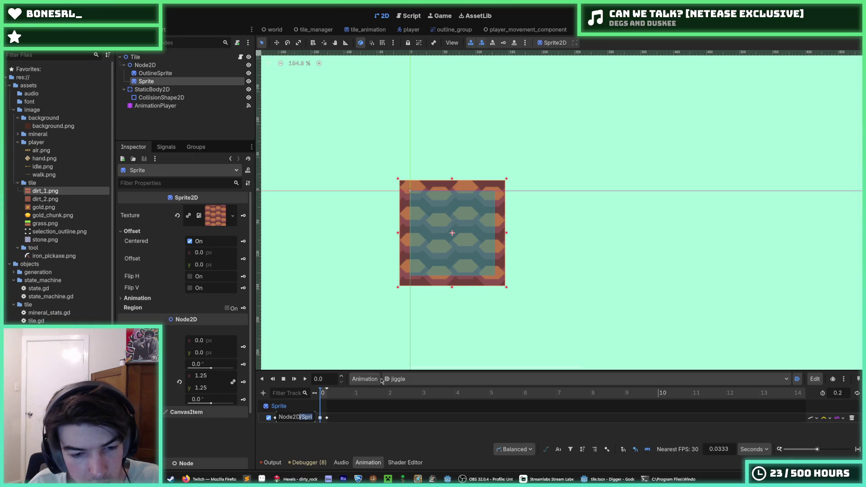
key(Return)
click(306, 382)
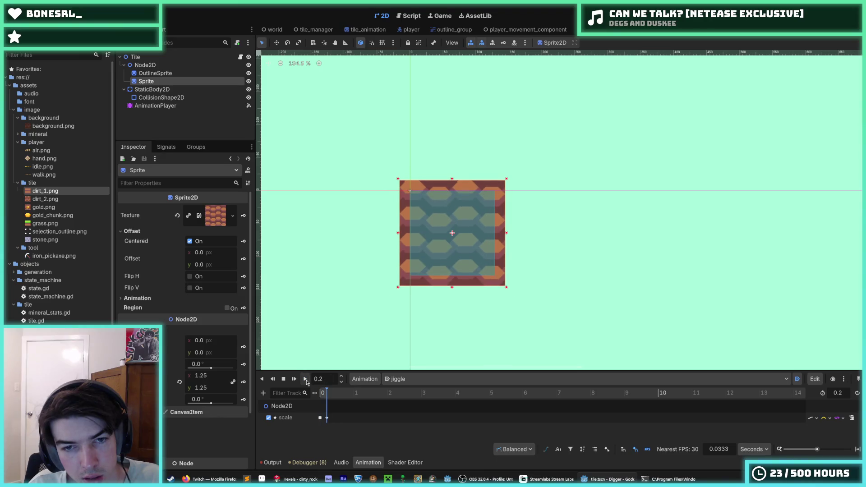
click(327, 418)
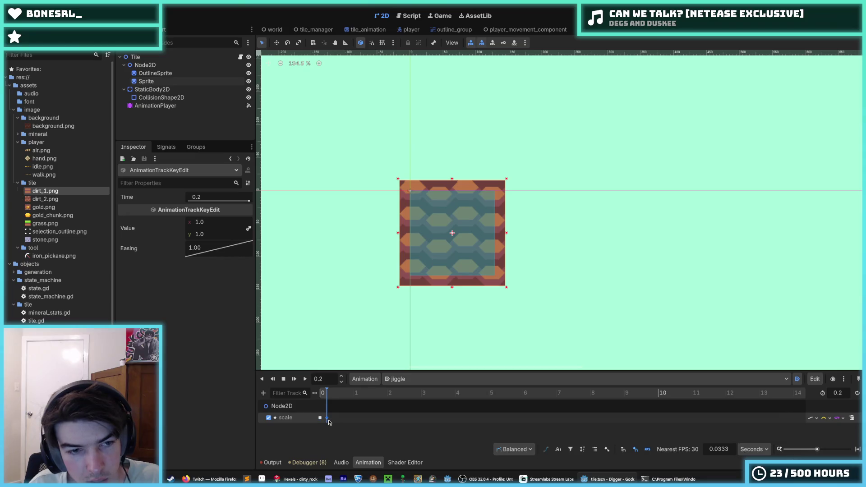
drag(328, 398, 325, 402)
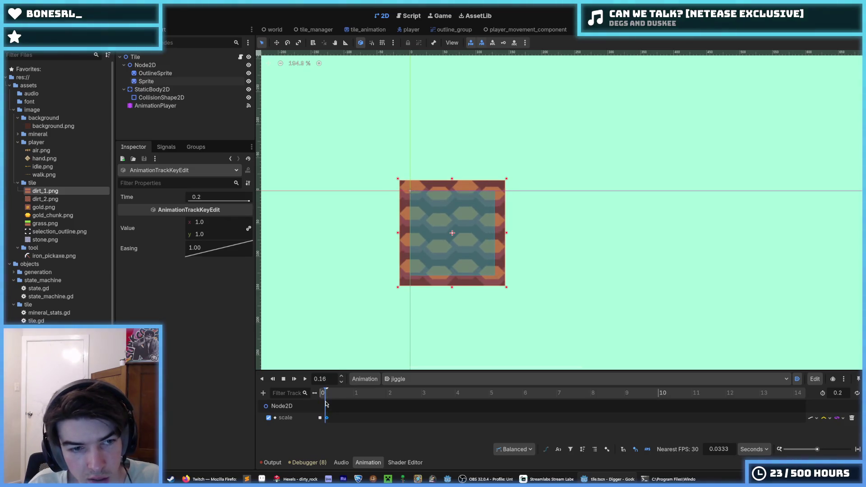
In the RESET animation, revert the Sprite's scale to 1.0, then select Node2D
click(147, 82)
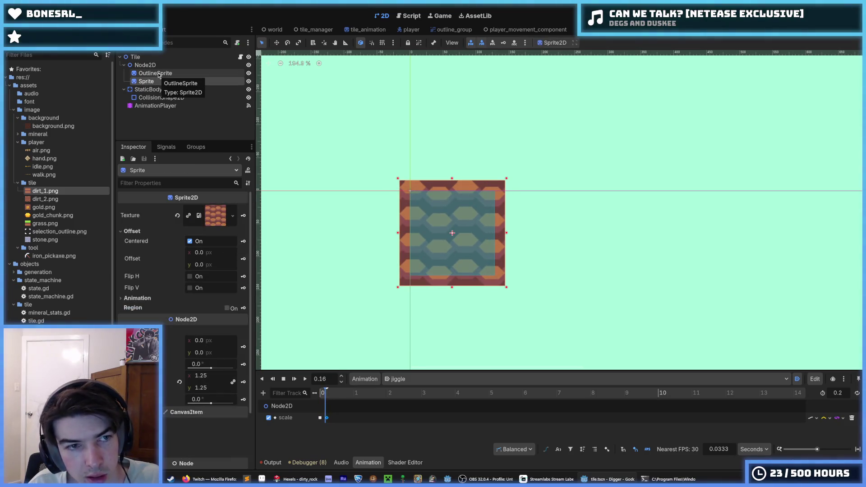
click(397, 379)
click(397, 387)
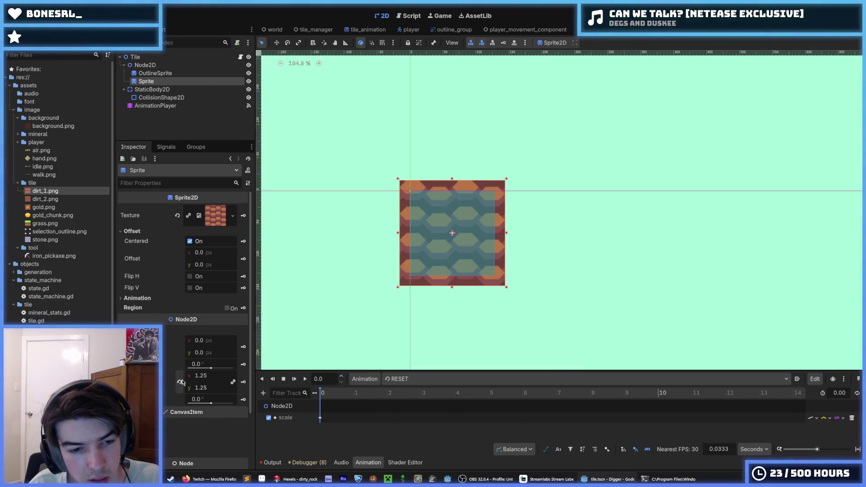
click(180, 384)
click(155, 73)
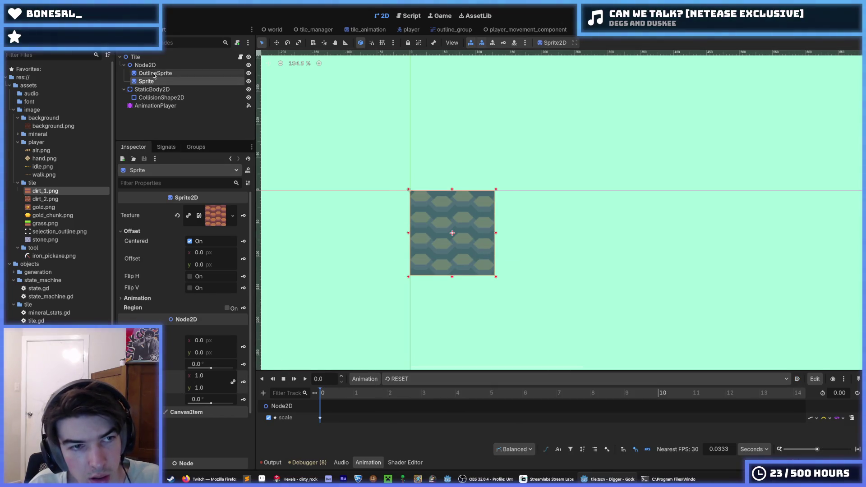
click(145, 65)
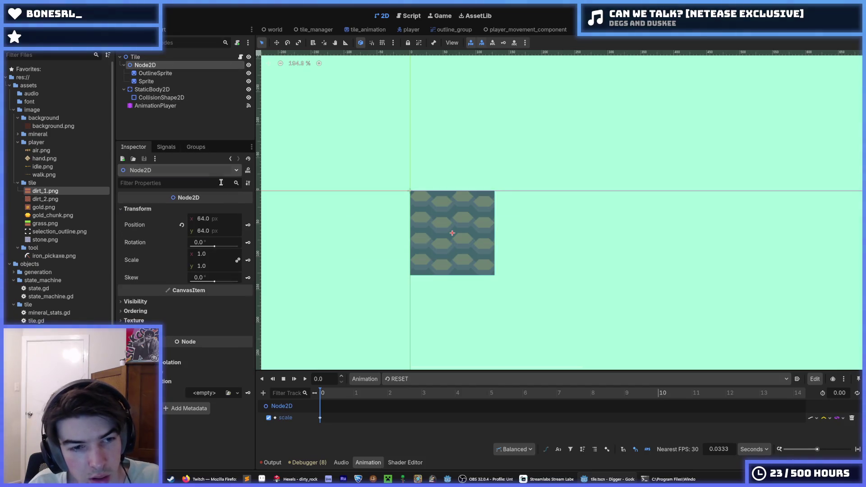
Set the jiggle animation's scale key at time 0 to 1.4 and run the game
click(402, 379)
click(408, 400)
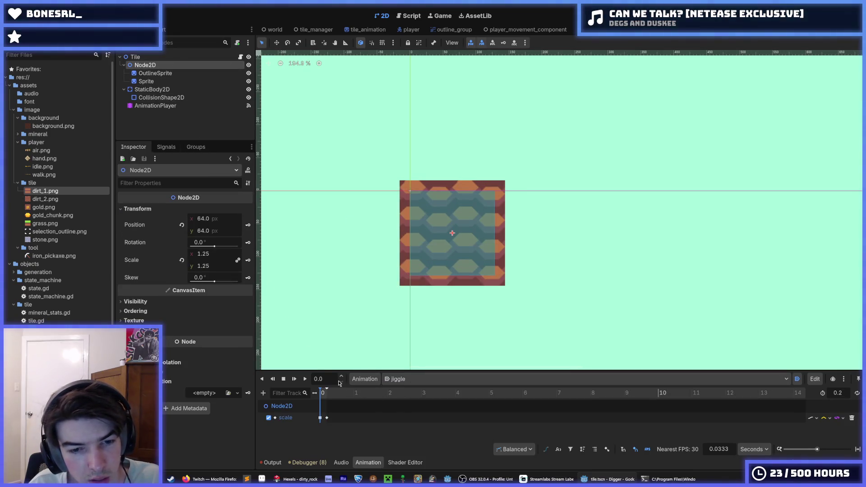
click(306, 379)
click(321, 417)
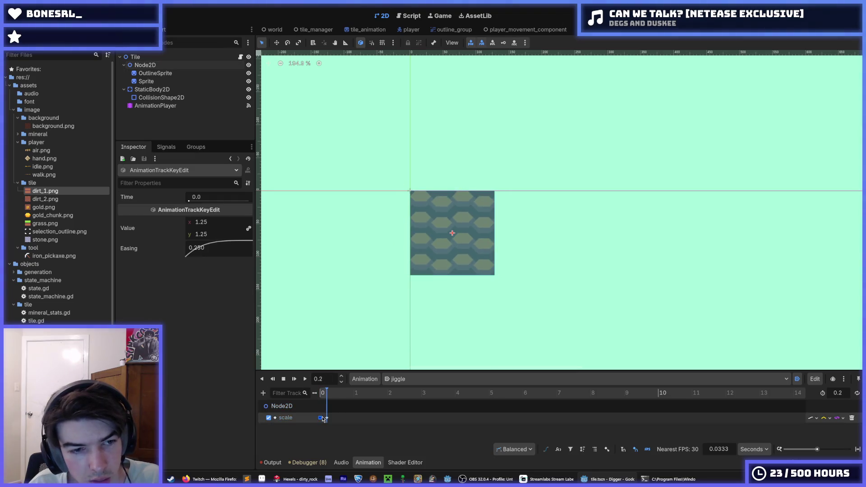
click(208, 221)
text(1.4)
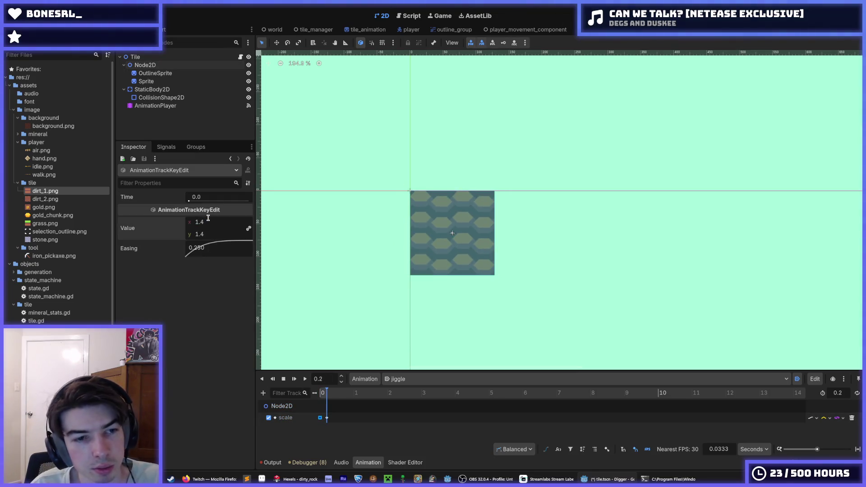
key(F5)
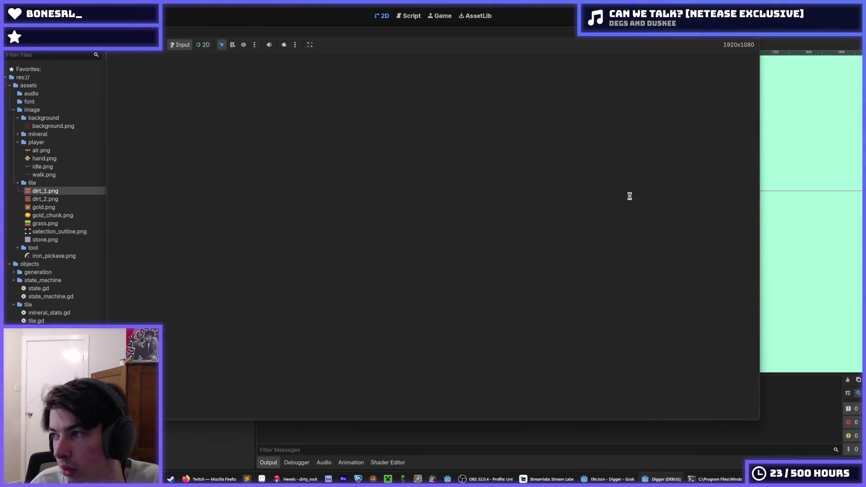
Jump to the failing line 16 in tile.gd and stop the running game
click(413, 332)
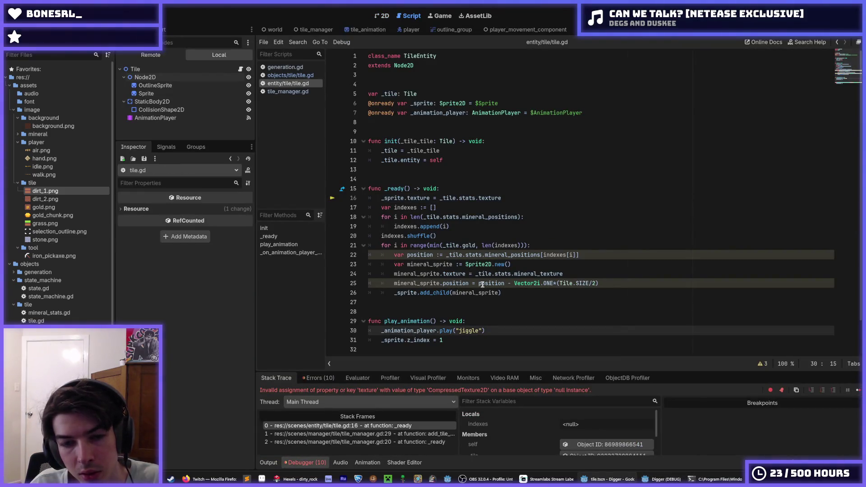
click(515, 200)
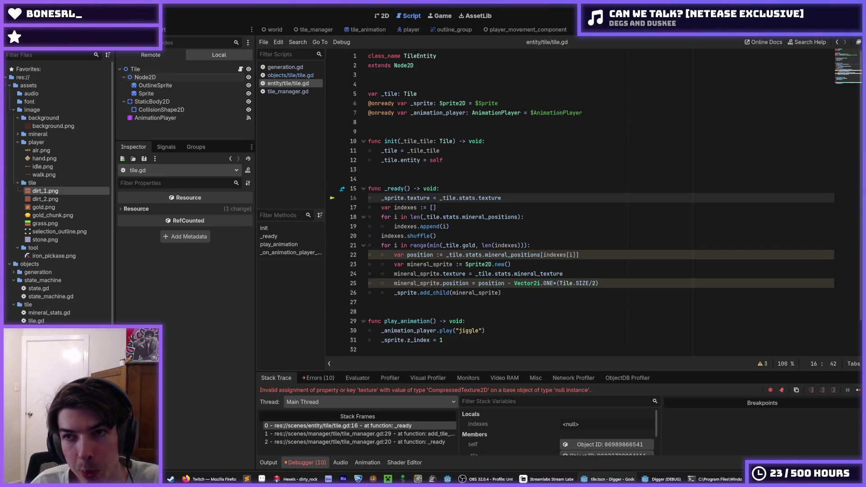
key(F8)
Change line 6's sprite path to $Node2D/Sprite via autocomplete and rerun the game
click(477, 103)
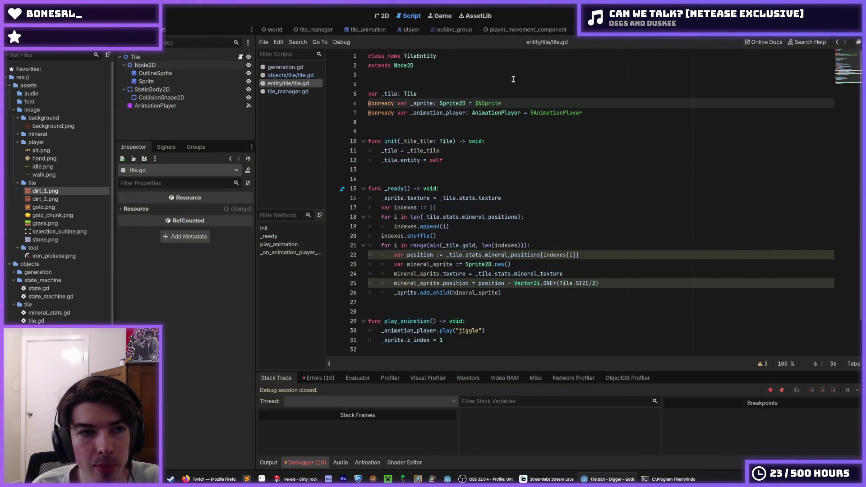
text(ode)
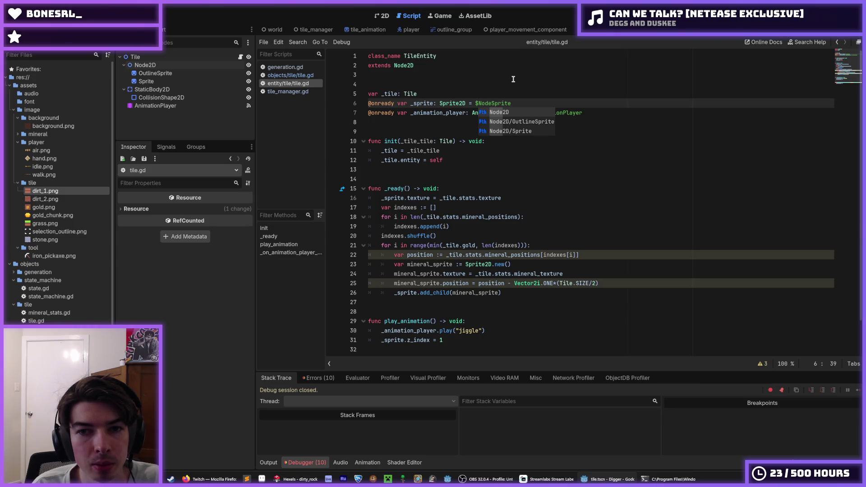
key(Down)
key(Down)
key(Return)
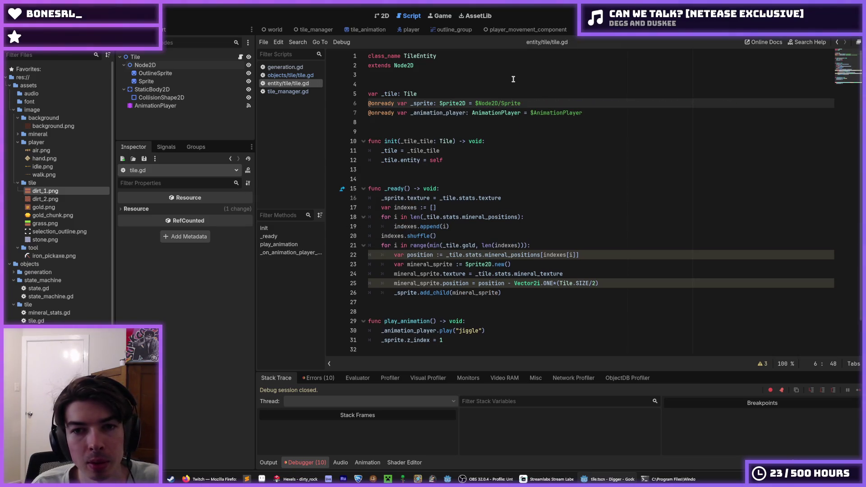
key(F5)
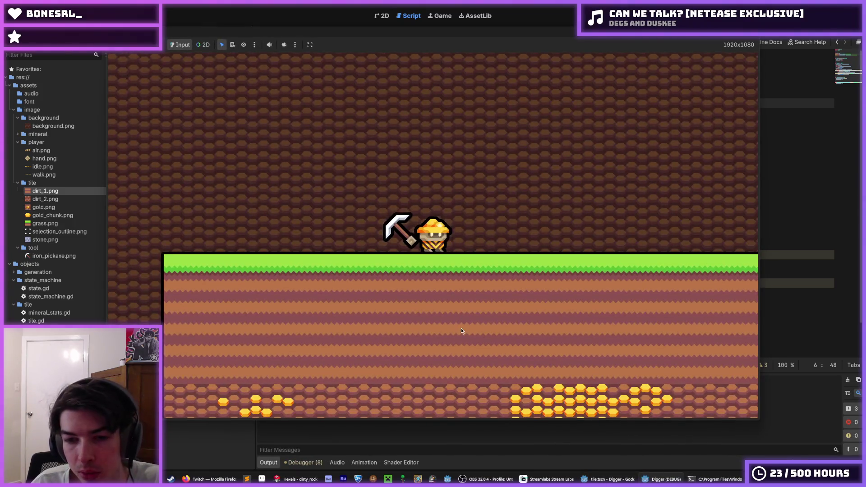
Dig the miner down and rightward through dirt and gold tiles with the pickaxe
drag(438, 339, 344, 259)
key(a)
key(a)
key(d)
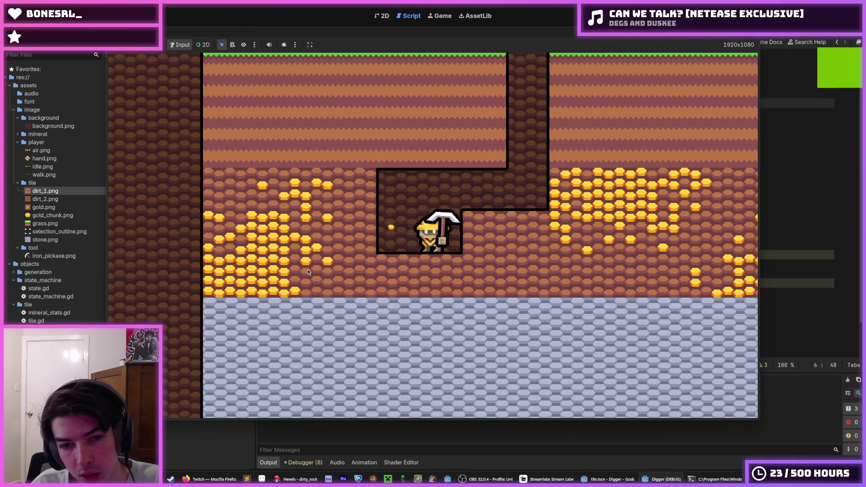
drag(600, 219, 598, 215)
key(d)
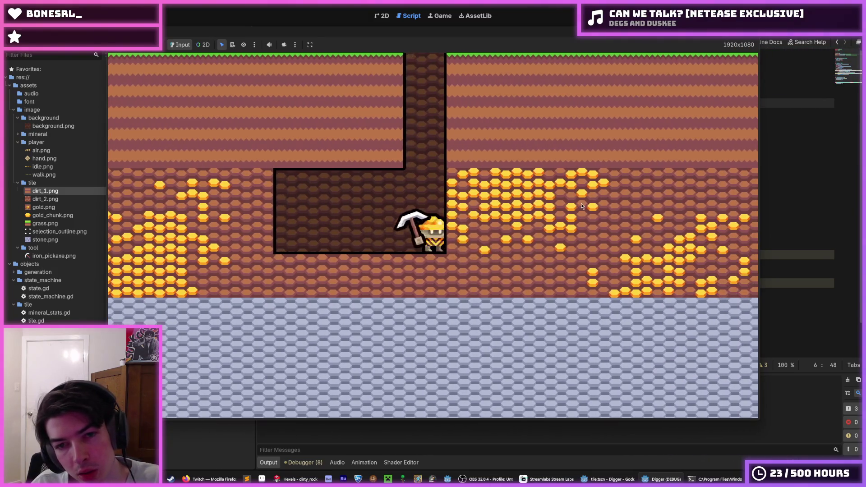
drag(451, 149, 457, 99)
key(d)
drag(627, 199, 580, 211)
key(d)
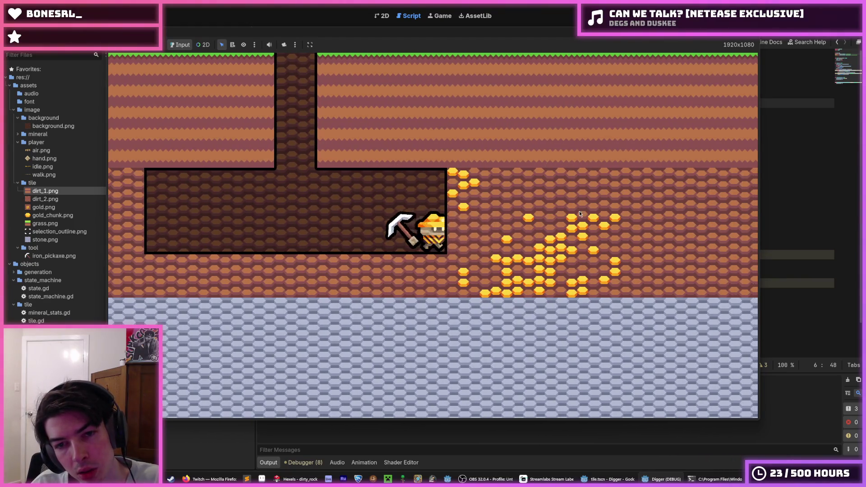
key(d)
drag(449, 137, 605, 211)
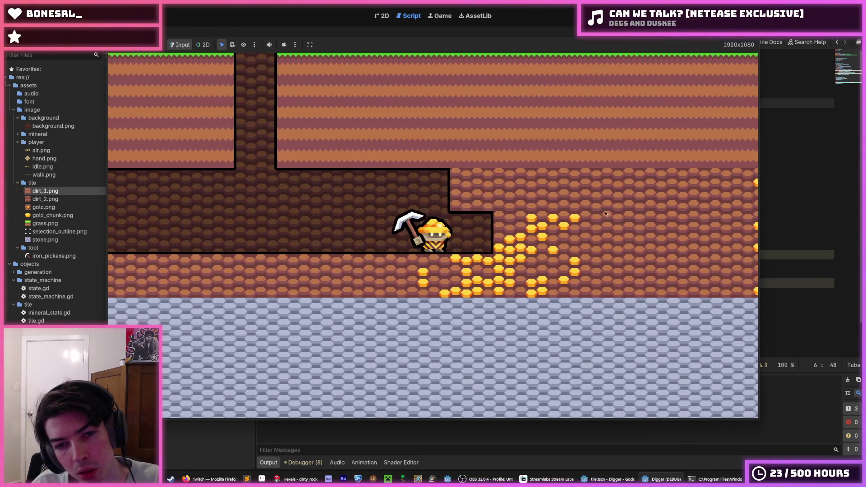
key(d)
drag(431, 247, 475, 124)
key(d)
key(d)
key(d)
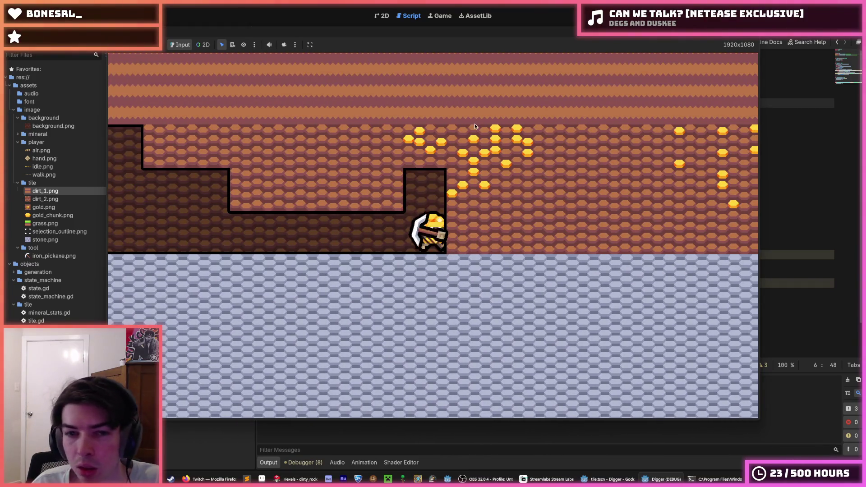
Climb up, tunnel further right, walk back through the shafts, then stop the game
key(space)
drag(543, 216, 454, 131)
key(space)
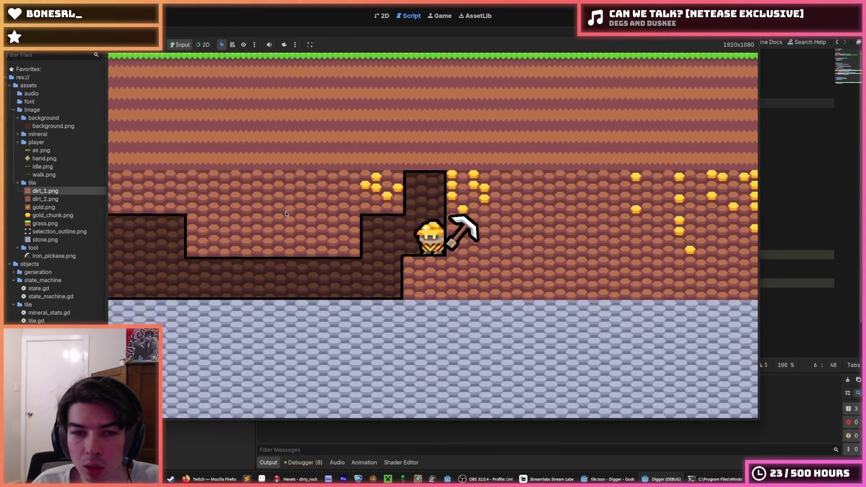
drag(545, 199, 616, 163)
key(d)
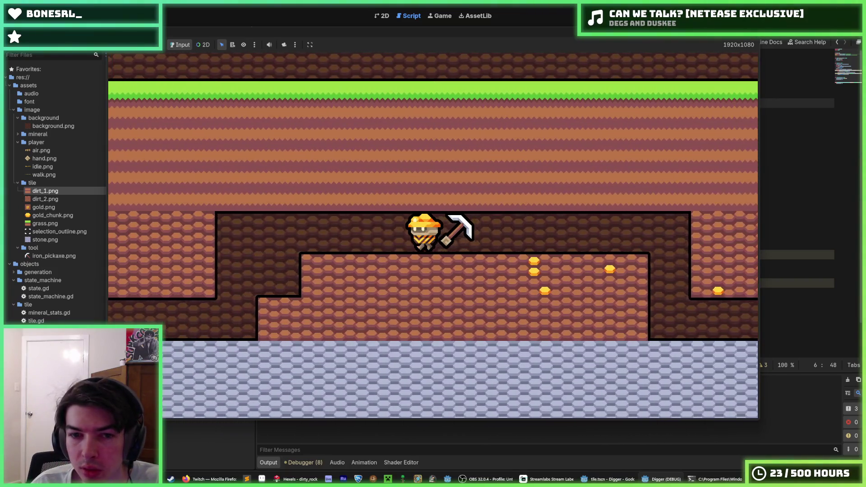
key(a)
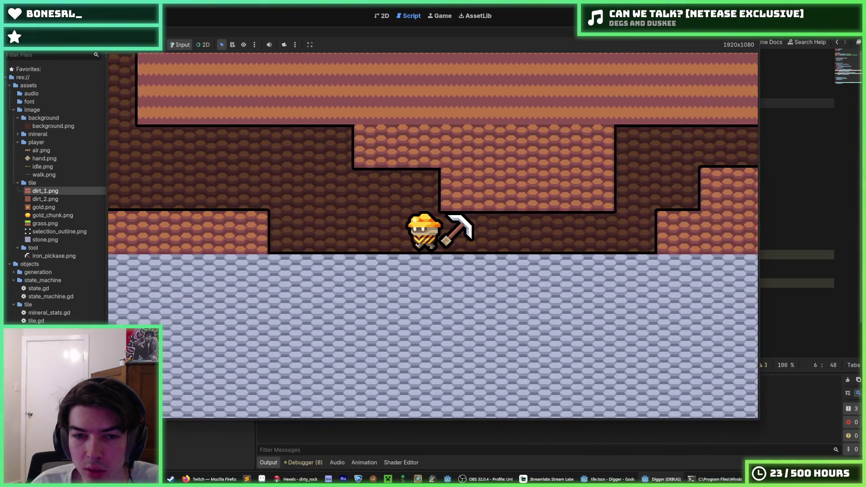
key(w)
key(a)
key(w)
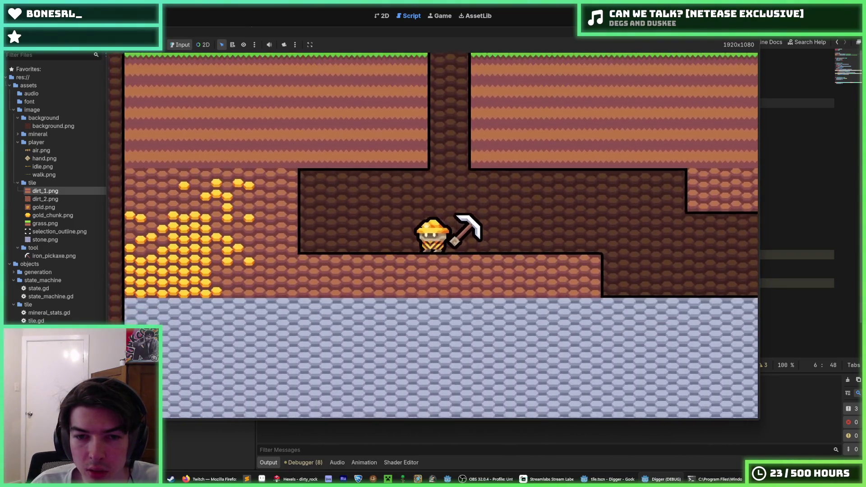
key(s)
key(d)
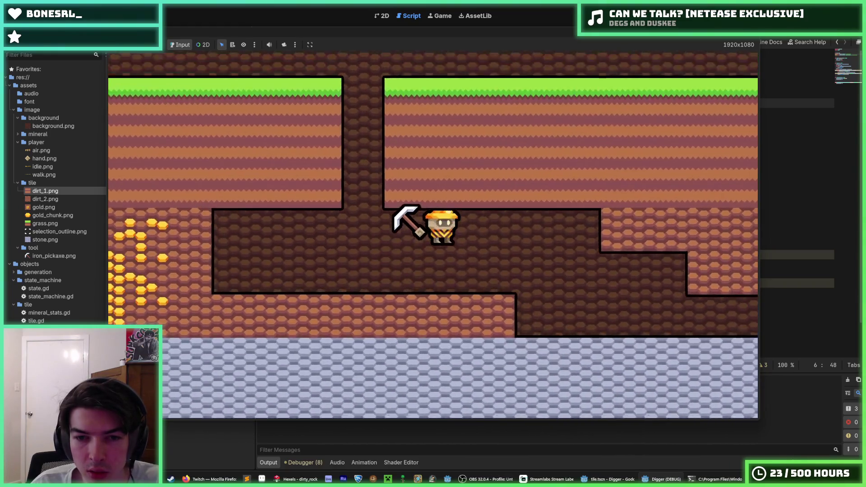
key(a)
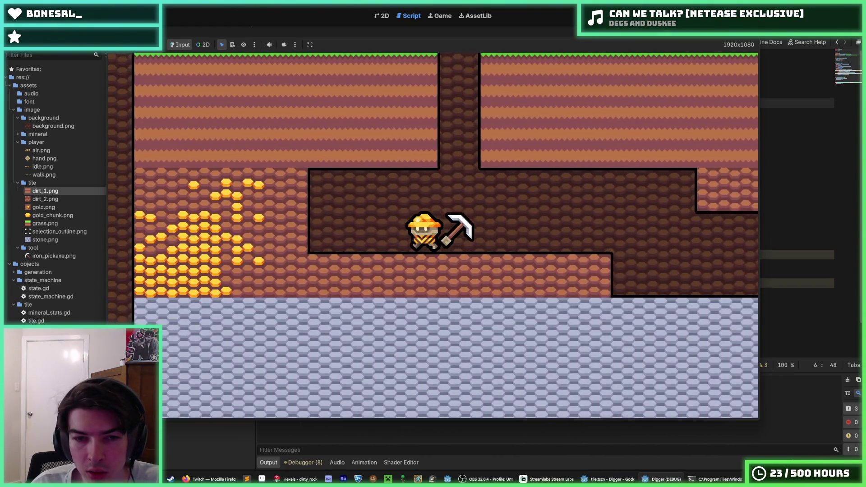
key(F8)
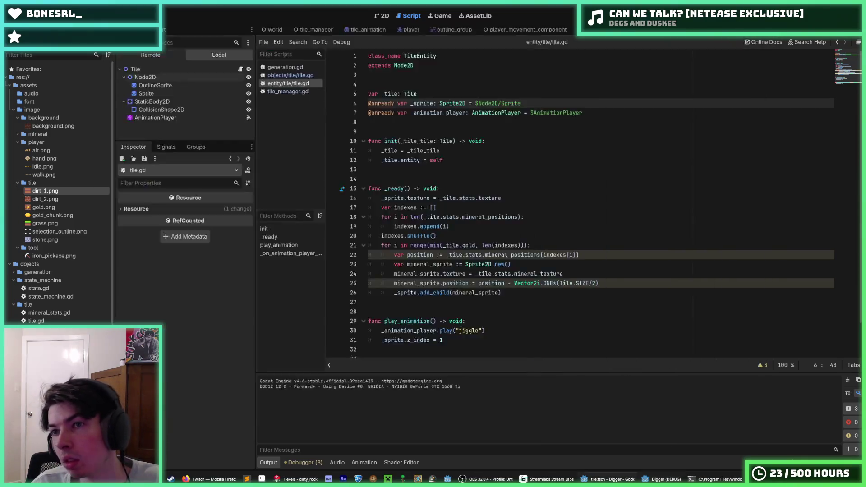
Close the Godot editor and Hexels, then open the Digger quick-access folder in File Explorer
click(665, 113)
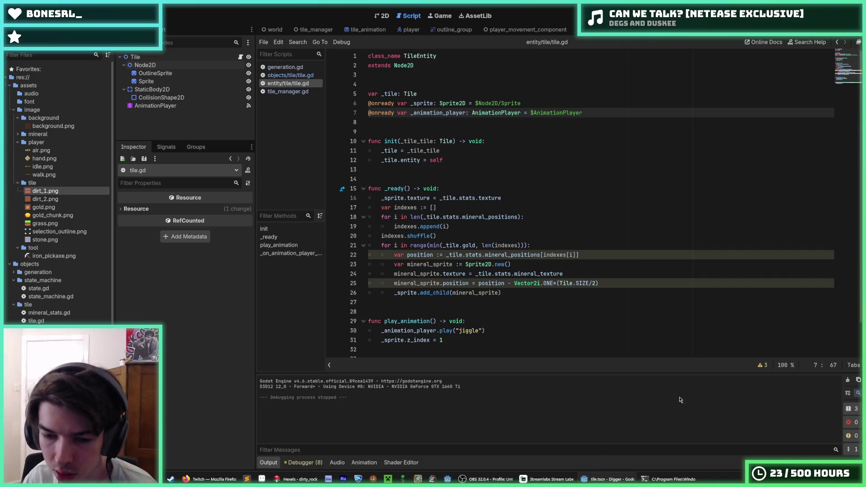
key(alt+Tab)
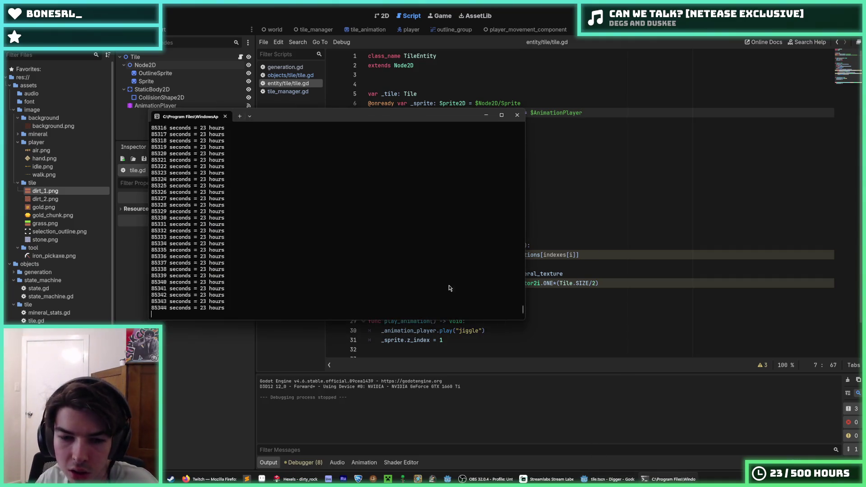
click(600, 264)
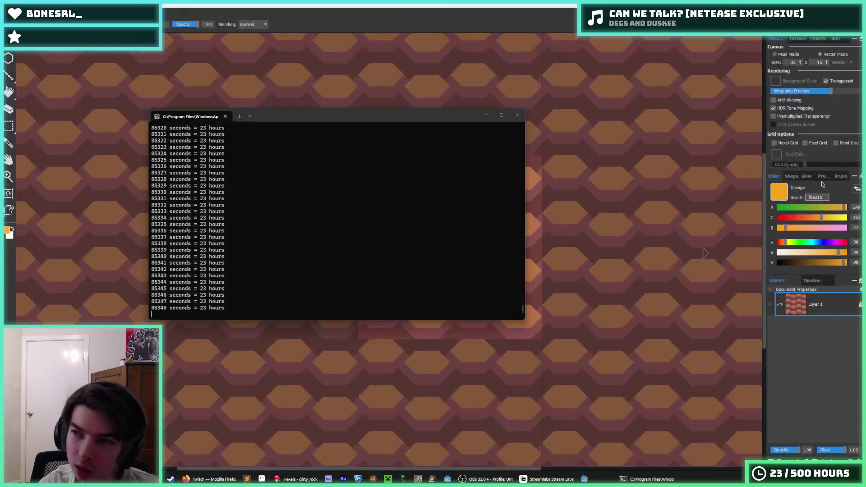
click(643, 38)
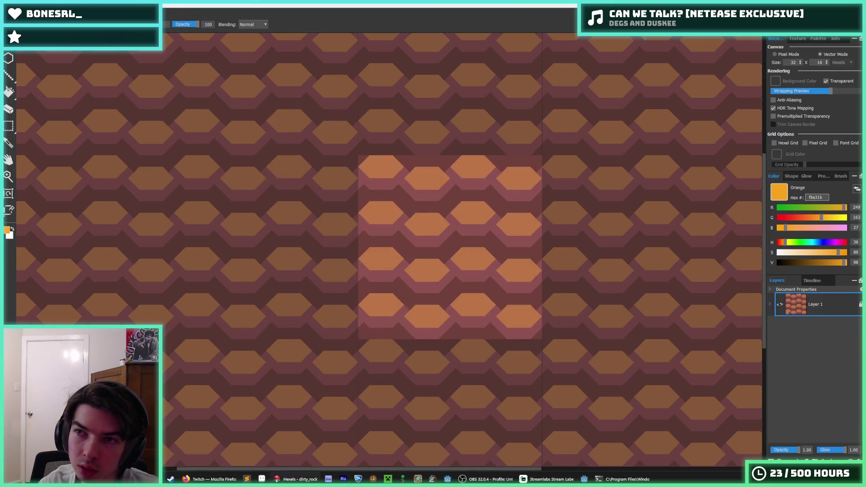
key(alt+F4)
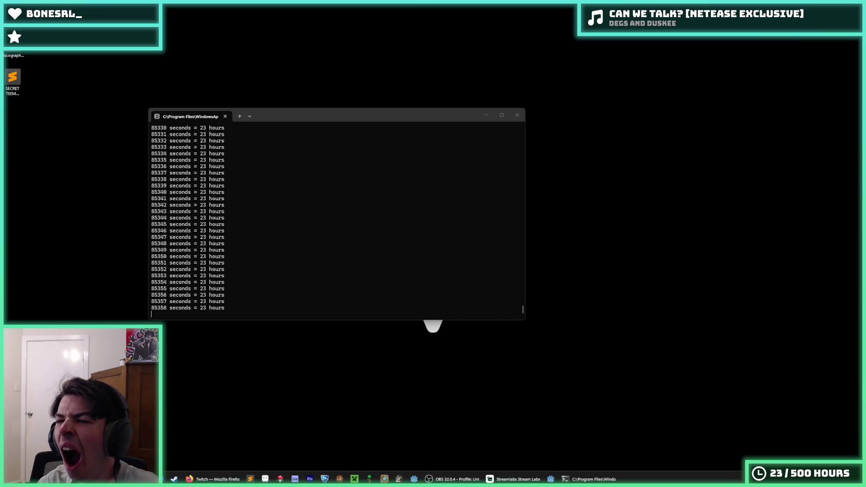
key(alt+Tab)
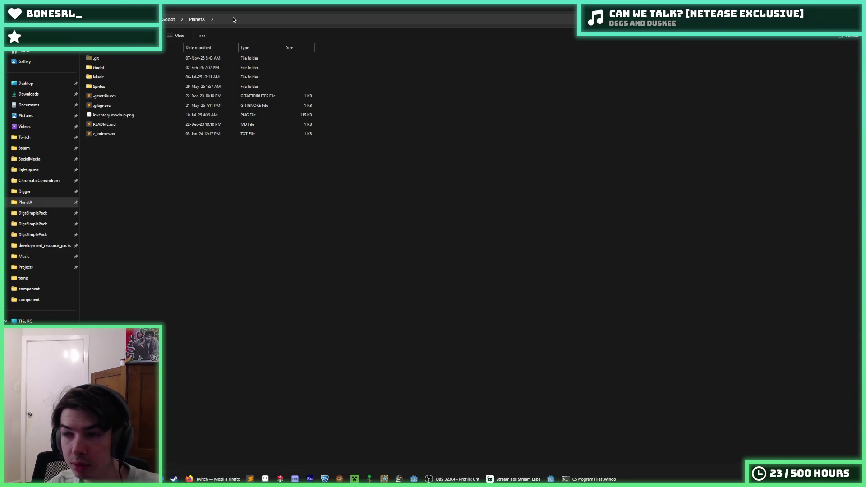
click(25, 191)
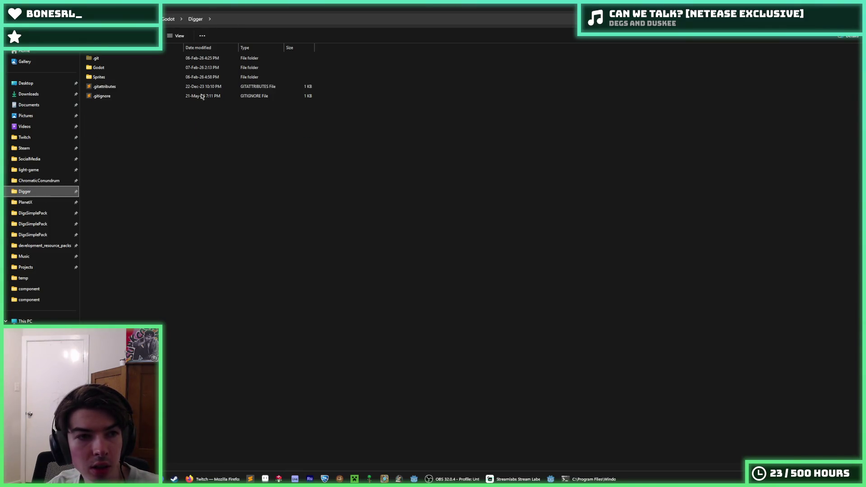
Copy the Digger folder path, launch cmd, and cd into the Digger project directory
click(247, 19)
click(265, 210)
key(super)
text(cmd)
key(Return)
text(c)
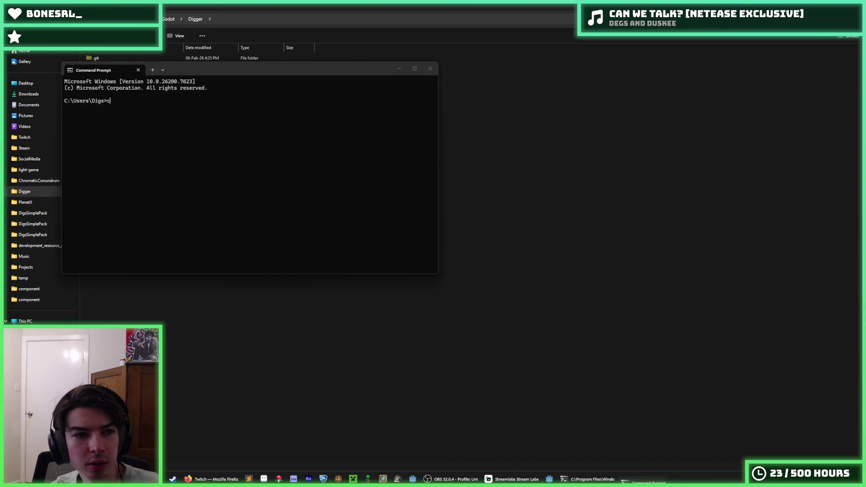
text(C:\Users\Digs\Documents\Projects\Godot\Digger)
key(Return)
Run git status, stage everything with git add *, and start a git commit -m message
text(g)
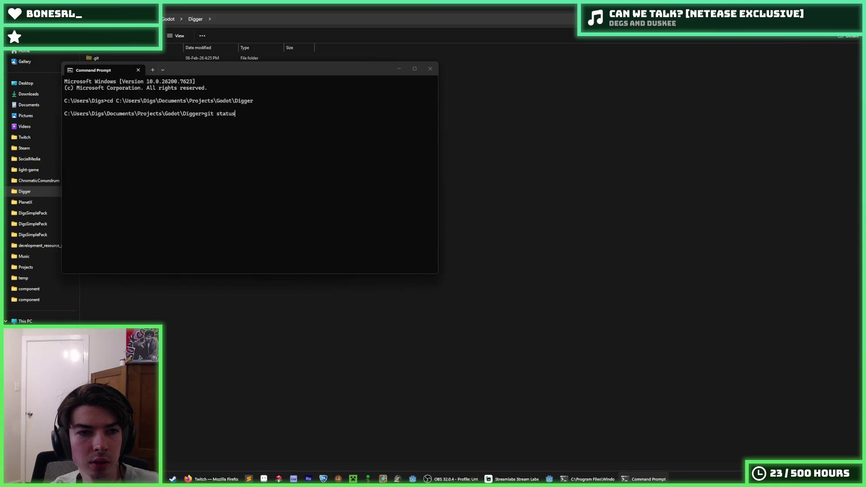
key(Return)
text(g)
text(*)
key(Return)
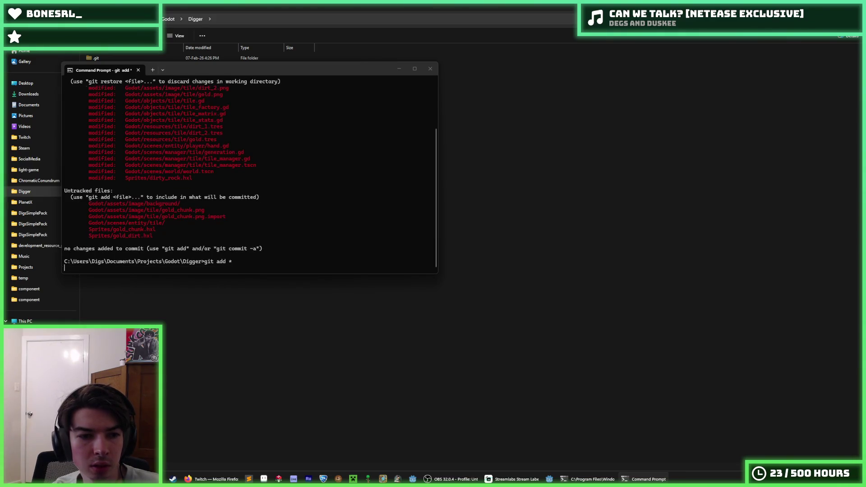
text(g)
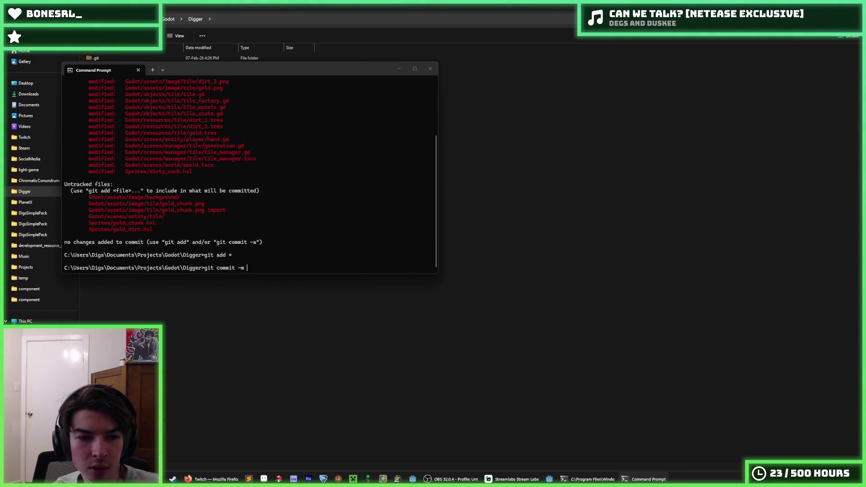
text("A)
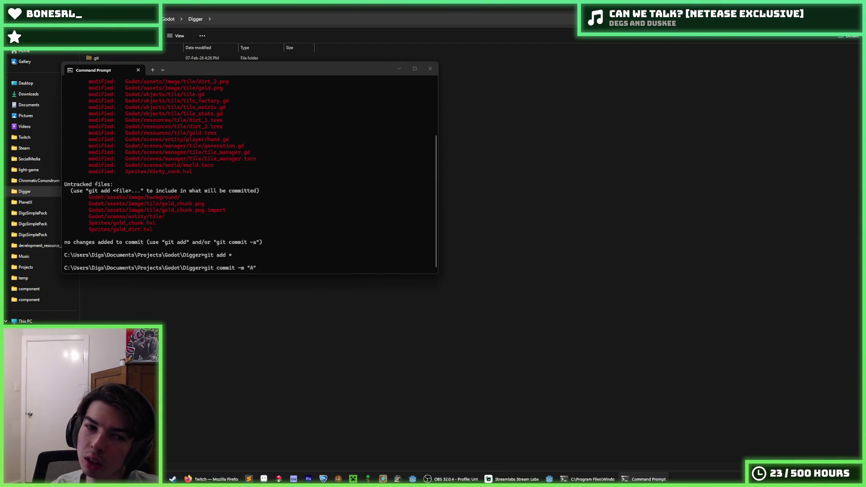
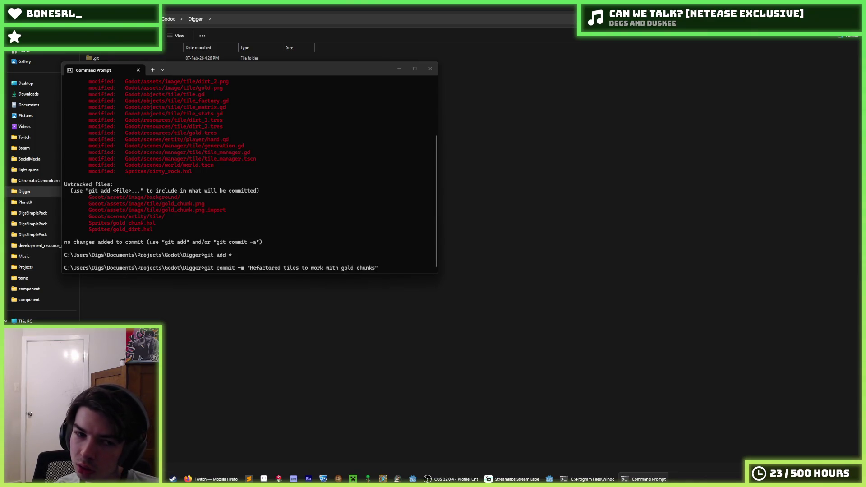
Commit as 'Refactored tiles to work with gold chunks', push to GitHub, and close Command Prompt
key(Return)
text(ush)
key(Return)
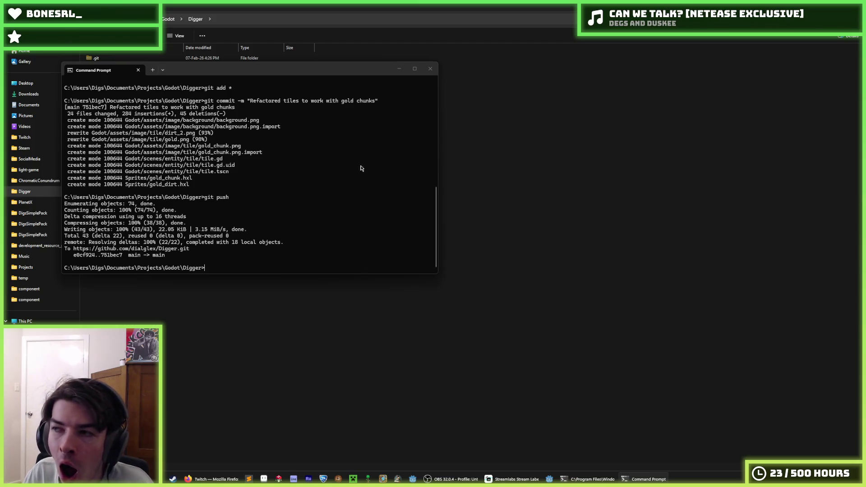
click(434, 67)
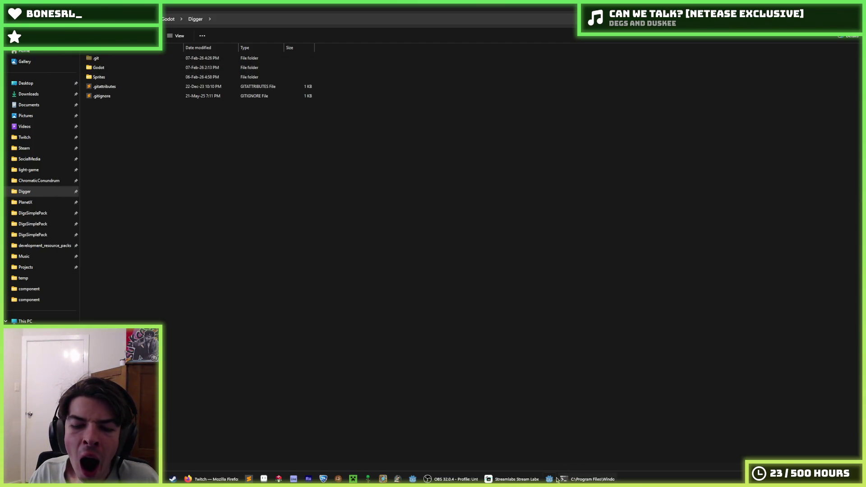
Launch Godot and open the Digger project
click(550, 480)
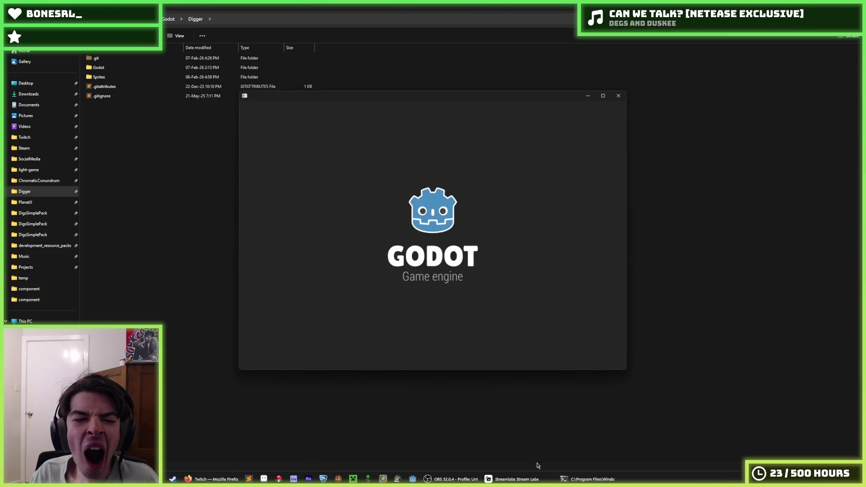
double_click(330, 155)
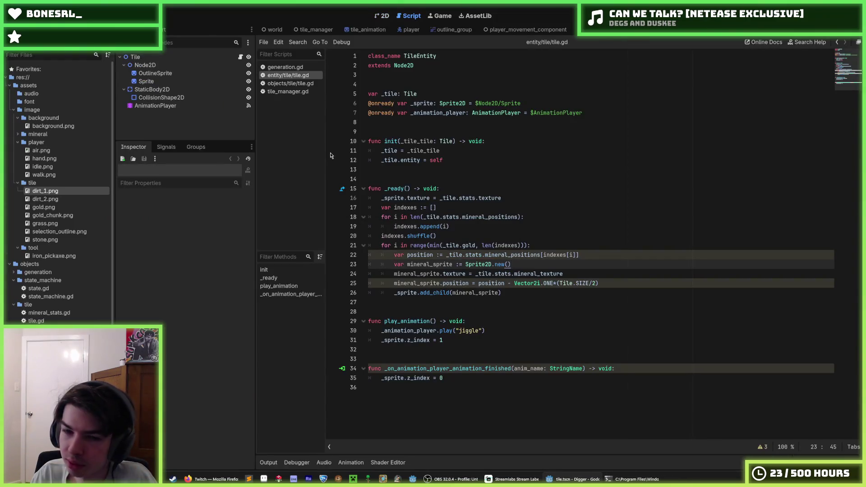
click(589, 247)
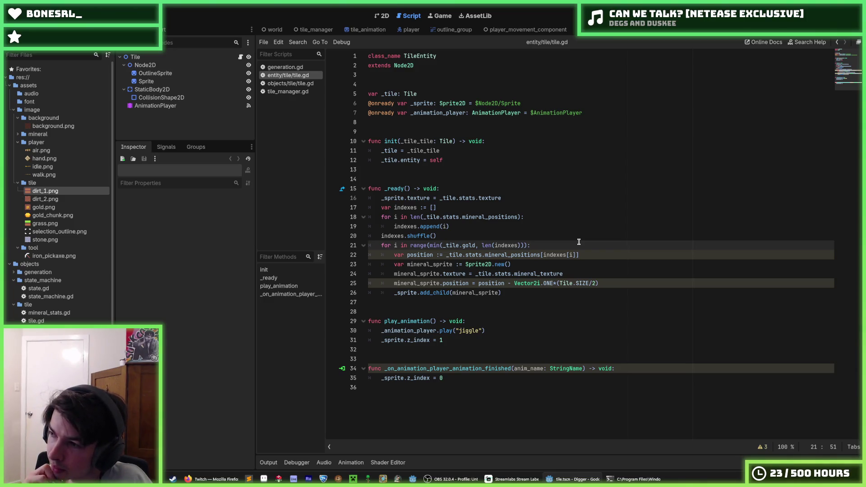
Move through the player and tile_animation scenes to reach the tile_manager scene and script
click(144, 56)
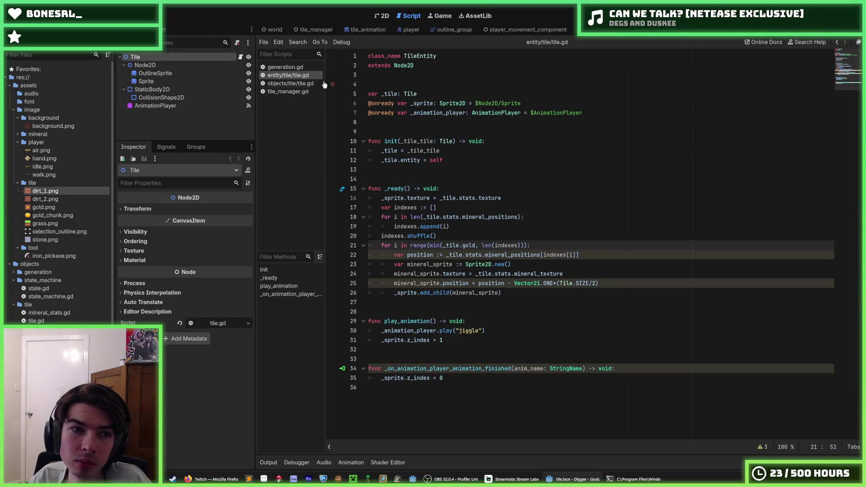
click(410, 30)
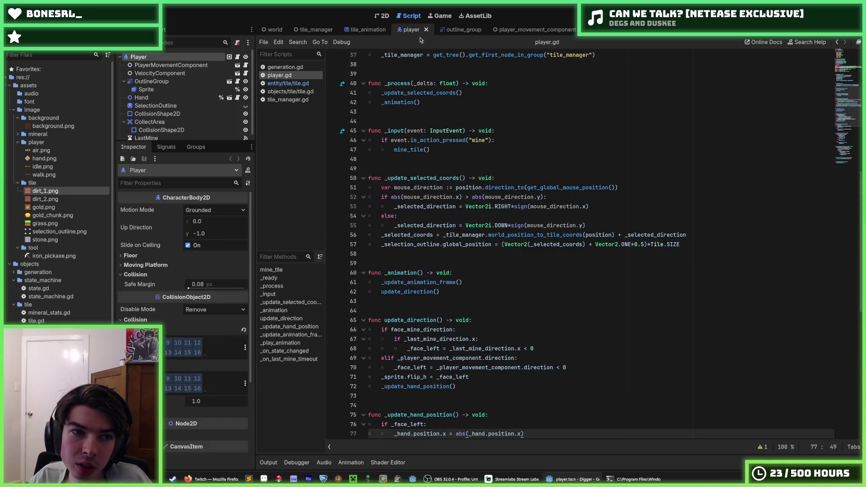
click(363, 30)
click(317, 30)
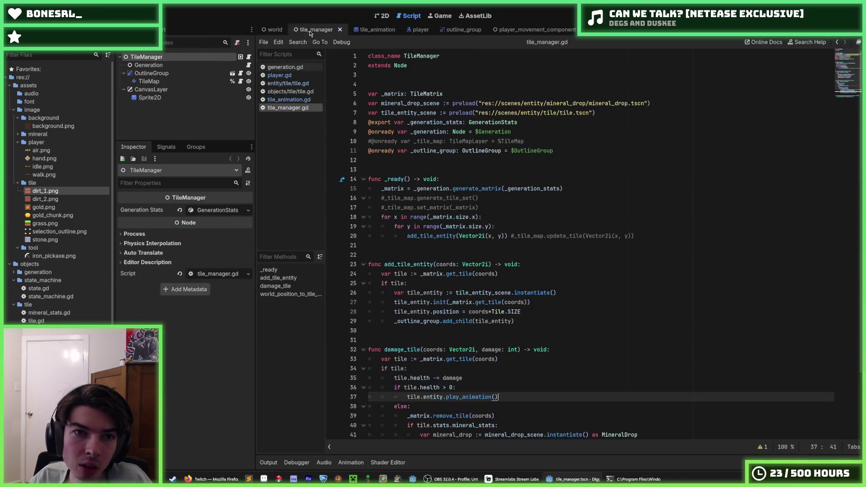
Delete the TileMap node from the TileManager scene and save the scene
click(161, 82)
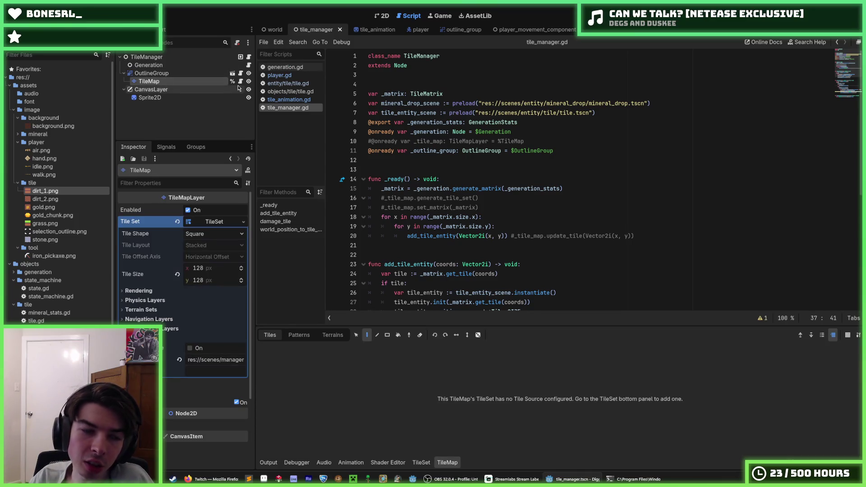
key(Delete)
click(418, 250)
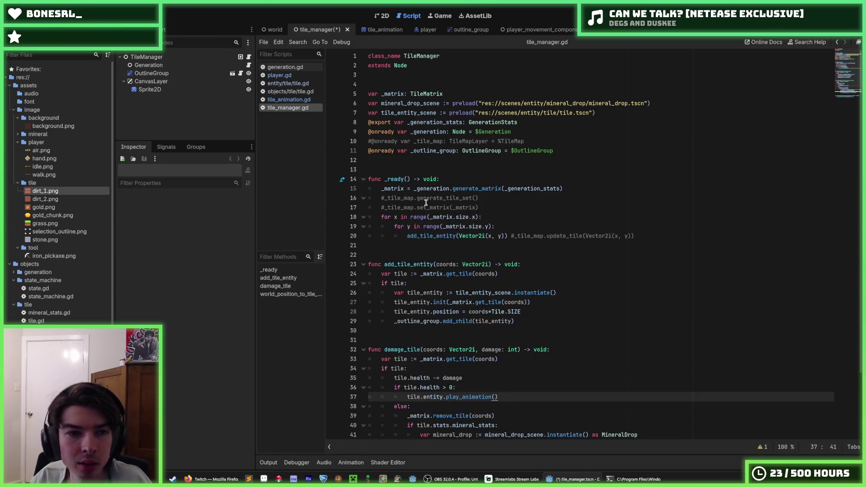
click(427, 189)
click(453, 178)
key(ctrl+s)
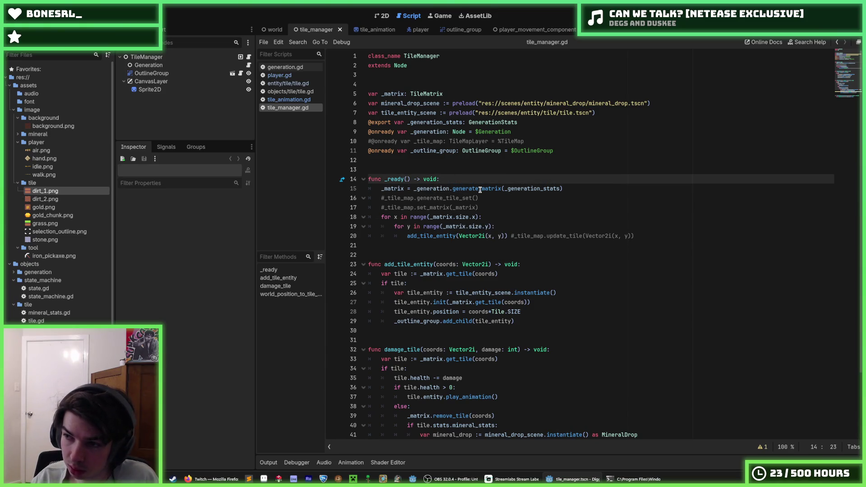
Inspect the OutlineGroup and CanvasLayer nodes in the scene tree
scroll(down, 3)
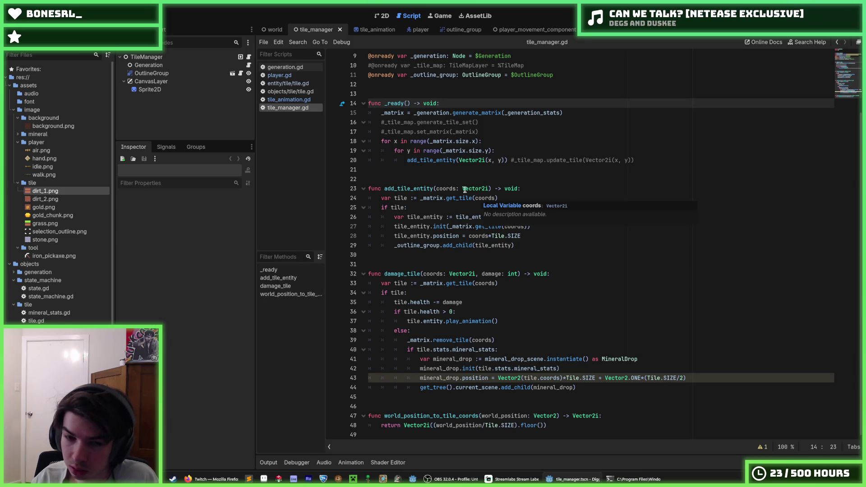
click(152, 73)
click(156, 81)
click(153, 73)
click(163, 80)
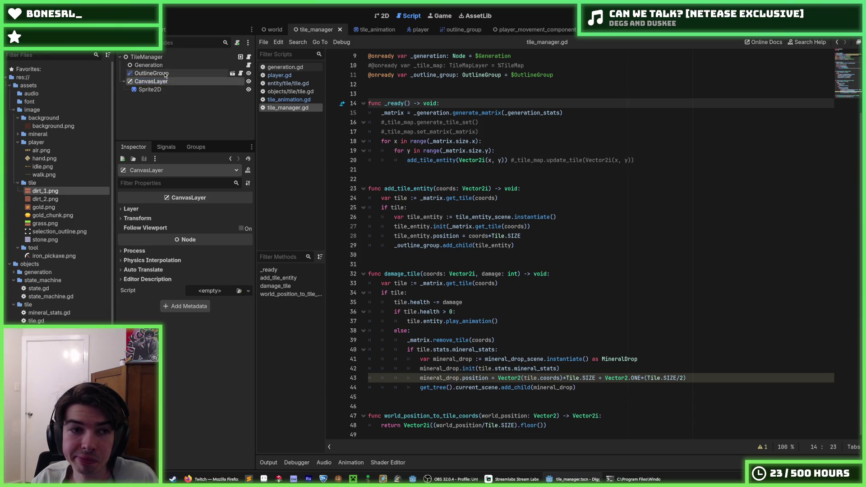
click(165, 75)
scroll(up, 3)
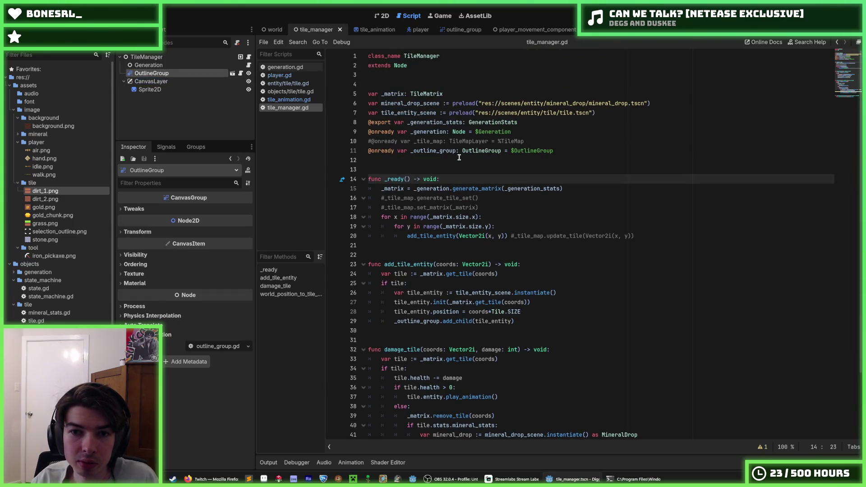
scroll(down, 3)
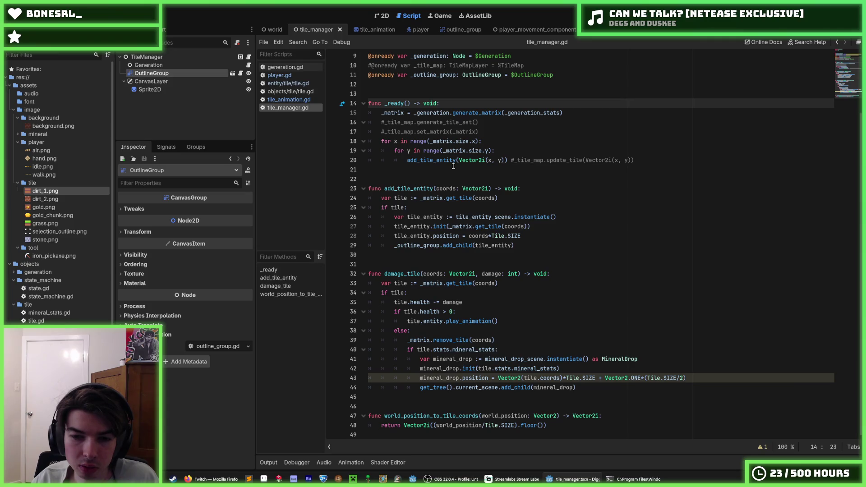
Review mineral_drop's uses in damage_tile and start a new line after line 40
click(517, 346)
click(510, 342)
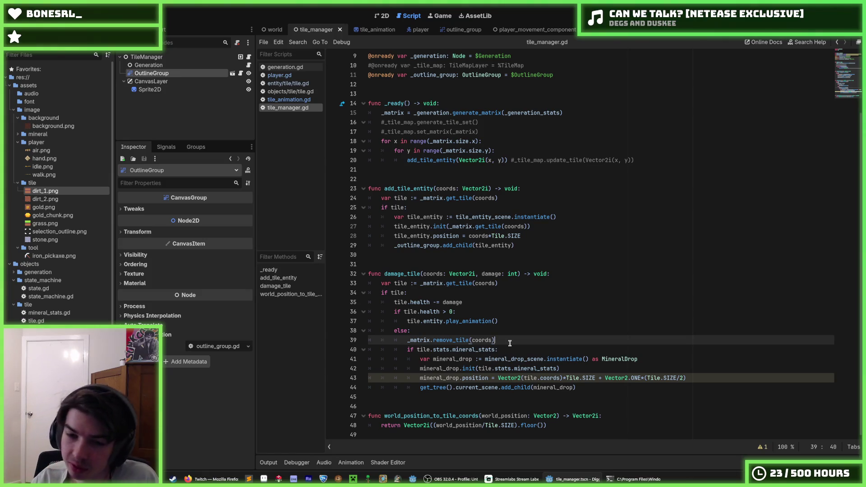
click(569, 368)
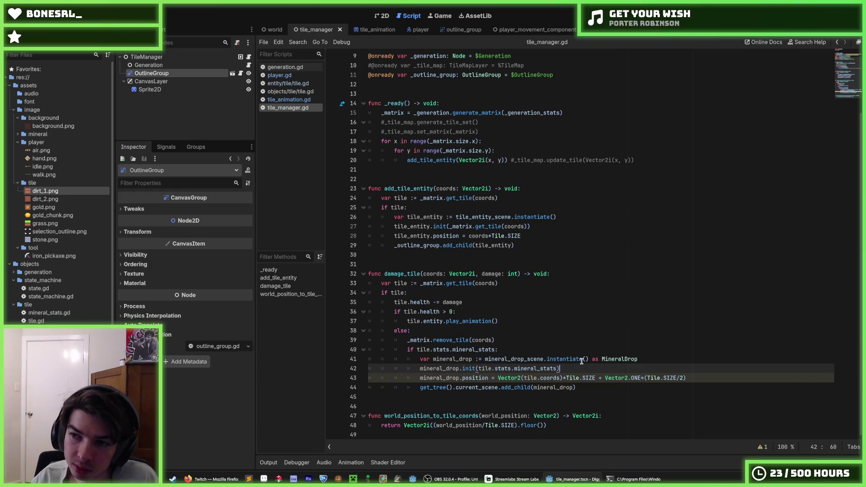
mouse_move(582, 361)
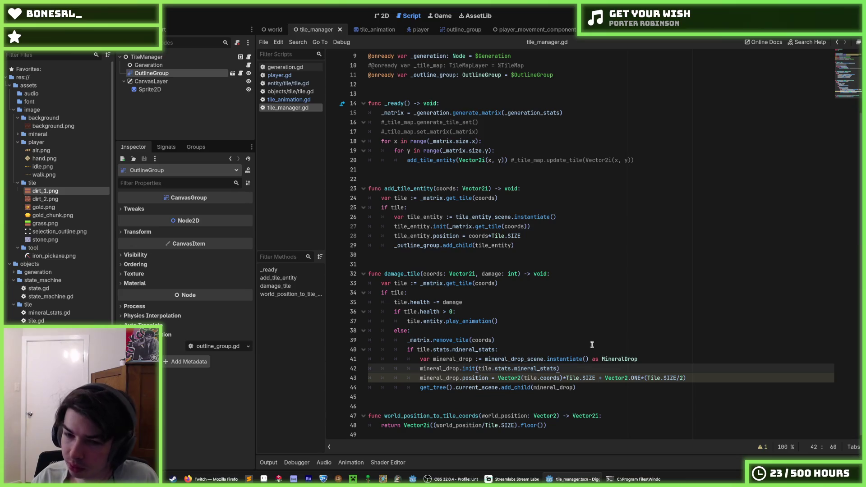
double_click(446, 369)
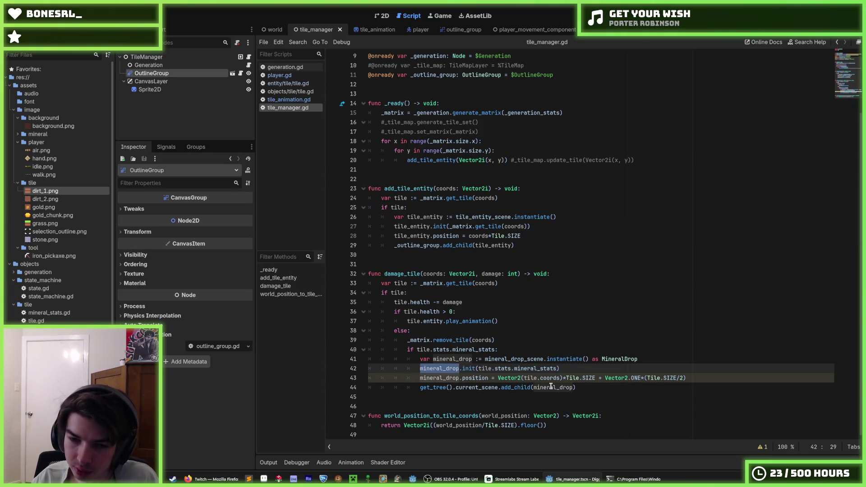
double_click(551, 386)
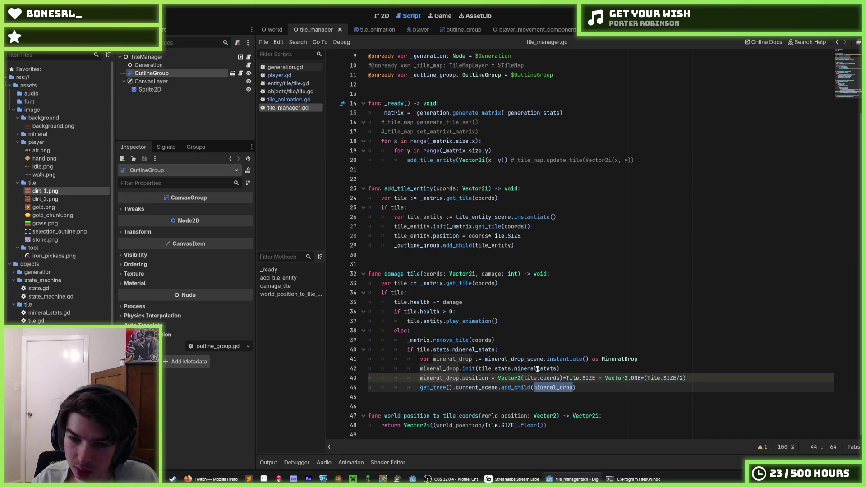
click(537, 368)
click(511, 351)
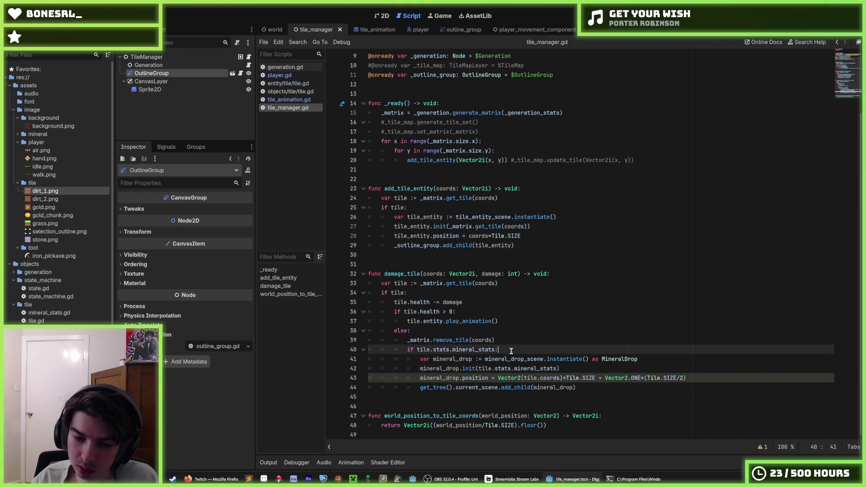
key(Return)
Add the line 'for i in range(tile.gold):' after line 40
text(for)
key(Escape)
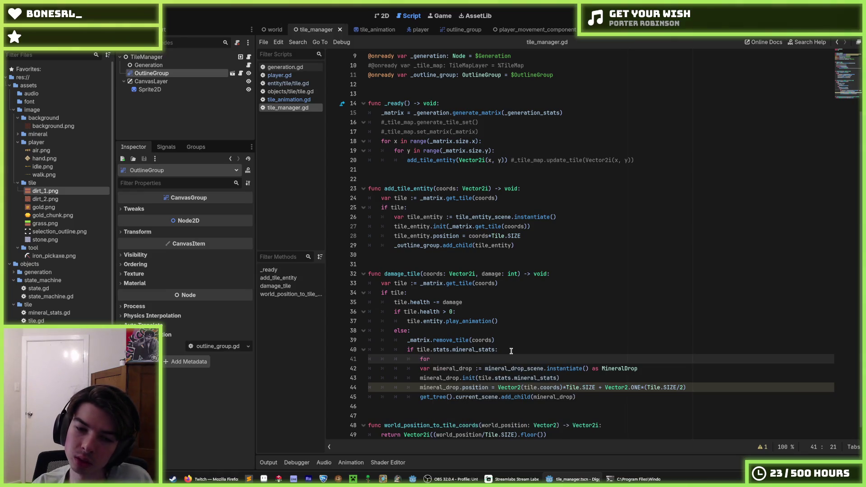
text(i)
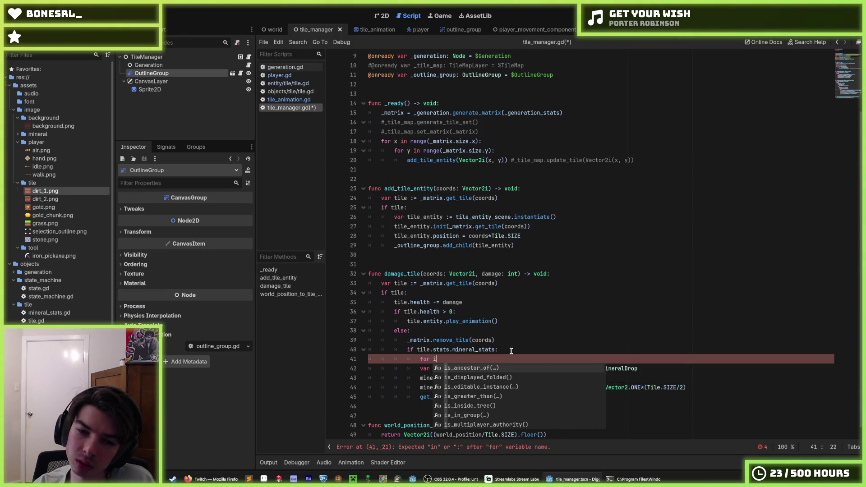
text( in range(go)
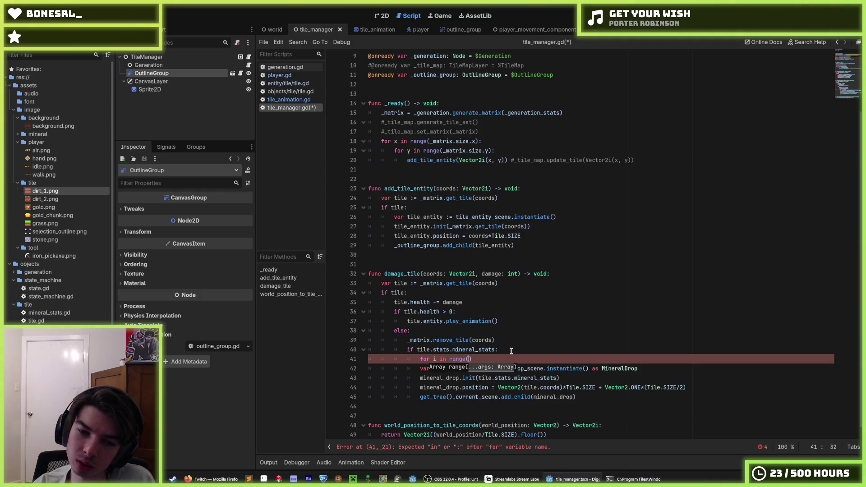
text(ld)
key(BackSpace)
key(BackSpace)
key(BackSpace)
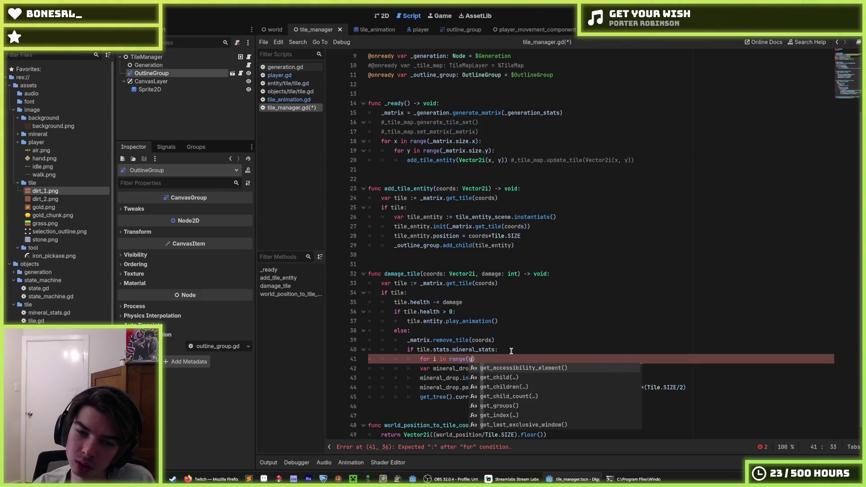
text(le)
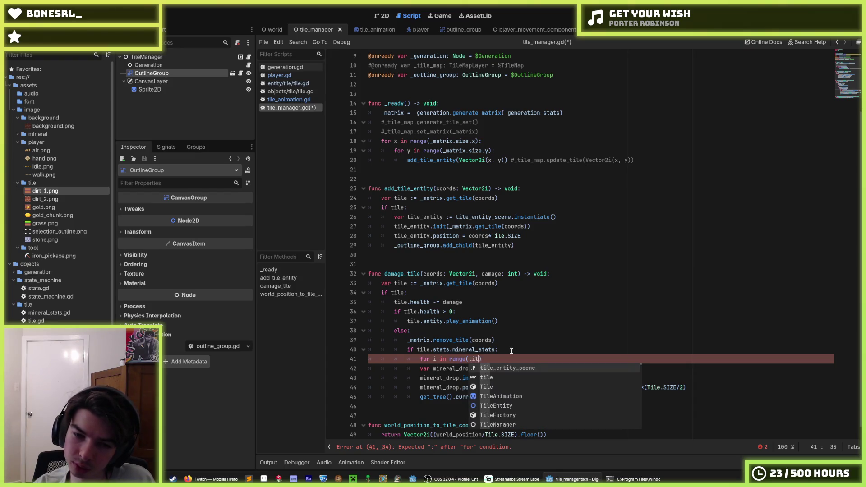
text(.)
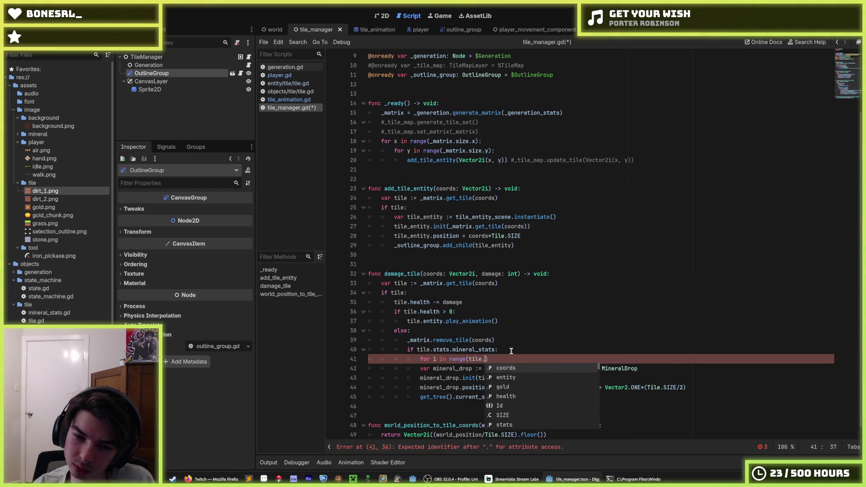
text(gold))
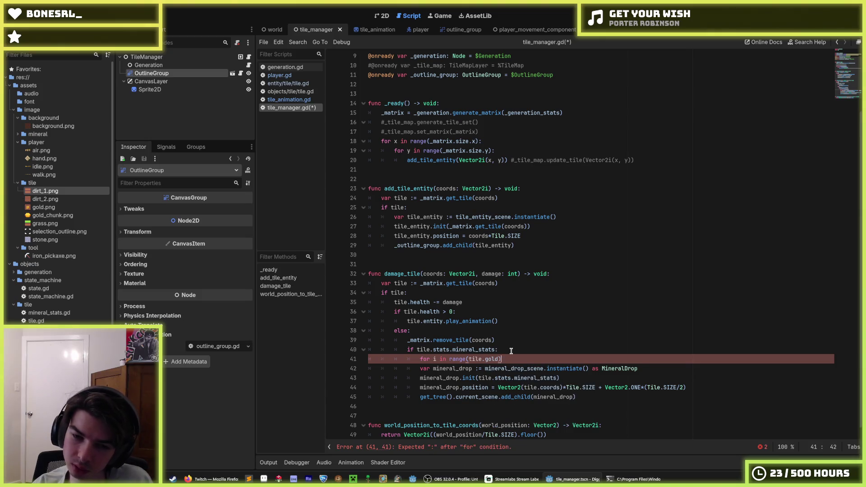
Indent the drop-spawning lines into the loop, save the script, and run the game
key(shift+Down)
key(shift+Down)
key(shift+Down)
key(Tab)
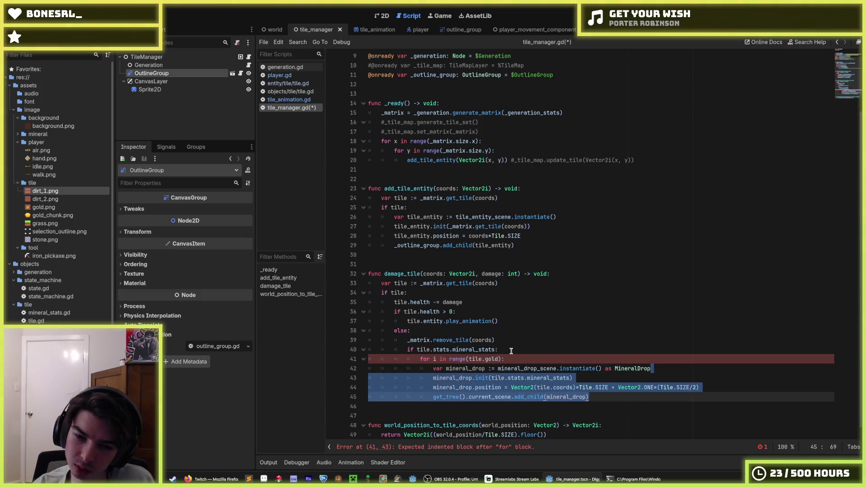
key(ctrl+s)
click(519, 331)
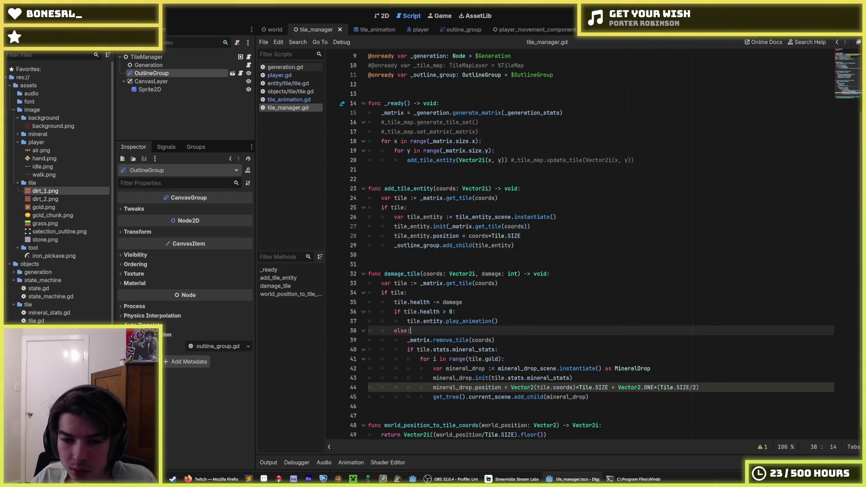
key(F5)
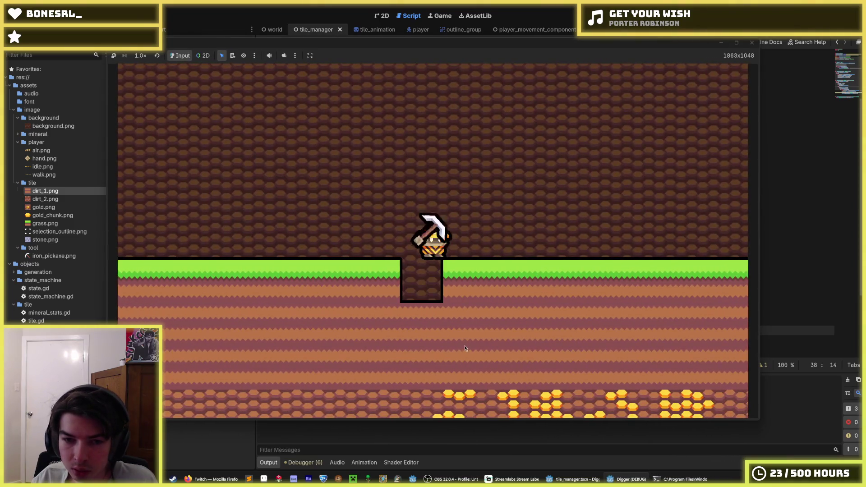
Dig down and sideways through dirt and gold tiles, then stop the game with F8
key(s)
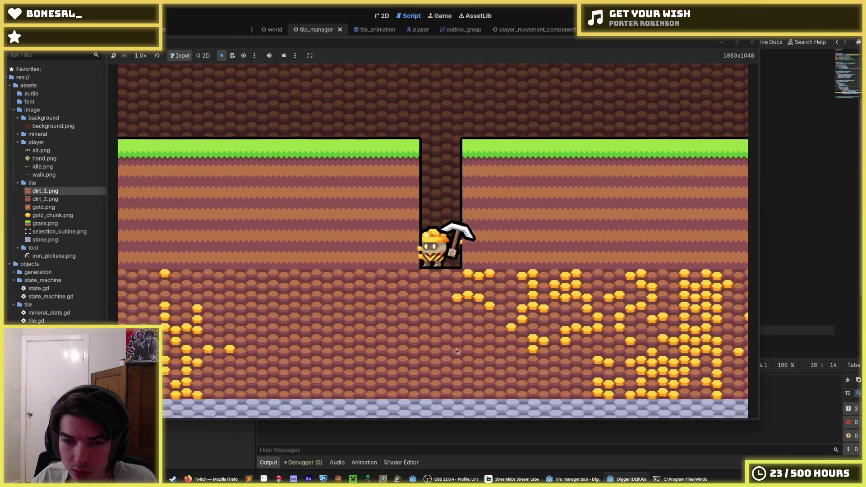
key(d)
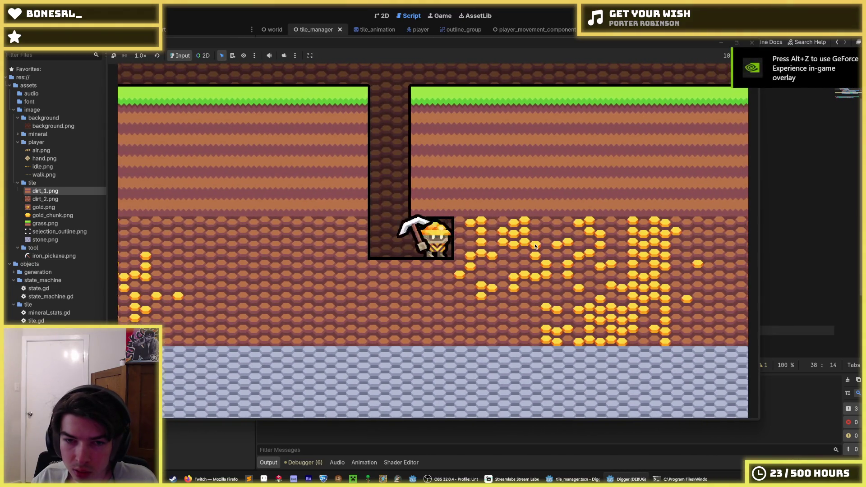
key(a)
key(s)
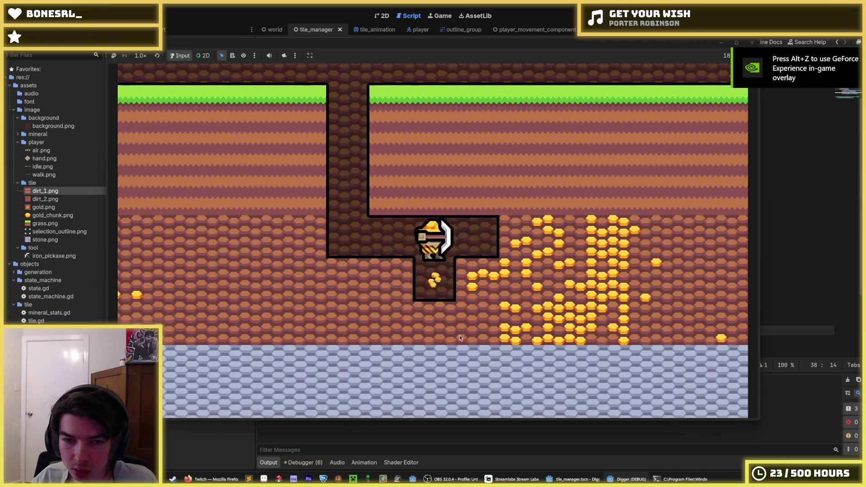
key(d)
key(d)
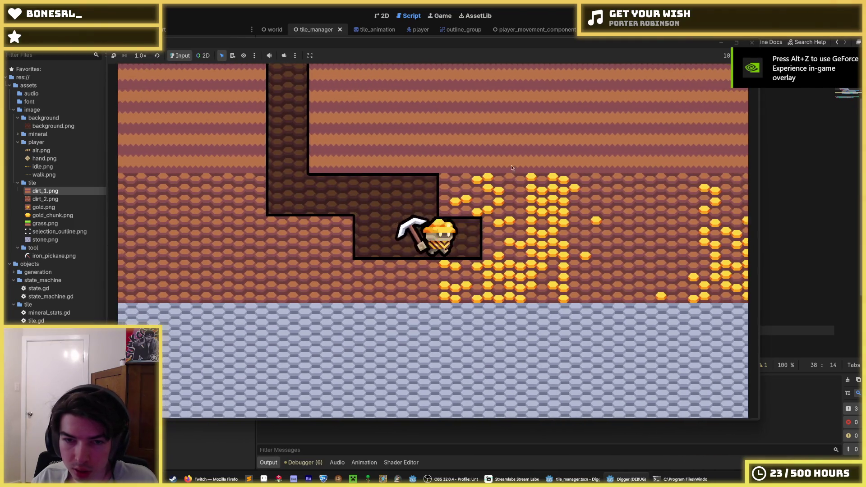
key(d)
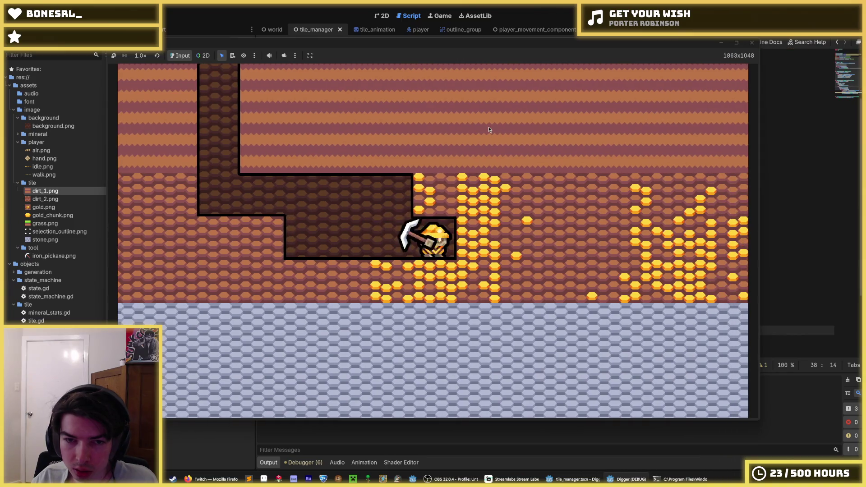
key(d)
key(s)
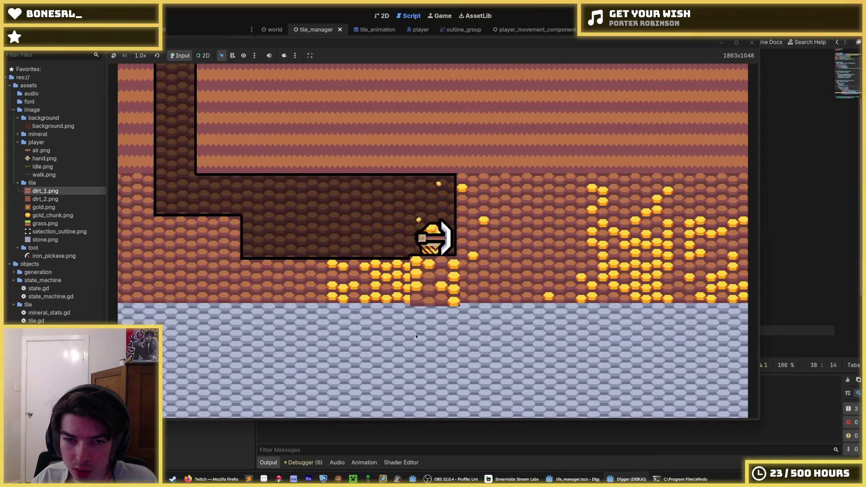
key(a)
key(a)
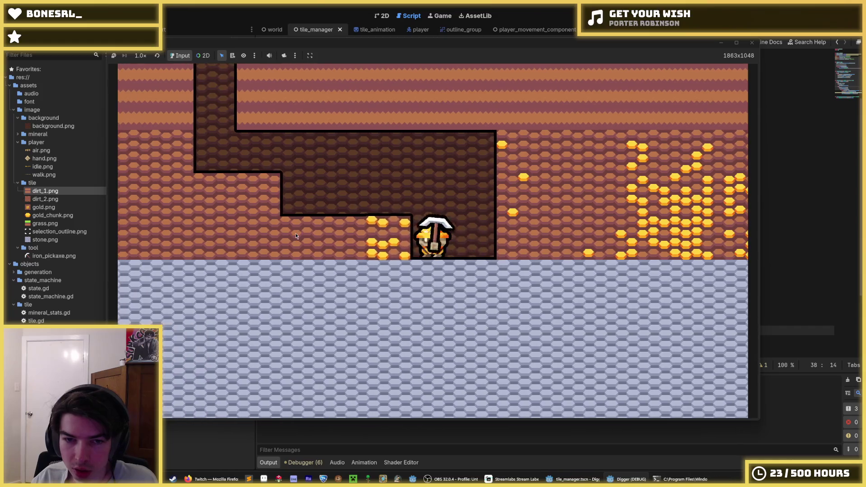
key(d)
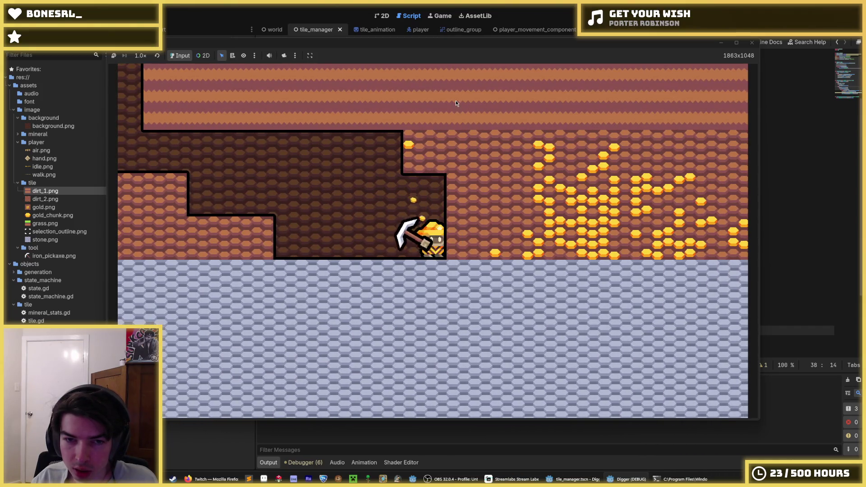
key(F8)
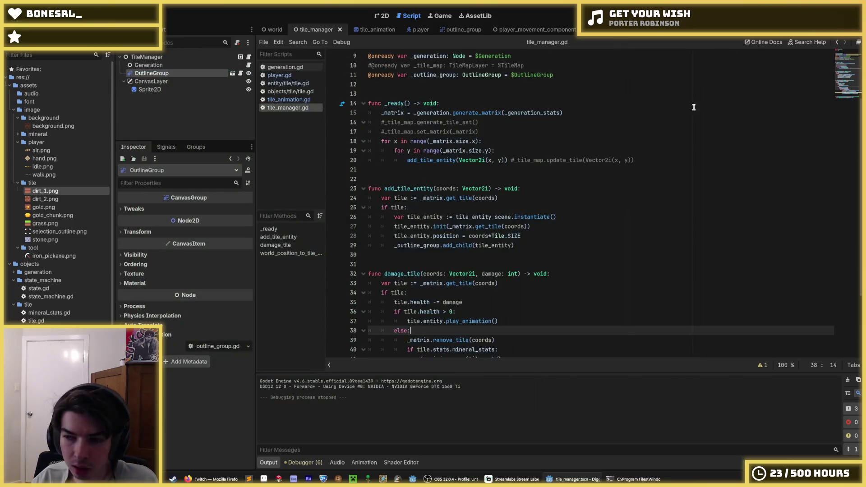
Browse the outline_group scene and the Hand scene's script
click(461, 29)
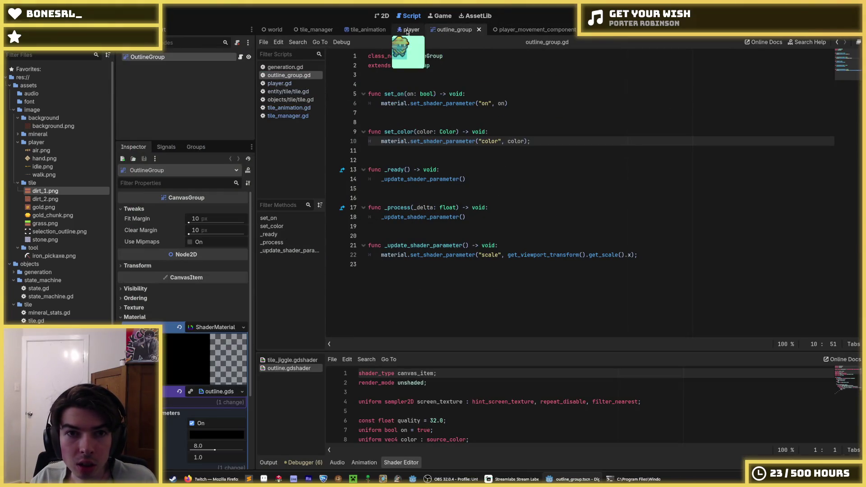
click(670, 32)
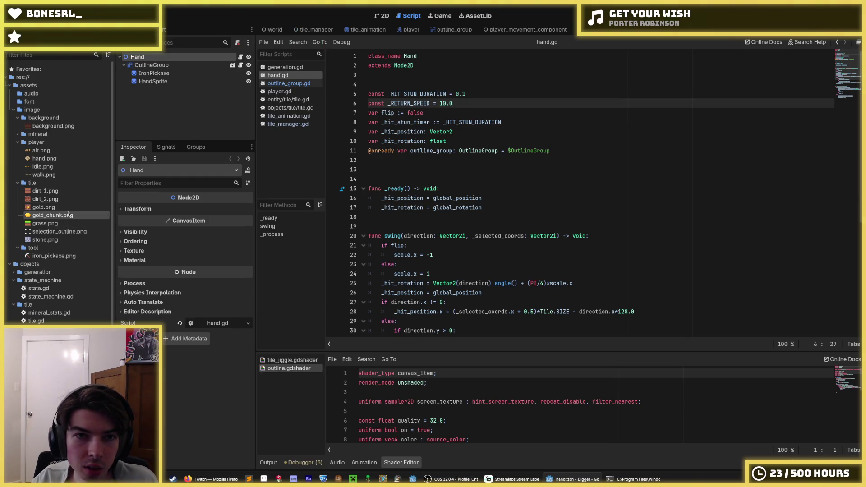
click(453, 131)
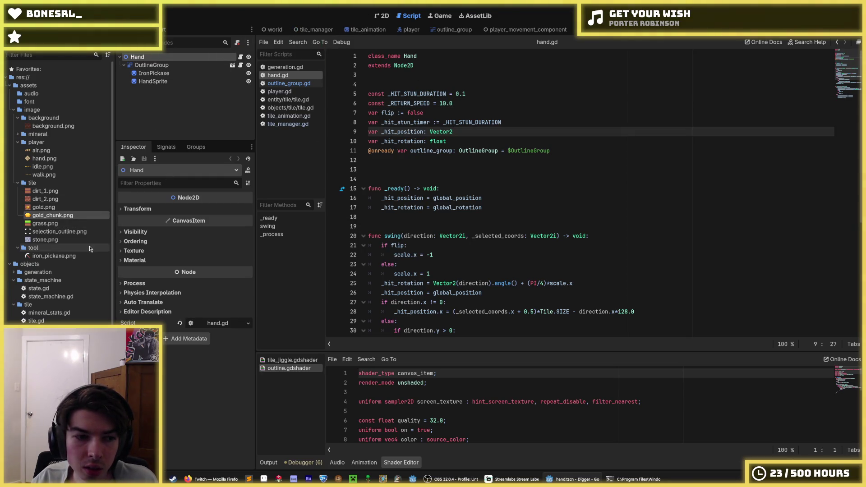
scroll(down, 3)
Open tile_animation.gd to its init function and close the tile_manager scene tab
click(364, 31)
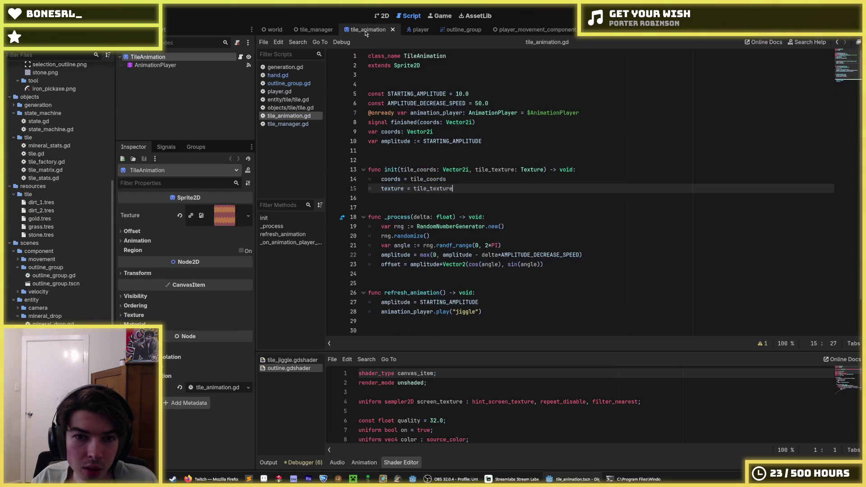
middle_click(364, 30)
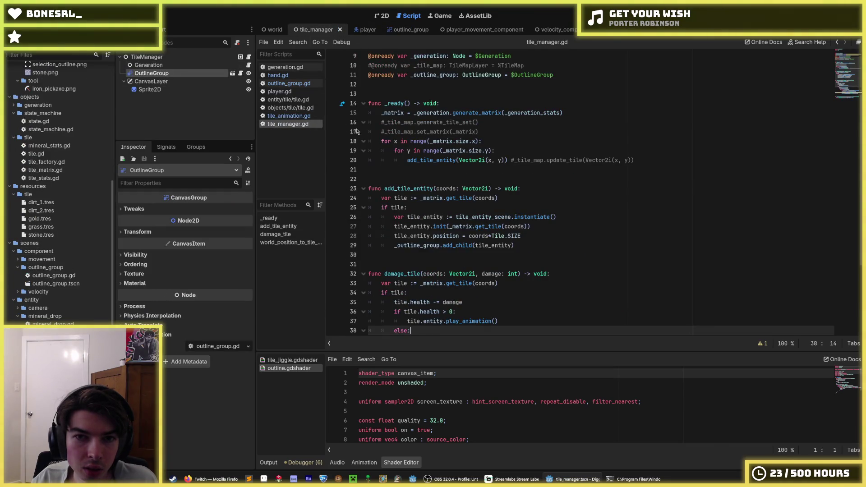
scroll(up, 3)
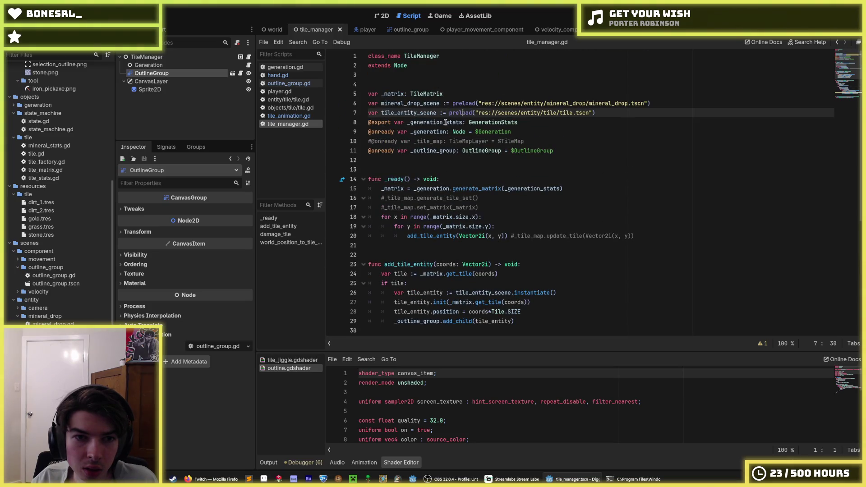
click(292, 117)
scroll(down, 3)
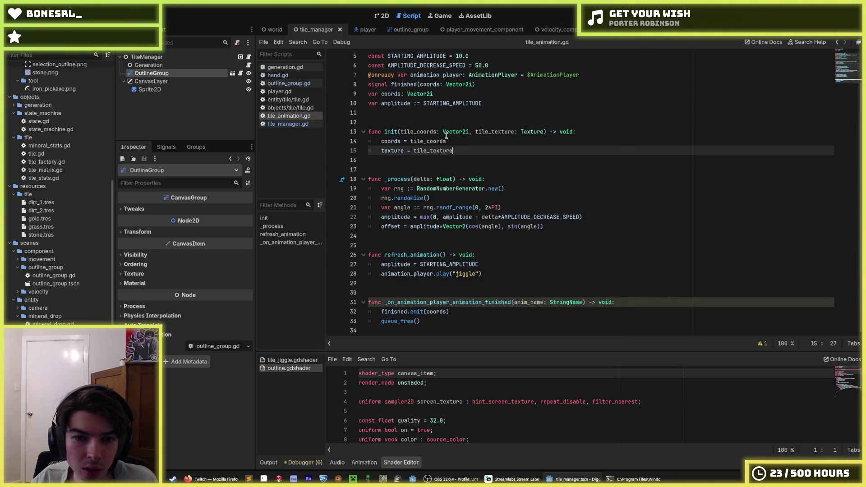
click(446, 135)
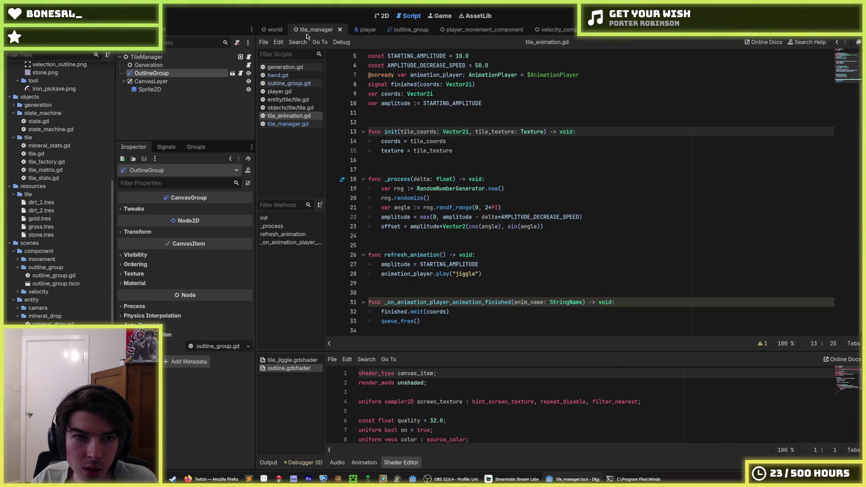
click(340, 30)
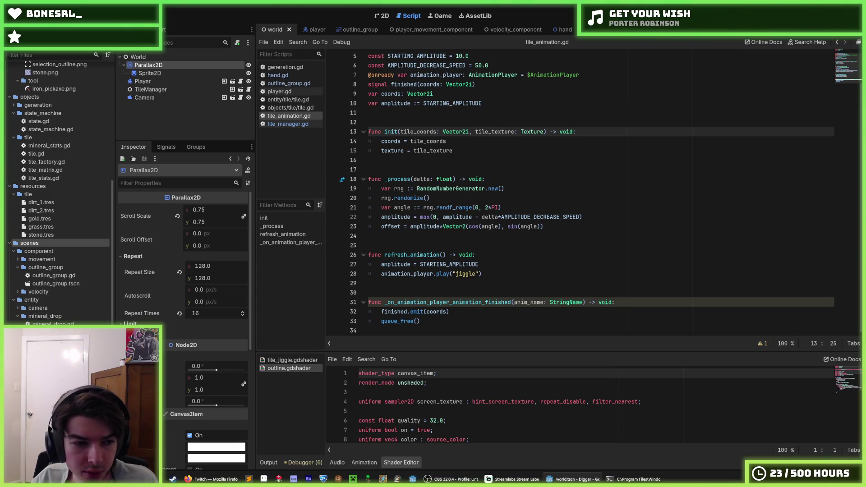
Open mineral_drop.tscn, select its AnimationPlayer, and play the current animation
double_click(49, 331)
click(170, 94)
click(381, 15)
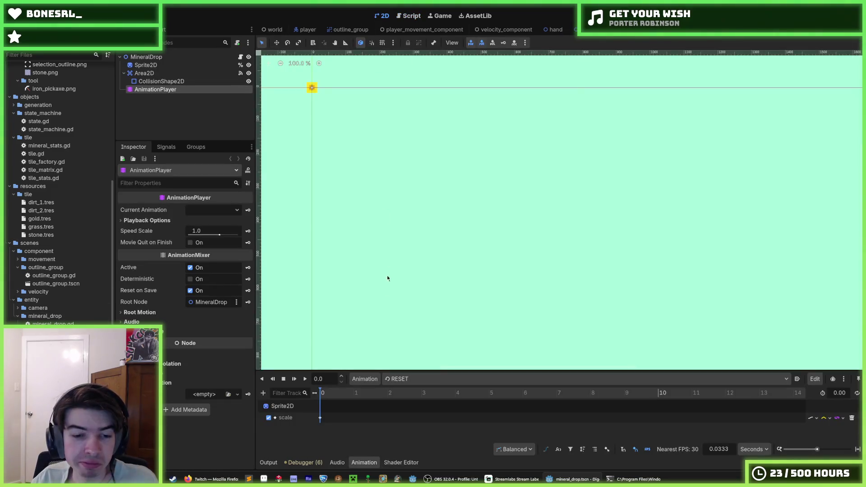
click(306, 379)
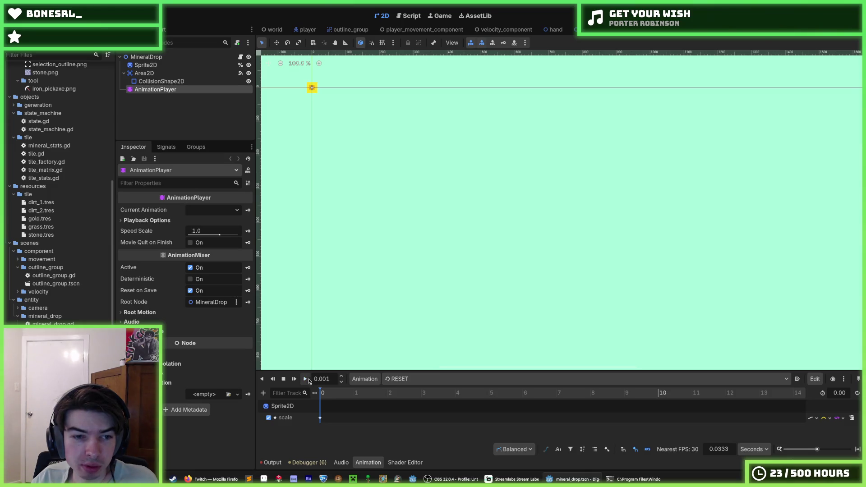
click(320, 418)
Pick the 'start' animation, inspect its scale keys at 0, 0.2 and 3.0 seconds, and play it
click(406, 379)
click(408, 400)
click(327, 418)
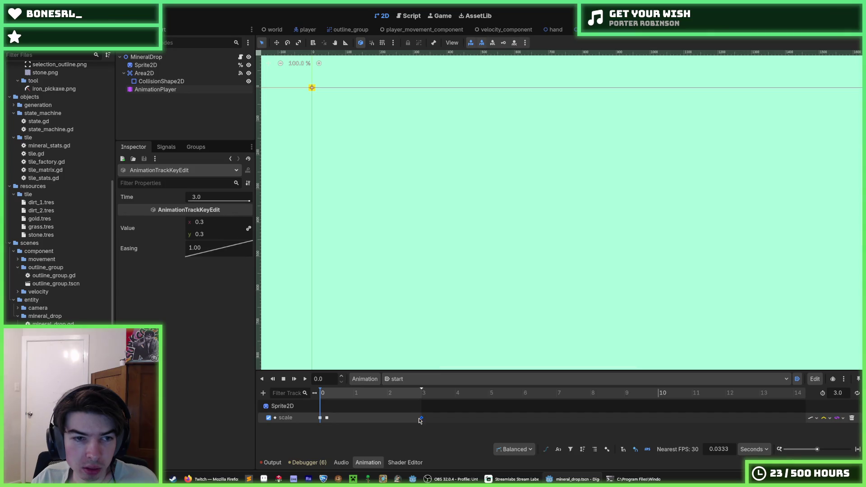
click(319, 418)
click(327, 418)
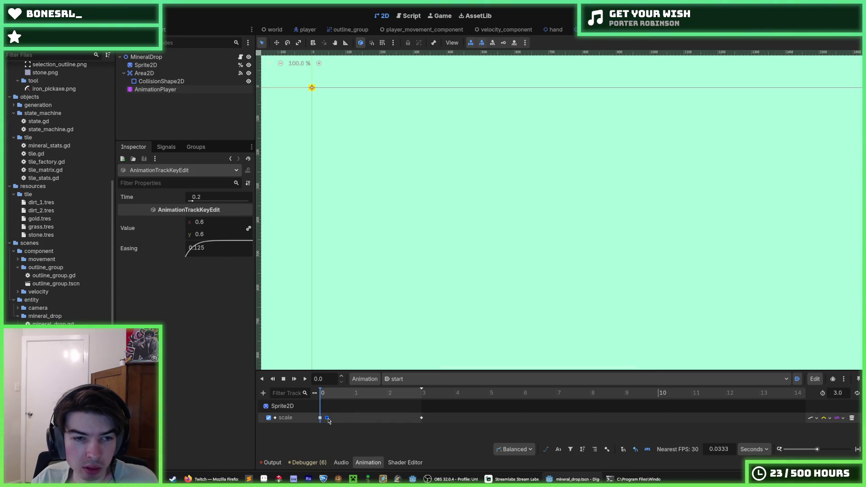
click(320, 418)
click(309, 380)
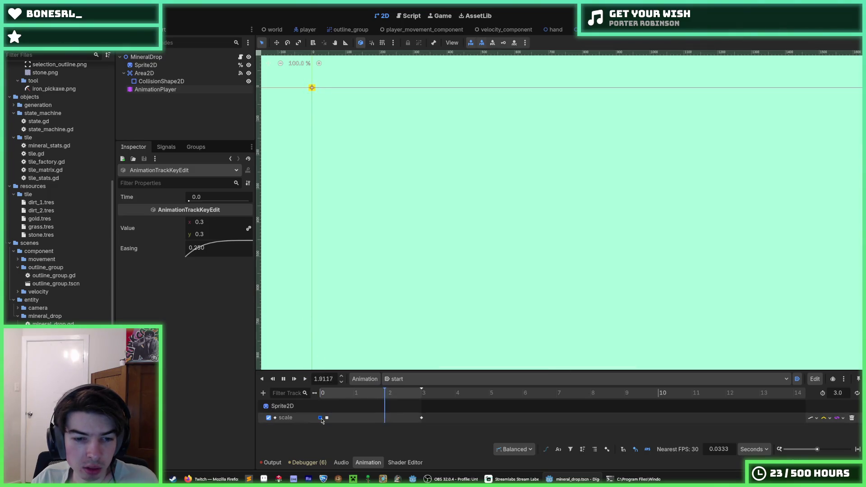
mouse_move(326, 422)
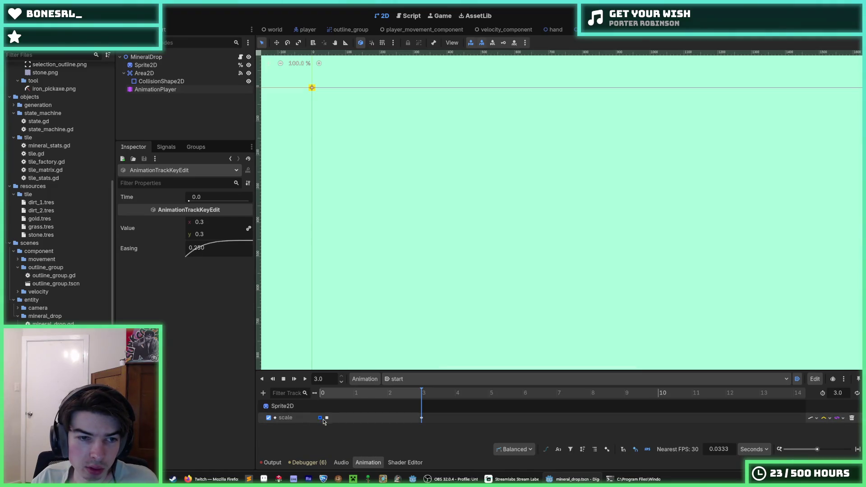
click(322, 418)
click(322, 417)
click(304, 379)
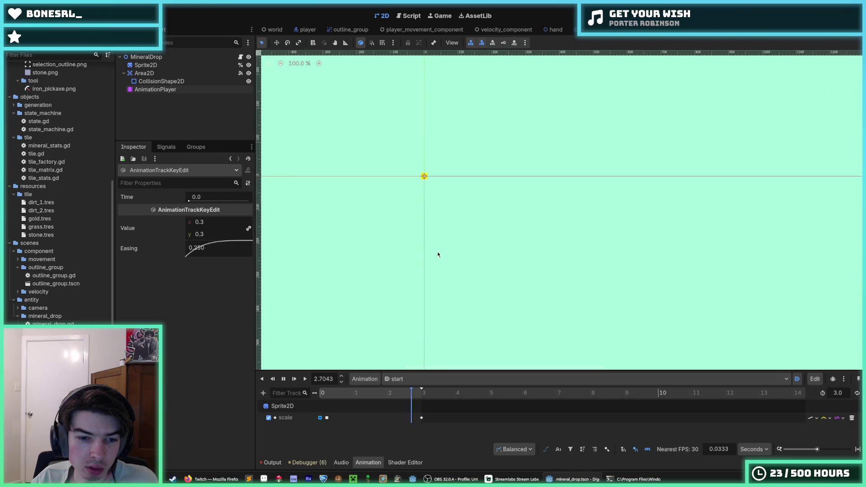
Select Sprite2D, glance at the mineral_drop script, and return to the 2D canvas
click(167, 66)
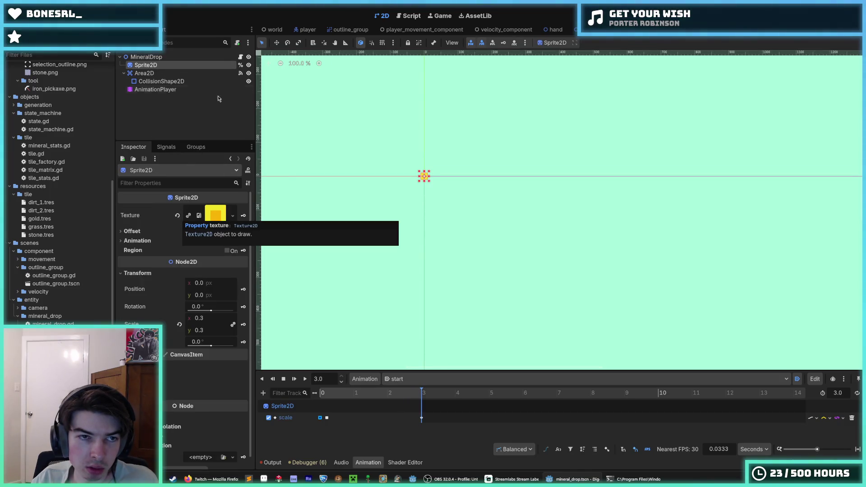
click(240, 57)
click(444, 210)
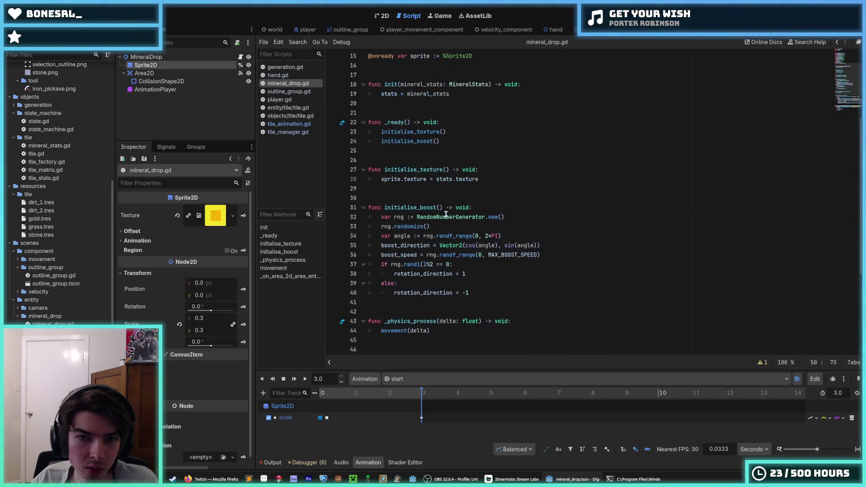
click(382, 16)
scroll(up, 3)
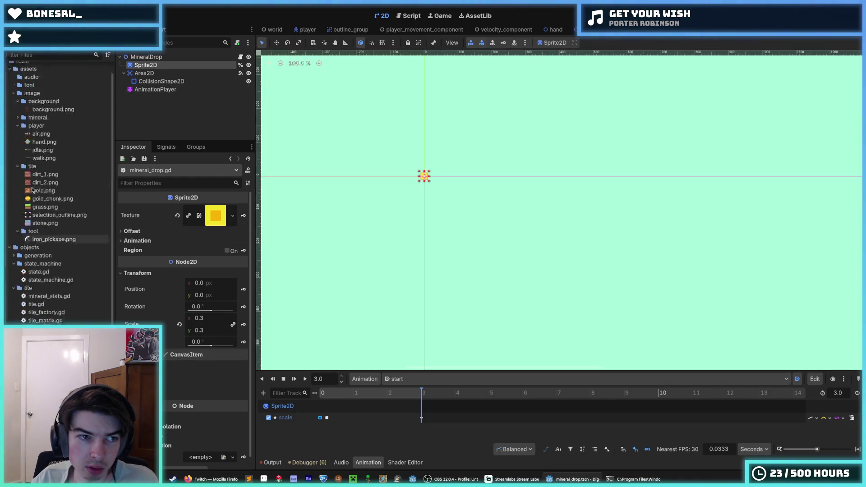
Set the sprite's texture to gold_chunk.png
drag(52, 216, 215, 216)
scroll(up, 3)
scroll(up, 3)
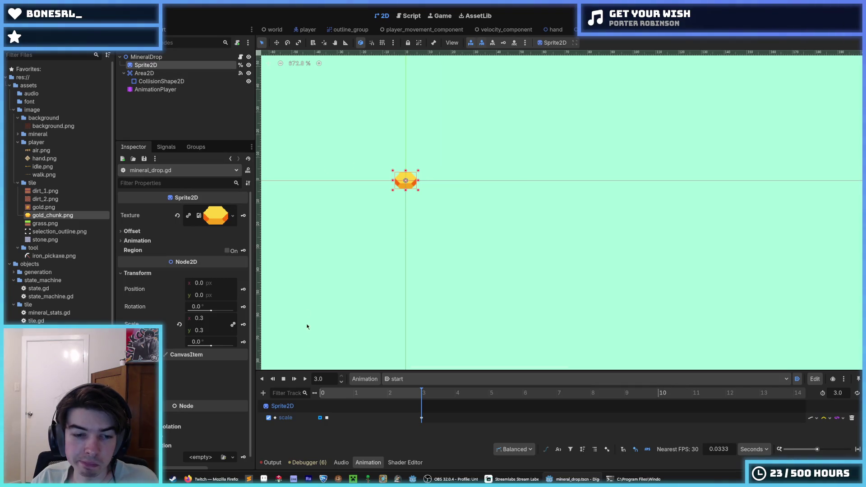
Change the start animation's first and last scale keyframes from 0.3 to 0.5
click(322, 417)
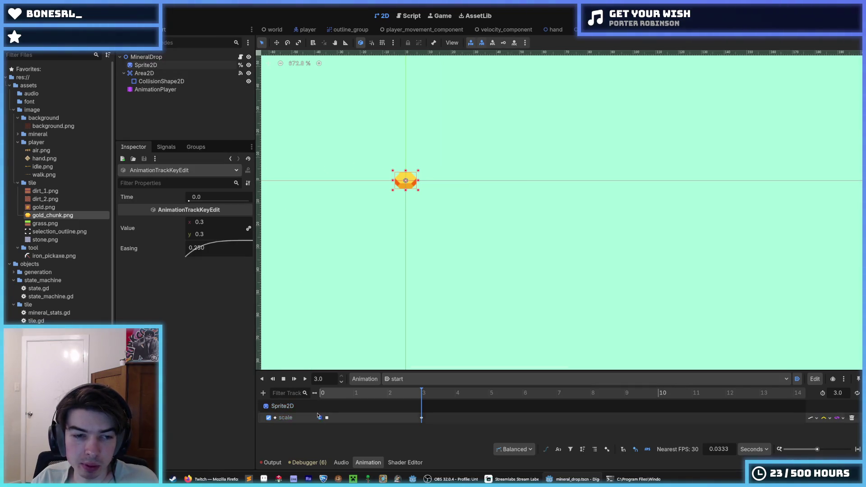
click(217, 224)
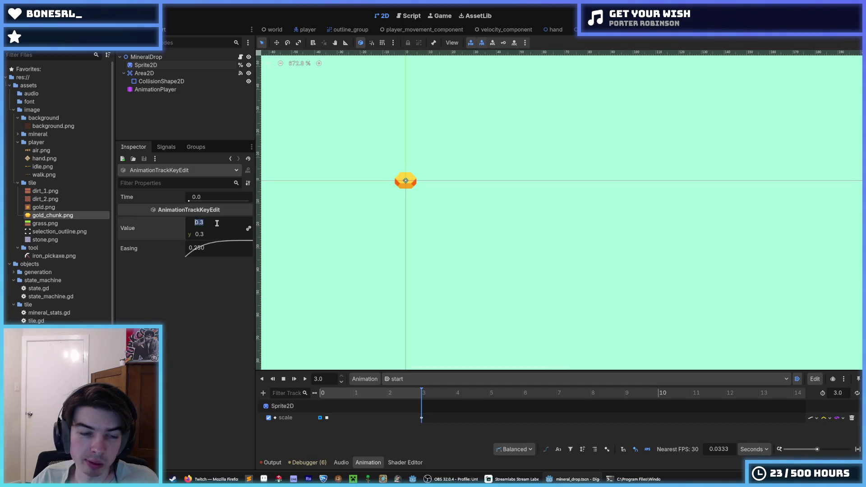
text(05)
key(Tab)
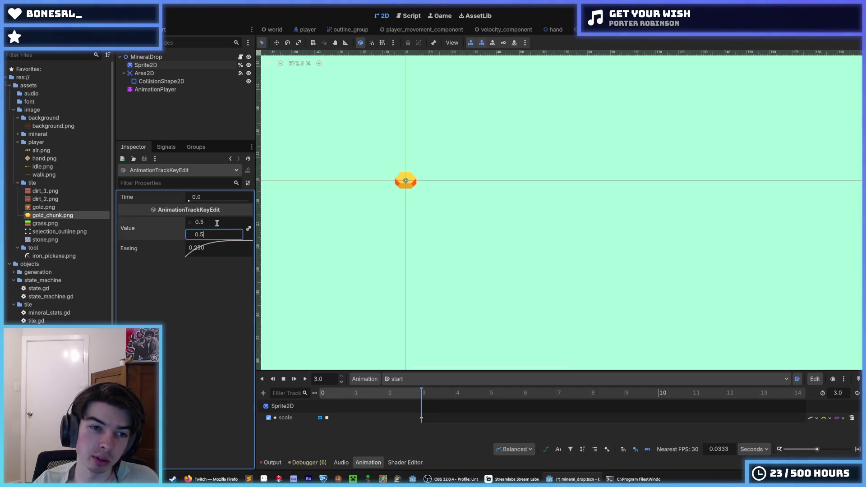
click(327, 418)
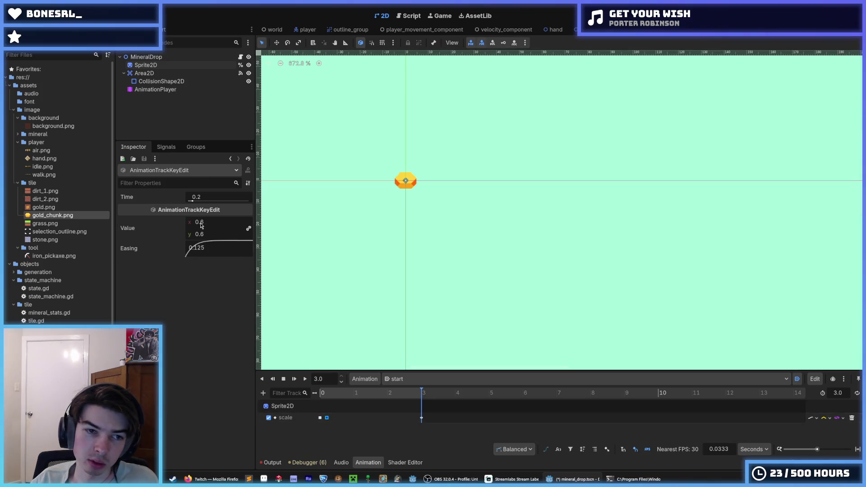
click(421, 418)
click(212, 224)
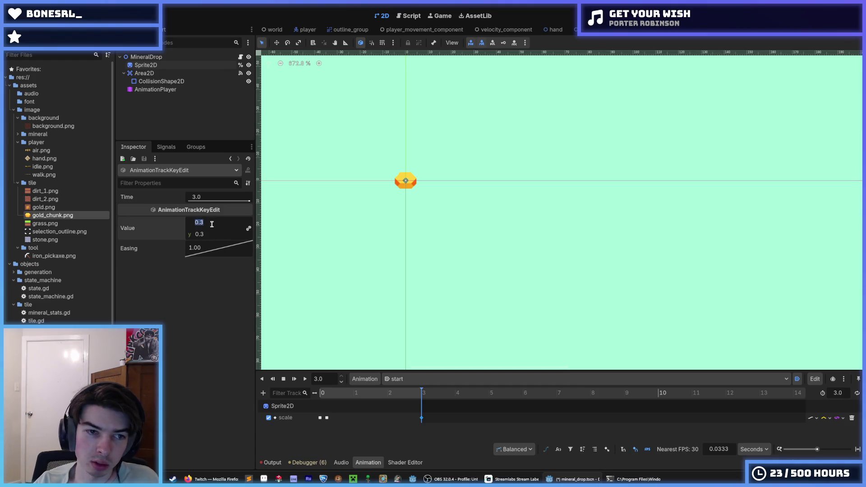
text(0.5)
key(Return)
right_click(127, 57)
click(188, 72)
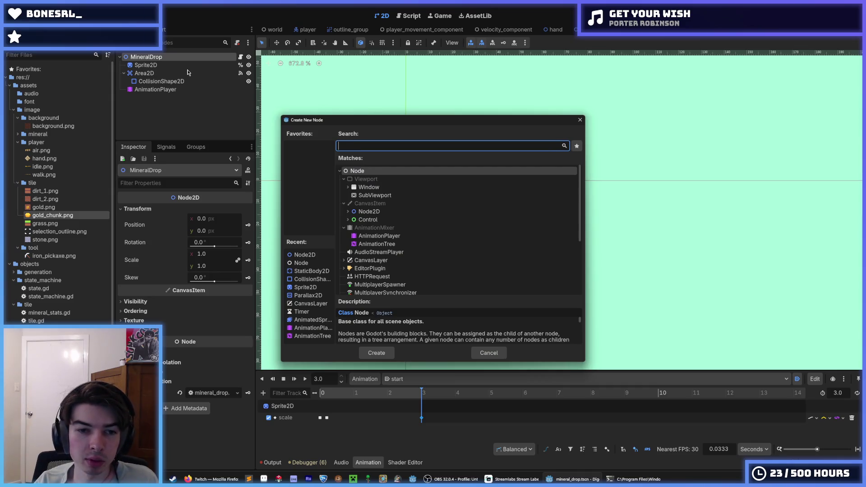
Instance outline_group.tscn under MineralDrop, move it first among the children, and save the scene
key(Escape)
text(outline)
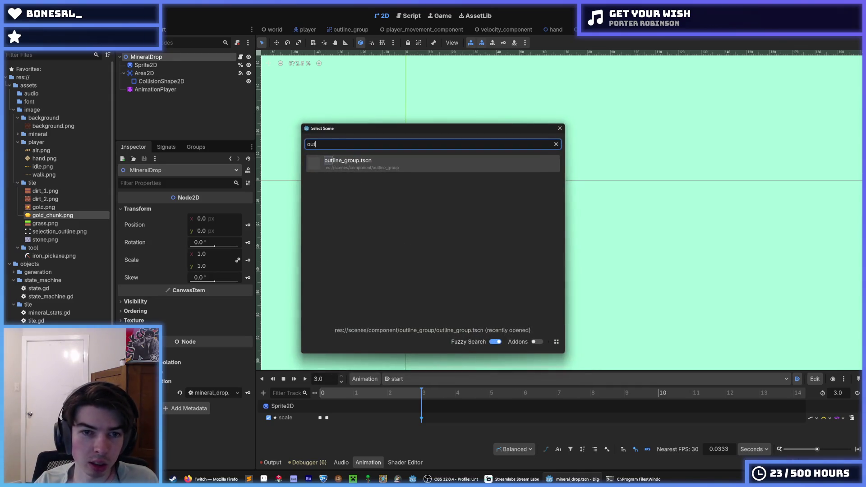
key(Return)
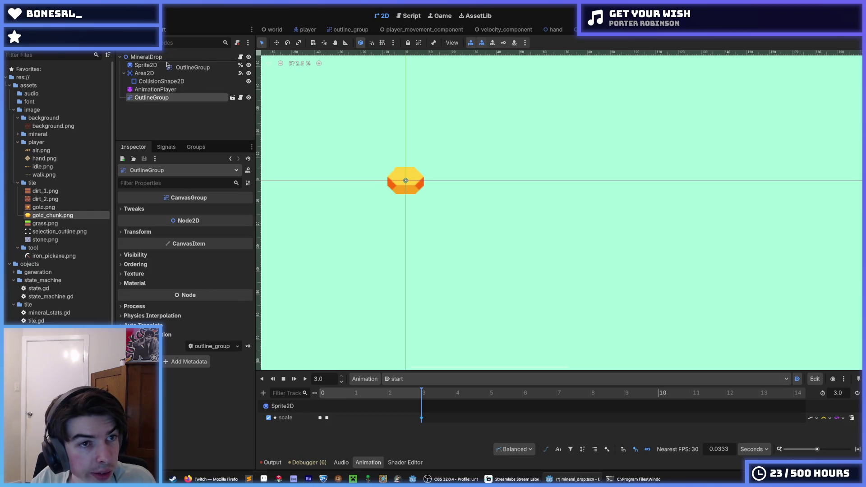
drag(167, 65, 168, 63)
click(171, 73)
key(ctrl+s)
Open and save the mineral_drop.gd script
click(240, 57)
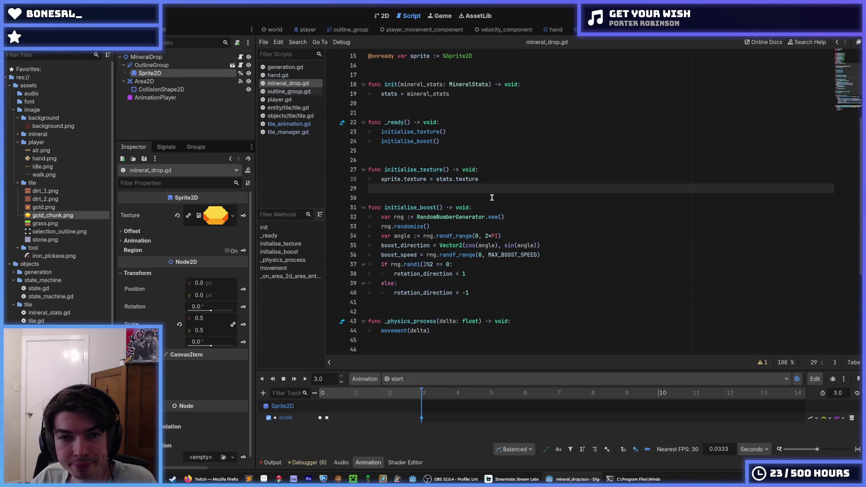
key(Left)
key(ctrl+s)
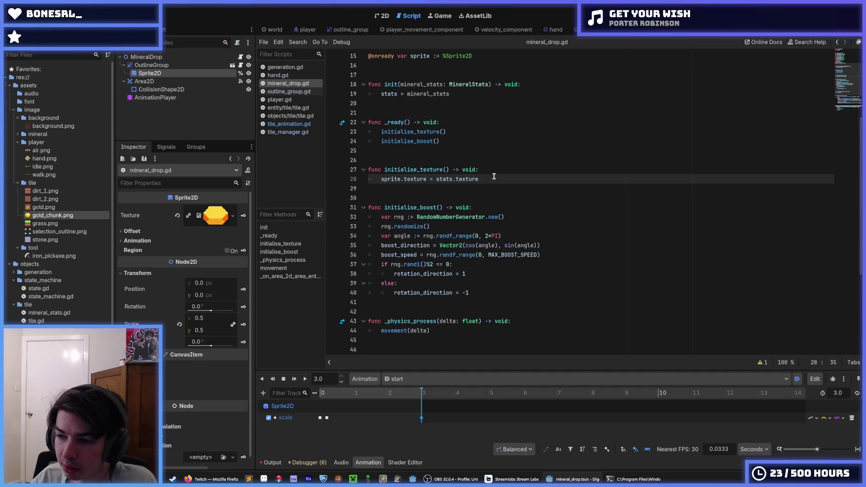
scroll(up, 3)
scroll(up, 3)
scroll(down, 3)
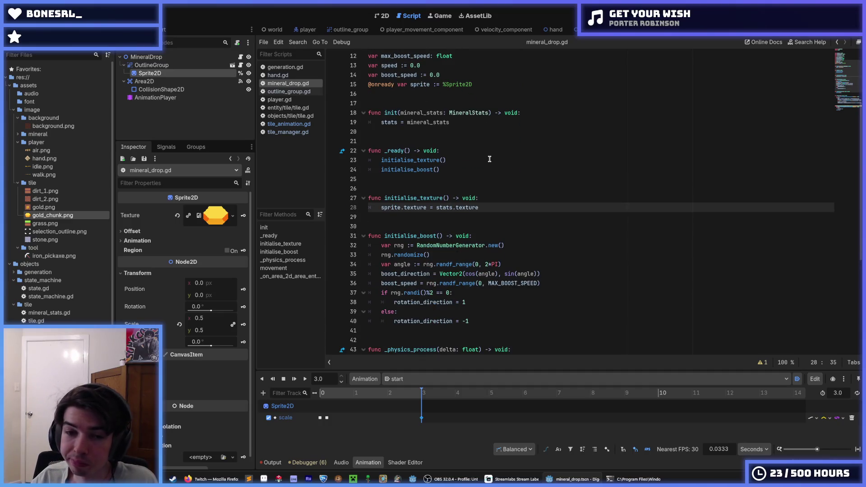
Review the initialise_texture and initialise_boost calls in _ready, then run the game to test drops
click(489, 159)
key(Down)
key(Up)
click(461, 169)
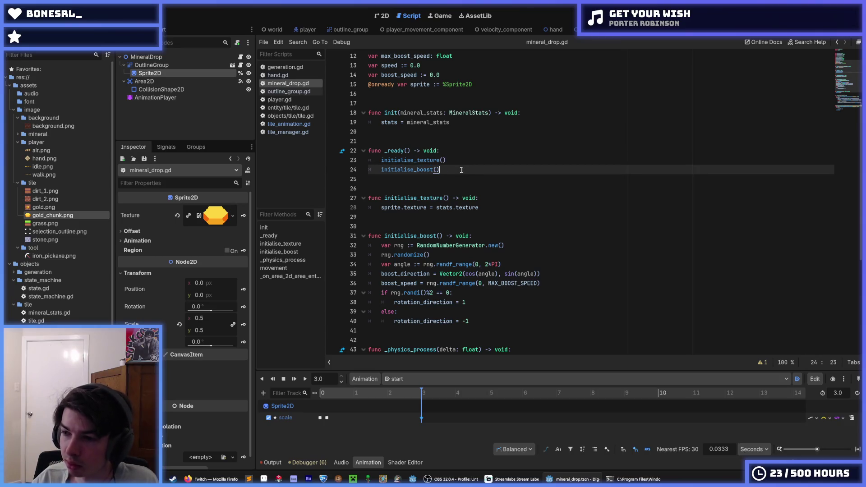
click(458, 161)
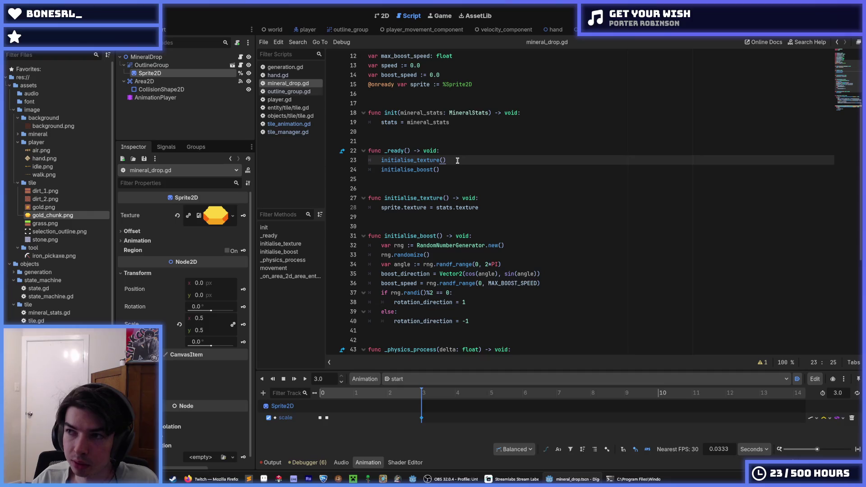
click(456, 168)
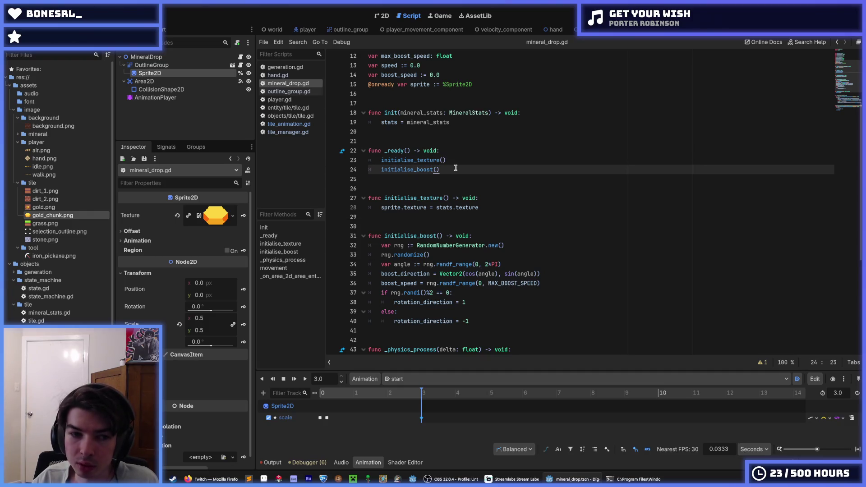
click(457, 162)
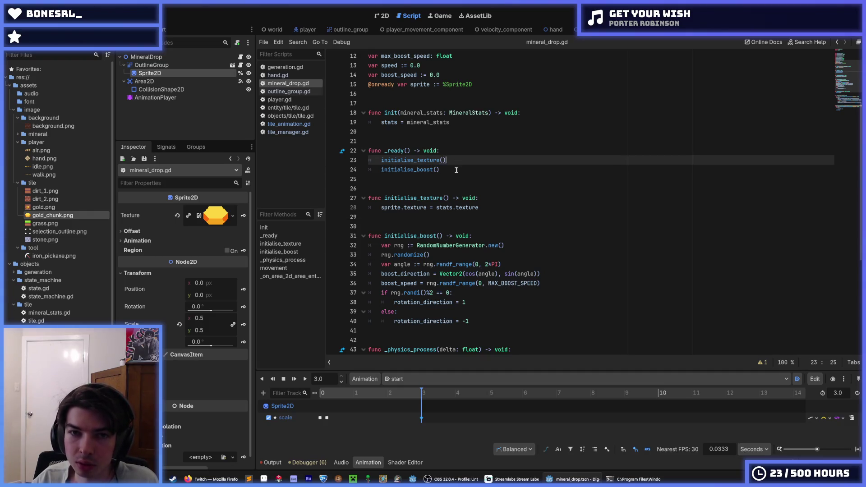
scroll(up, 3)
key(Up)
key(Up)
key(Up)
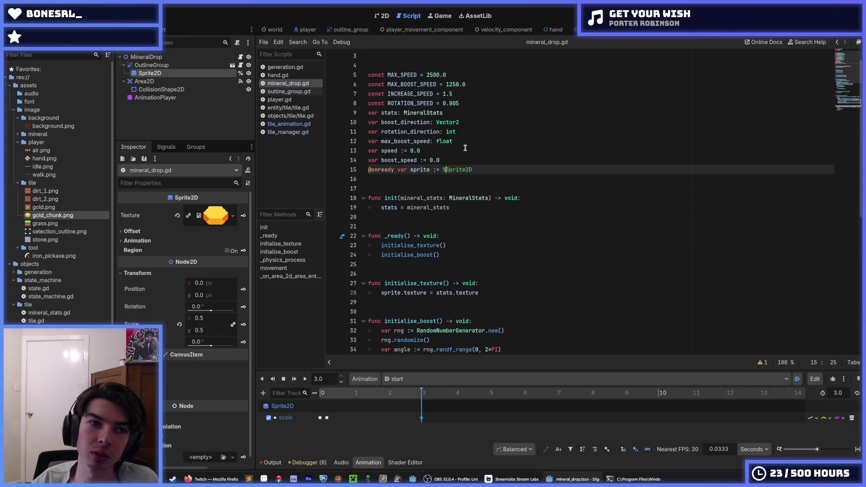
click(383, 17)
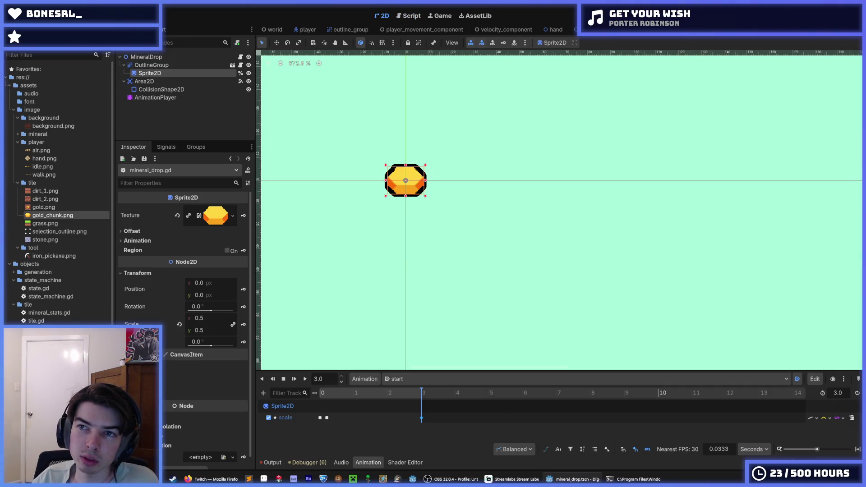
key(F5)
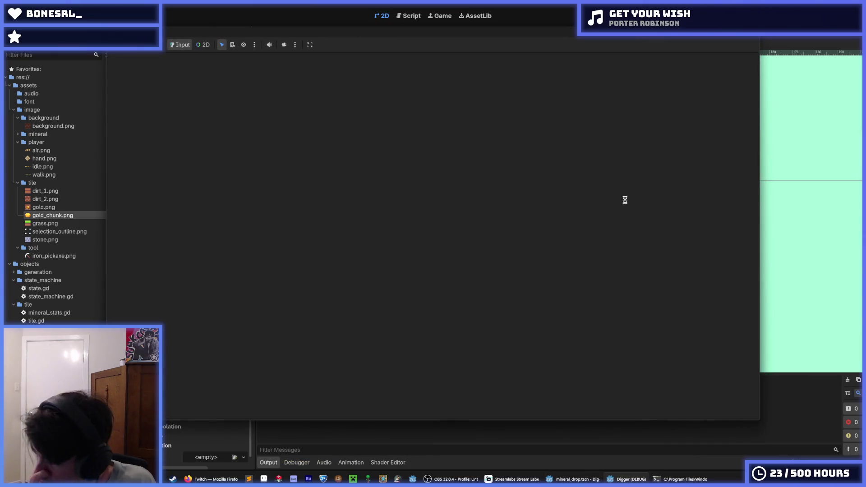
Dig a shaft down from the grass and tunnel left and right through the gold tiles
click(464, 330)
drag(444, 365, 301, 264)
key(a)
drag(496, 358, 373, 172)
key(d)
key(a)
key(a)
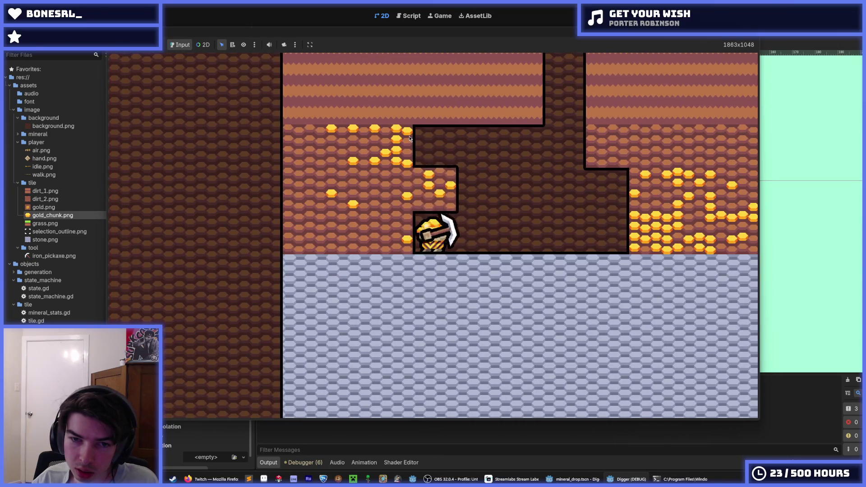
drag(286, 232, 286, 233)
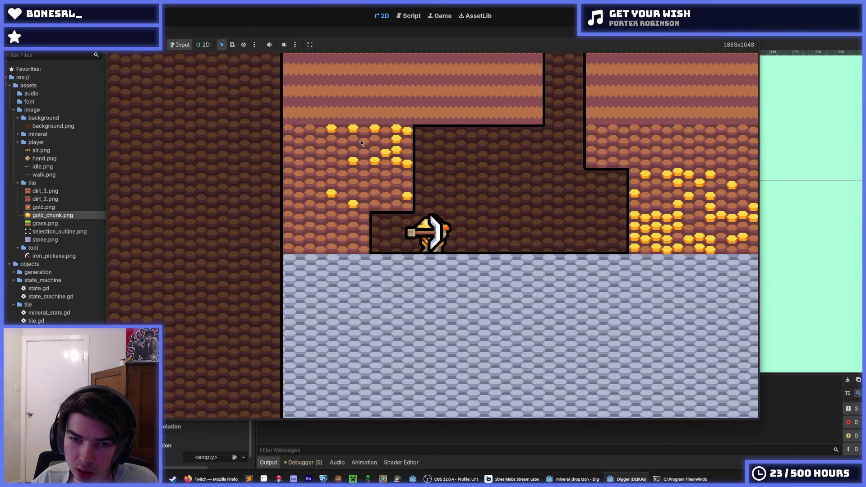
key(a)
key(d)
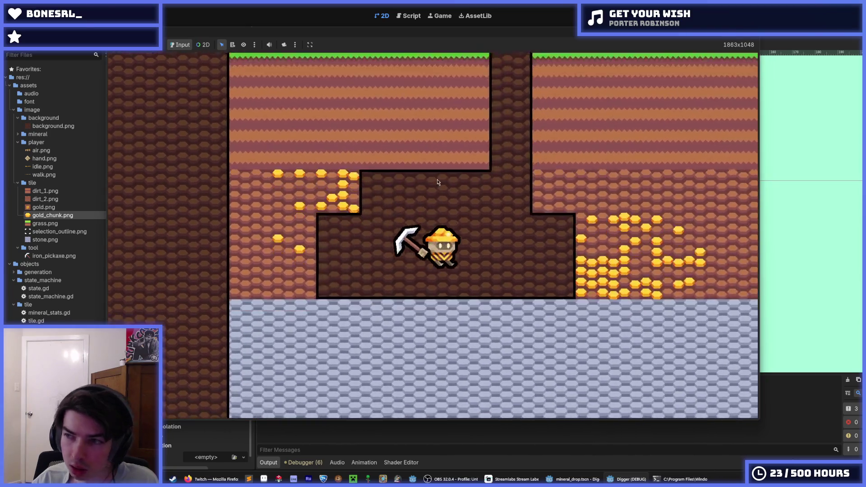
key(d)
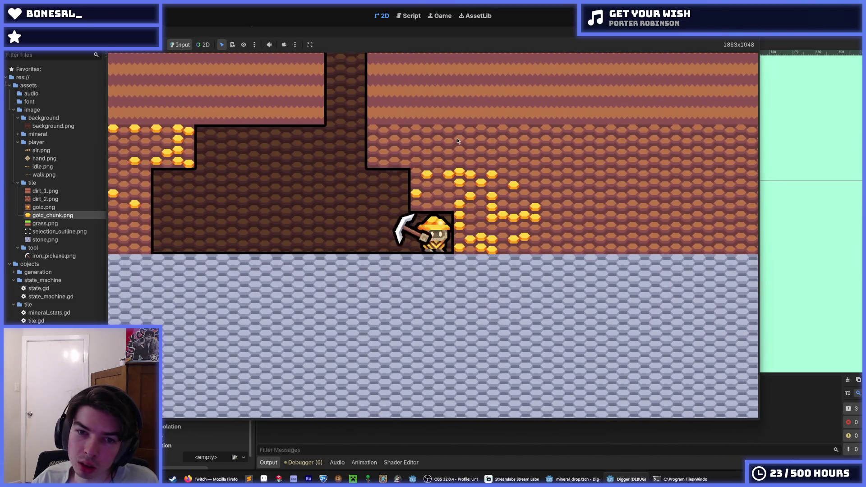
key(d)
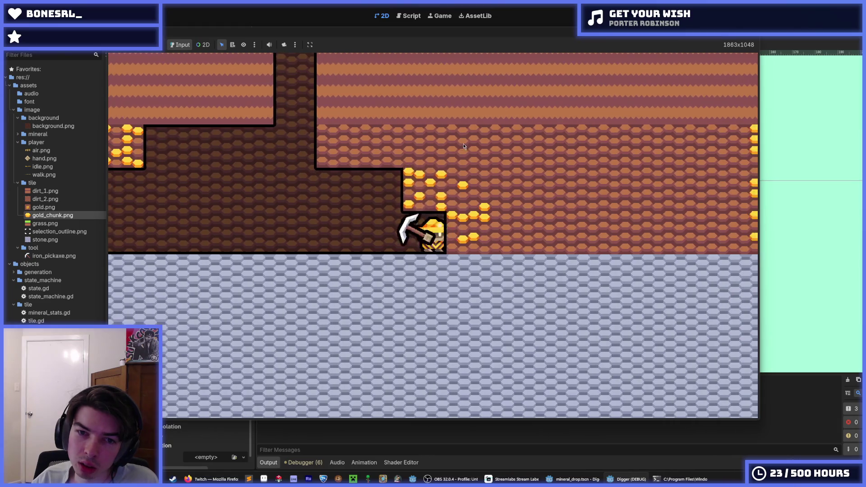
key(d)
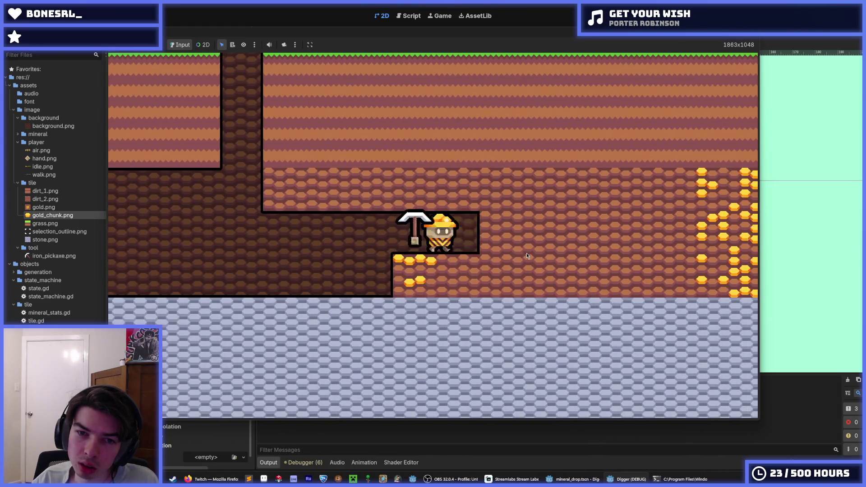
key(d)
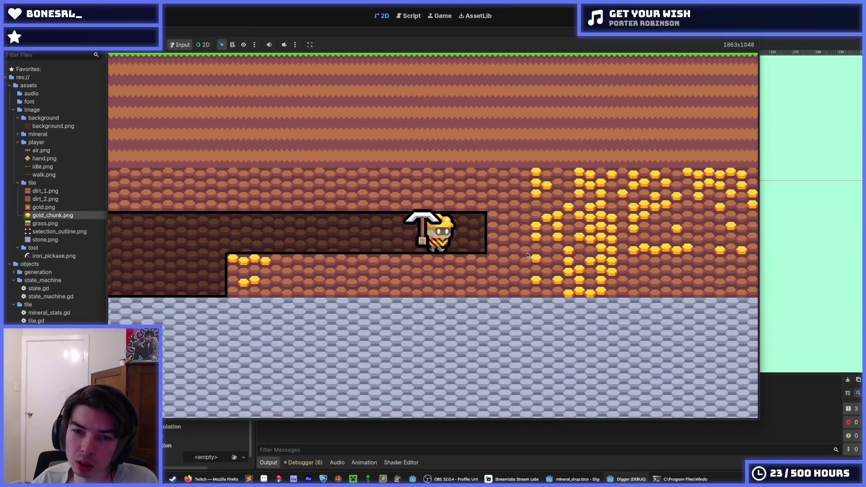
Mine tiles above, below and to the right while walking right, releasing gold chunks
click(528, 255)
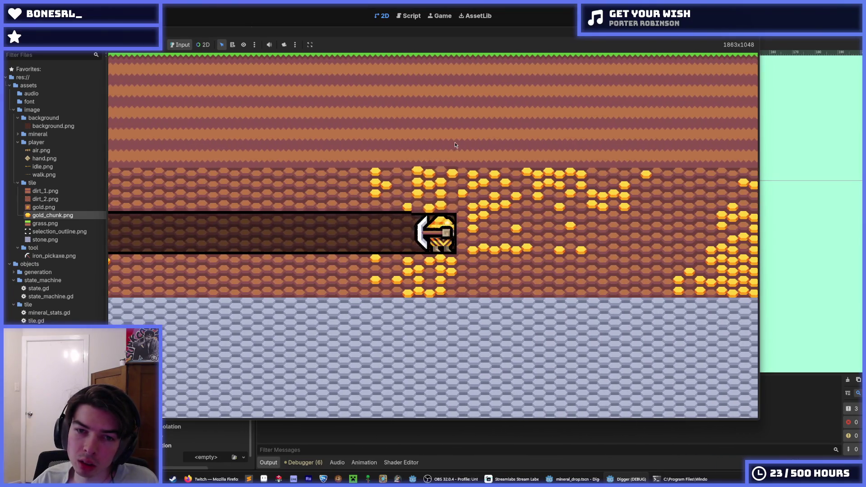
click(455, 142)
click(426, 321)
key(space)
click(555, 242)
key(d)
click(521, 241)
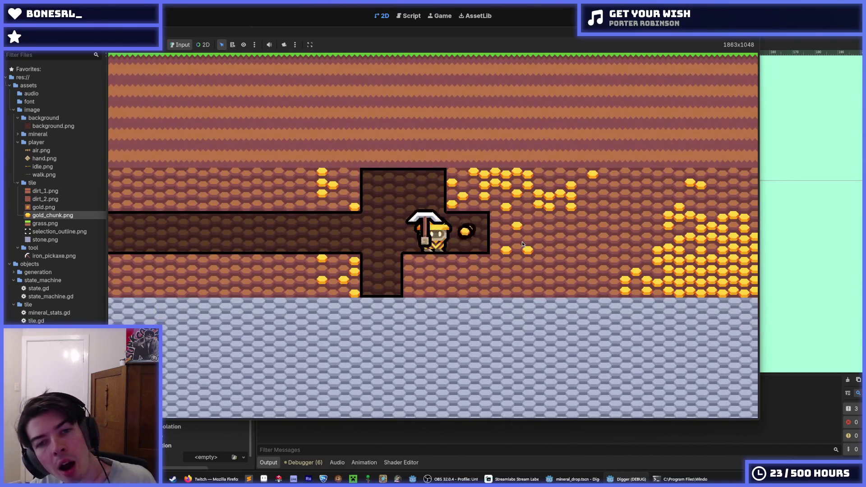
click(476, 148)
click(518, 176)
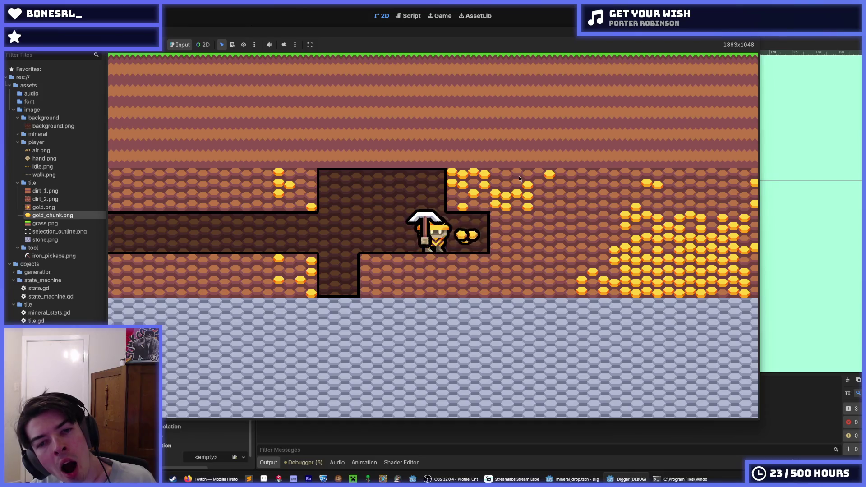
key(d)
click(456, 145)
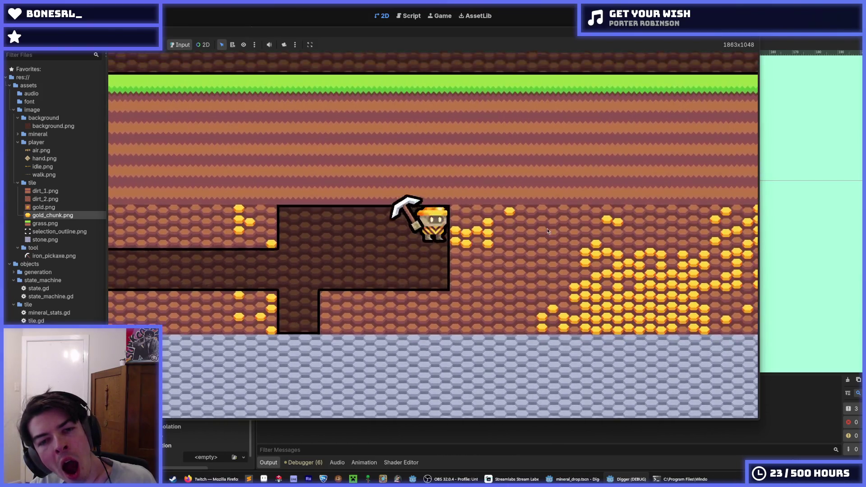
click(548, 231)
click(548, 232)
key(d)
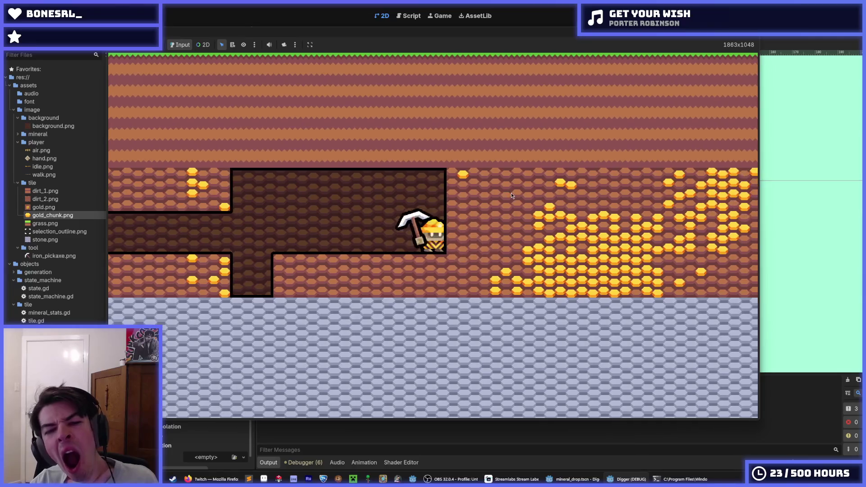
click(549, 228)
key(d)
Mine more dirt tiles on both sides, then stop the game and save the mineral drop scene
click(579, 246)
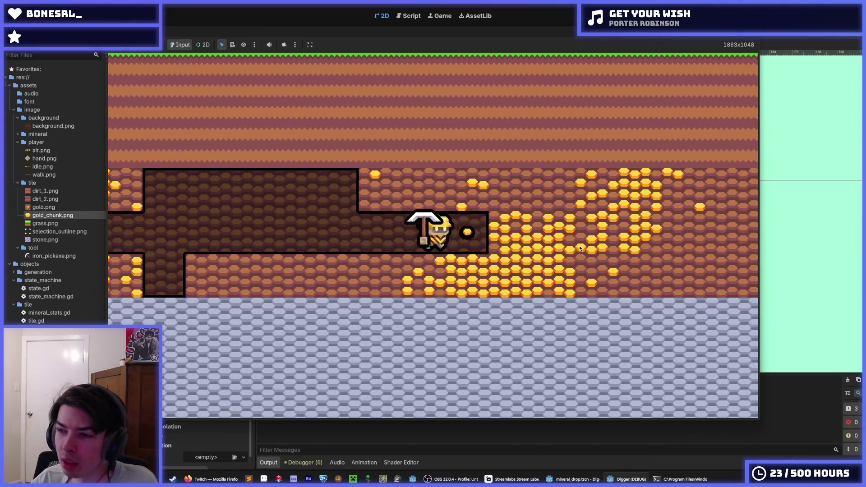
click(579, 245)
key(d)
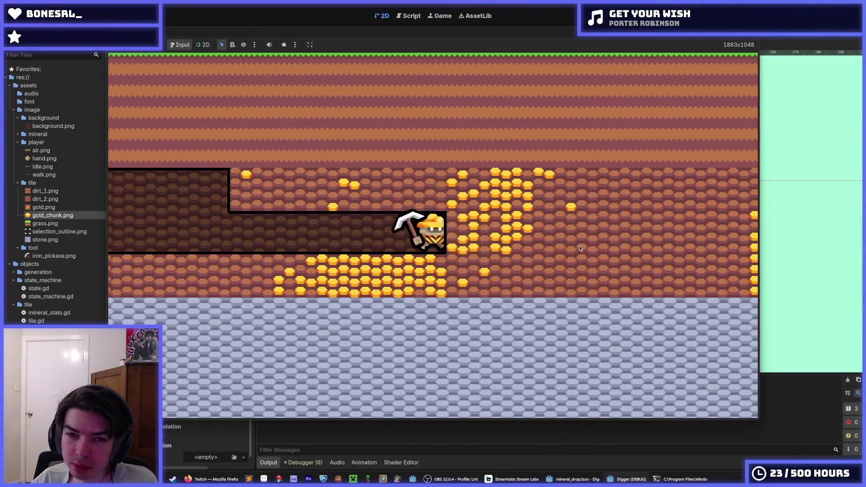
click(530, 194)
click(530, 194)
click(458, 153)
click(436, 298)
key(a)
click(302, 247)
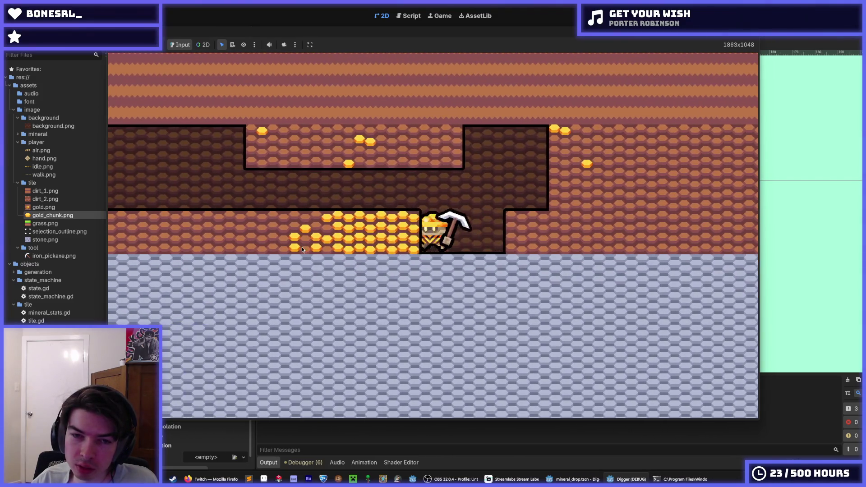
click(302, 247)
key(a)
key(space)
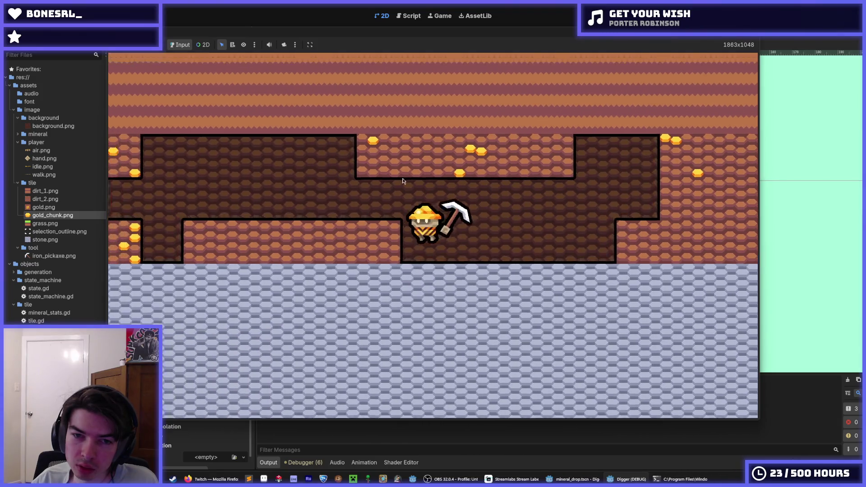
click(452, 161)
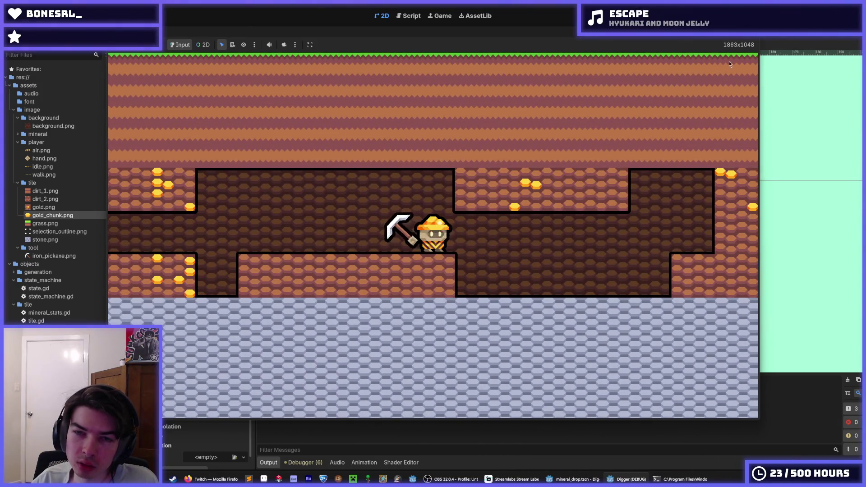
key(F8)
key(ctrl+s)
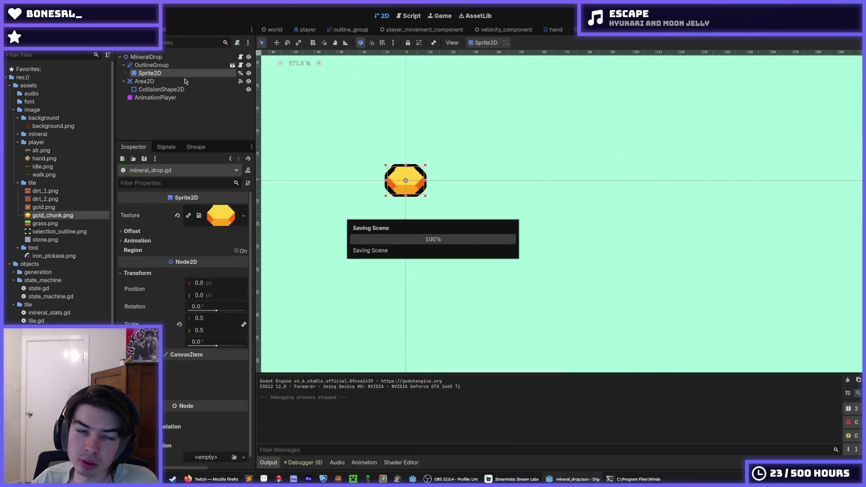
Check the mineral_drop.gd script, then select the AnimationPlayer in the 2D scene
click(241, 58)
click(551, 198)
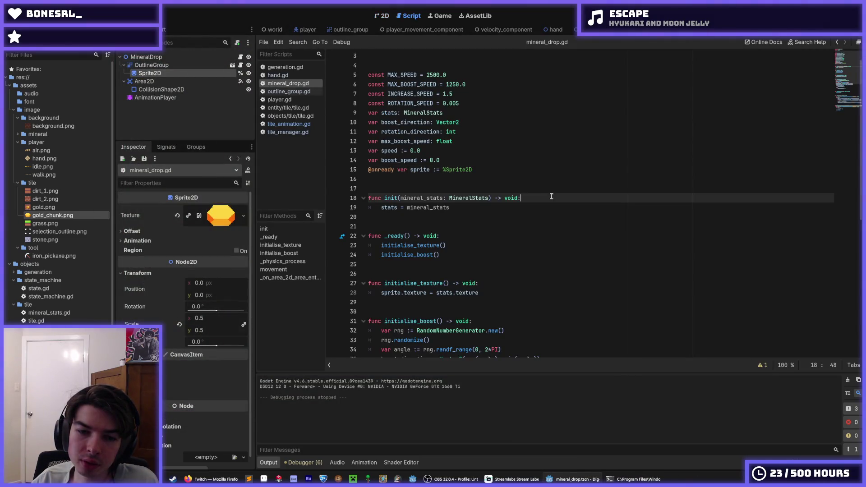
click(382, 15)
click(156, 98)
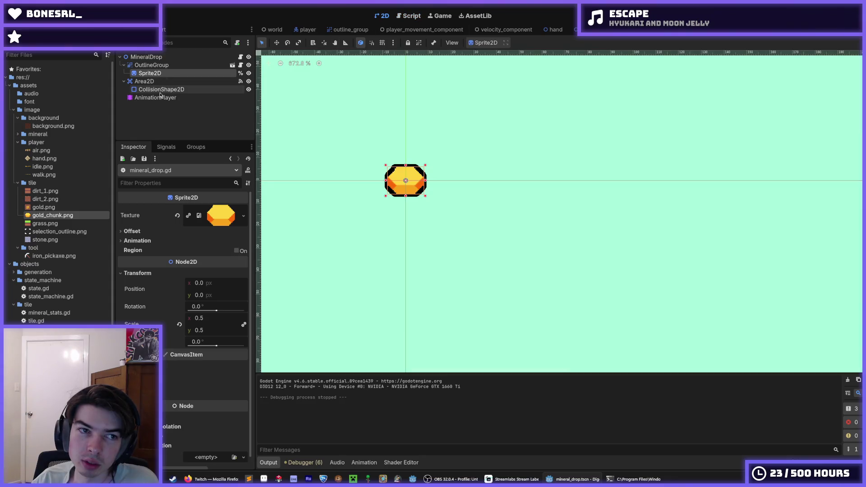
Preview the 'start' animation and inspect the second scale keyframe's easing
click(306, 379)
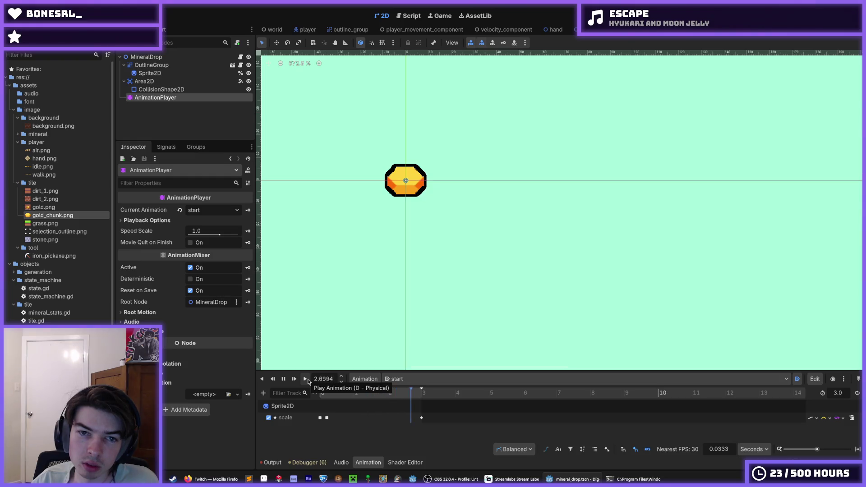
click(307, 380)
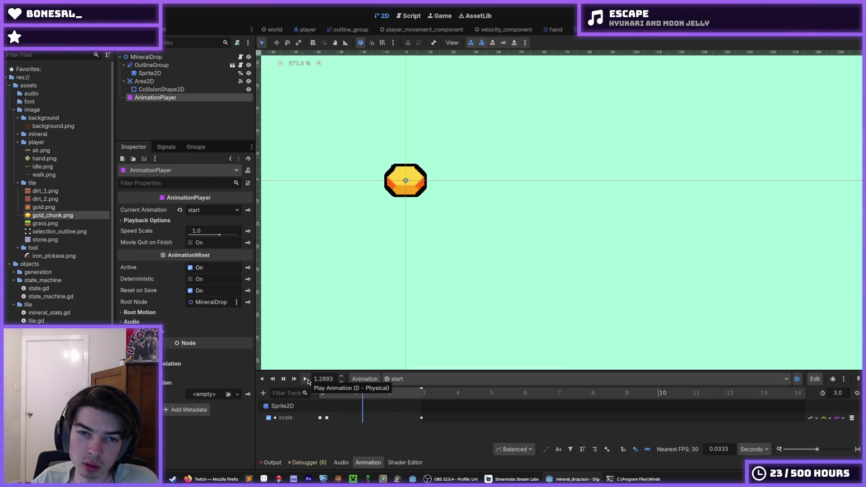
click(304, 380)
click(327, 418)
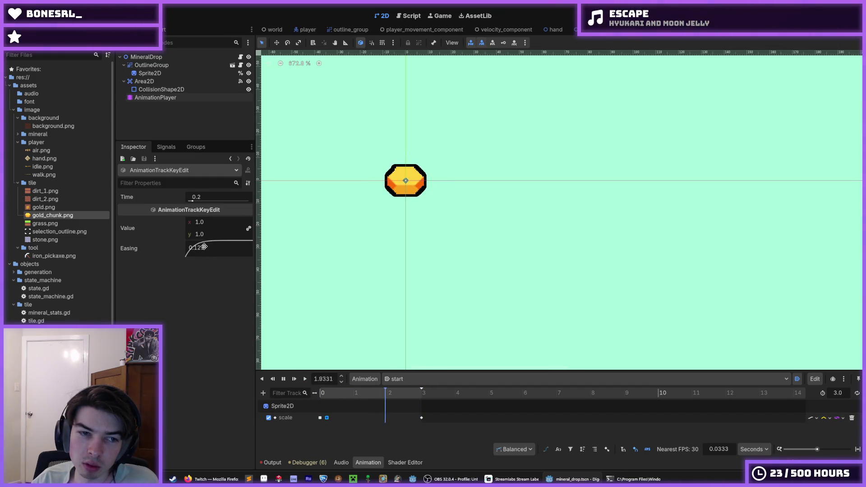
click(203, 247)
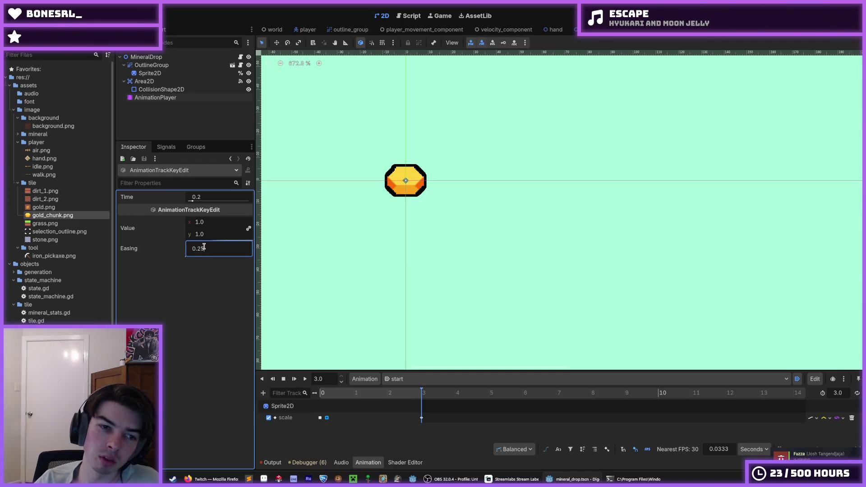
click(303, 380)
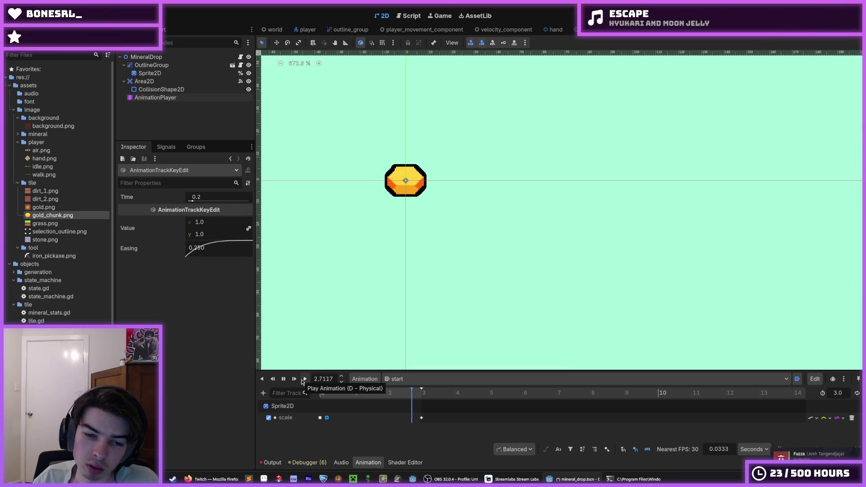
click(302, 382)
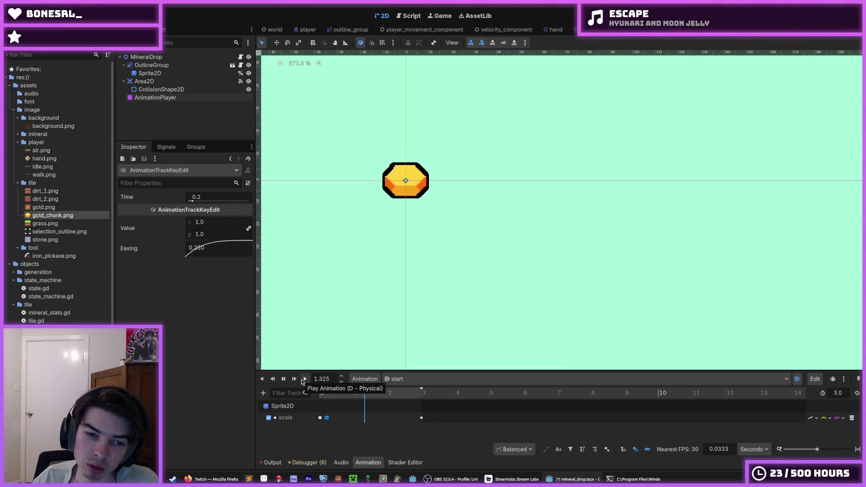
click(302, 382)
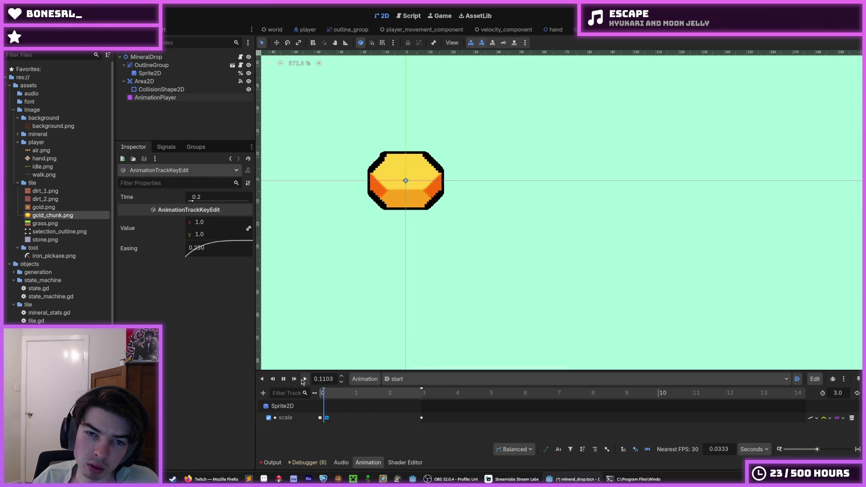
click(287, 379)
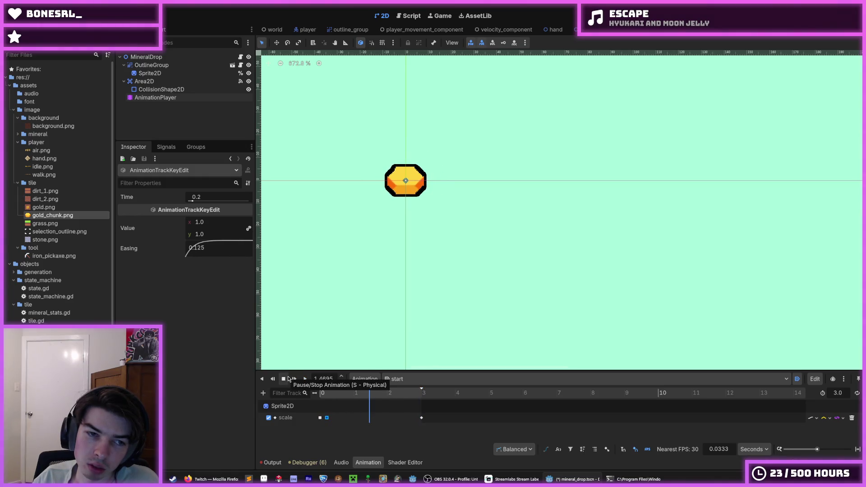
click(322, 394)
click(307, 380)
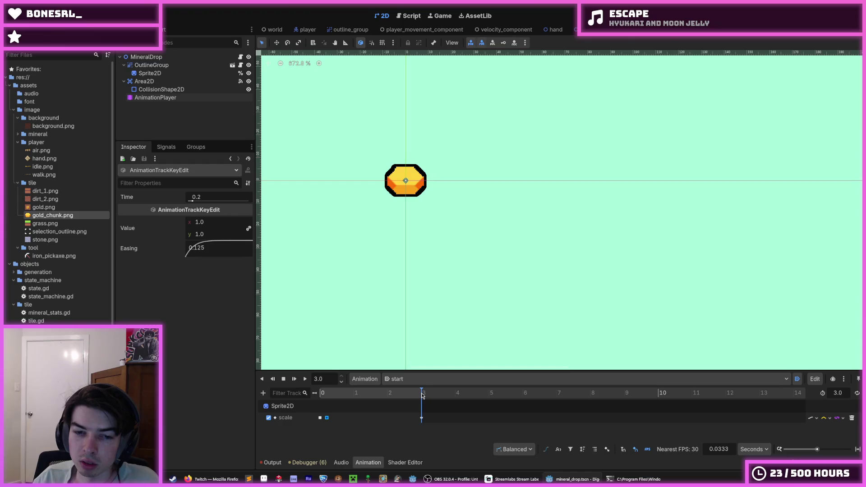
Move the final 0.5 scale keyframe from 3.0 to 2.0 seconds, preview it, and relaunch the game
drag(423, 391, 406, 391)
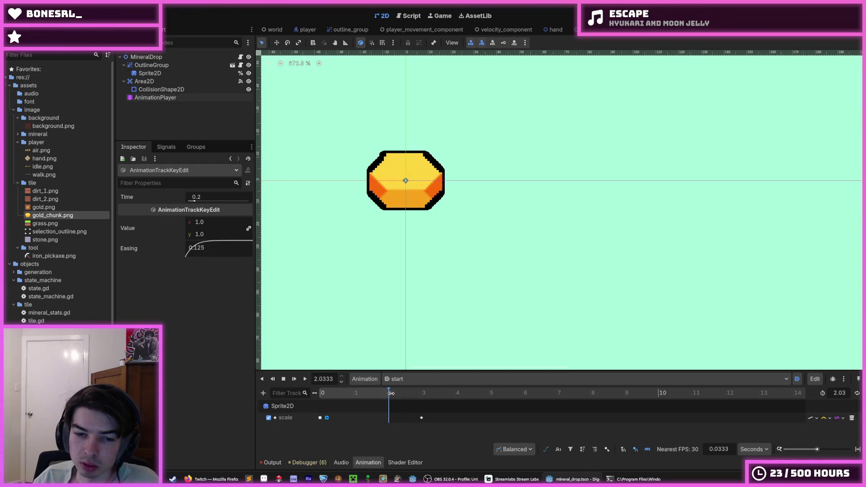
click(422, 418)
drag(399, 424, 390, 423)
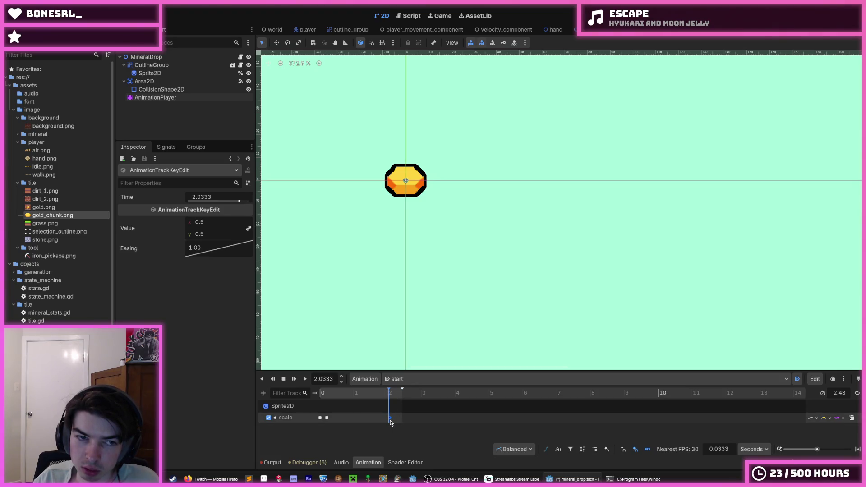
drag(389, 423, 388, 423)
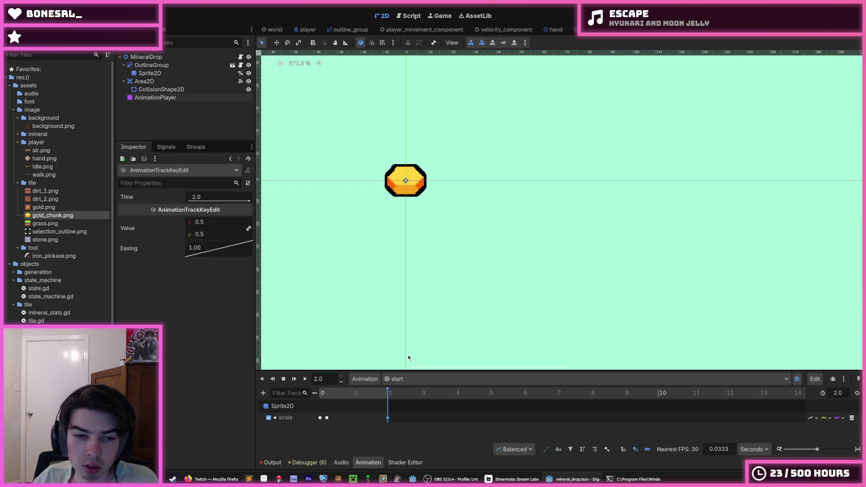
click(305, 381)
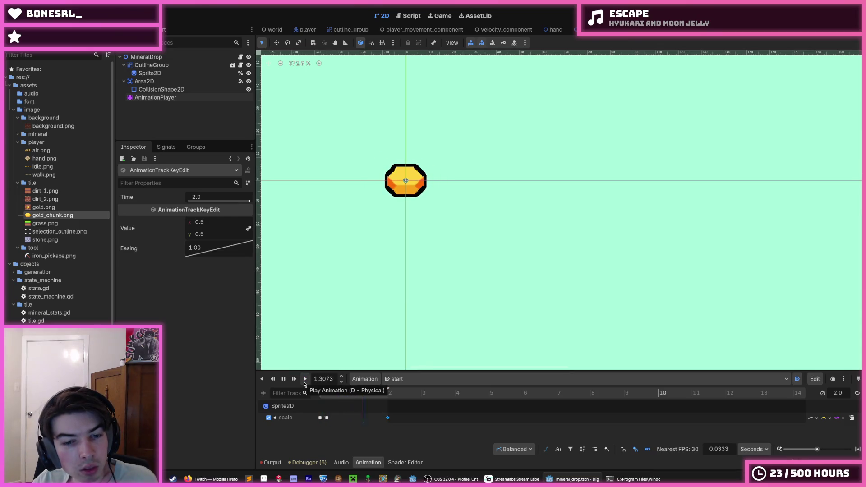
click(304, 381)
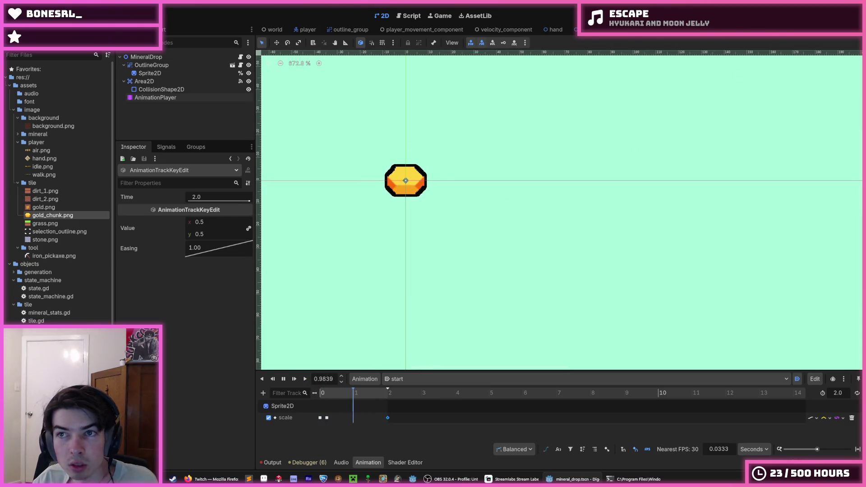
key(F5)
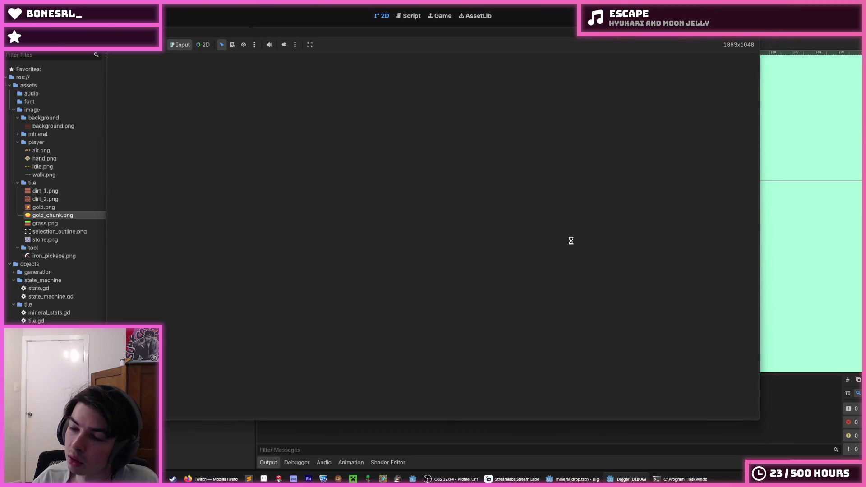
Dig down the shaft and mine tiles to the left, below and right of the player
drag(458, 369, 462, 360)
drag(269, 277, 268, 277)
key(a)
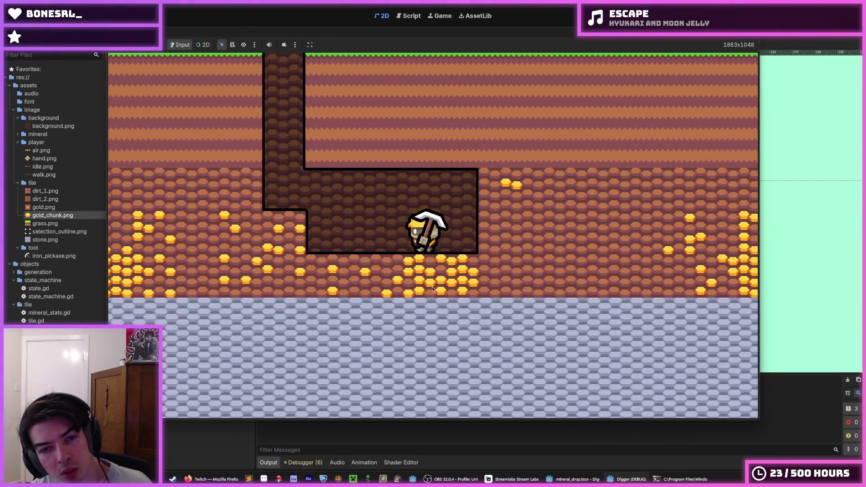
key(d)
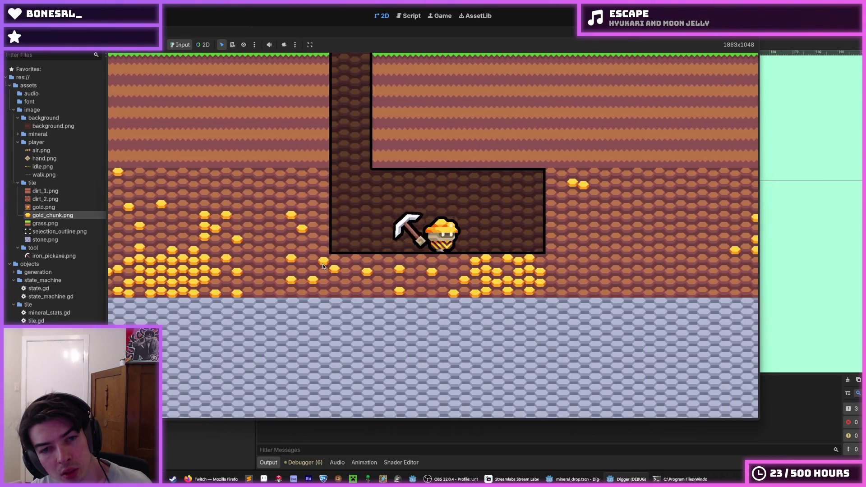
drag(486, 299, 486, 300)
drag(518, 264, 518, 264)
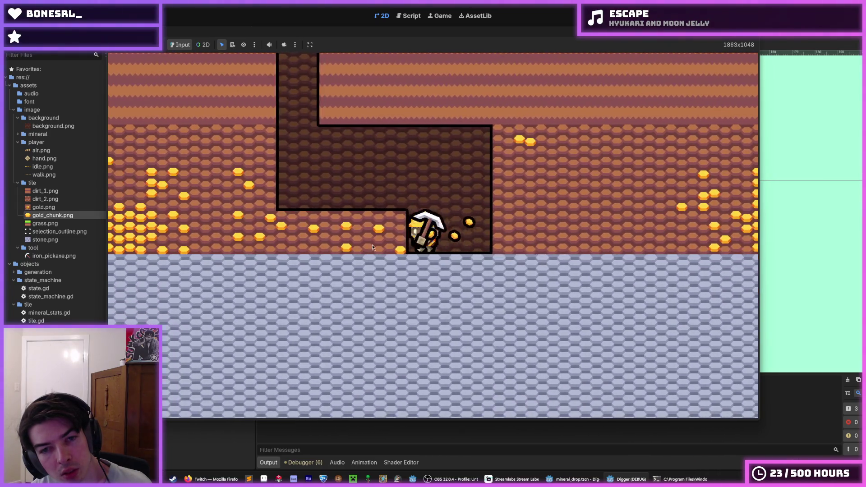
key(a)
drag(281, 281, 236, 259)
Collect the spilled gold chunks, mine a few more gold tiles, then stop and save the scene
key(a)
key(a)
key(d)
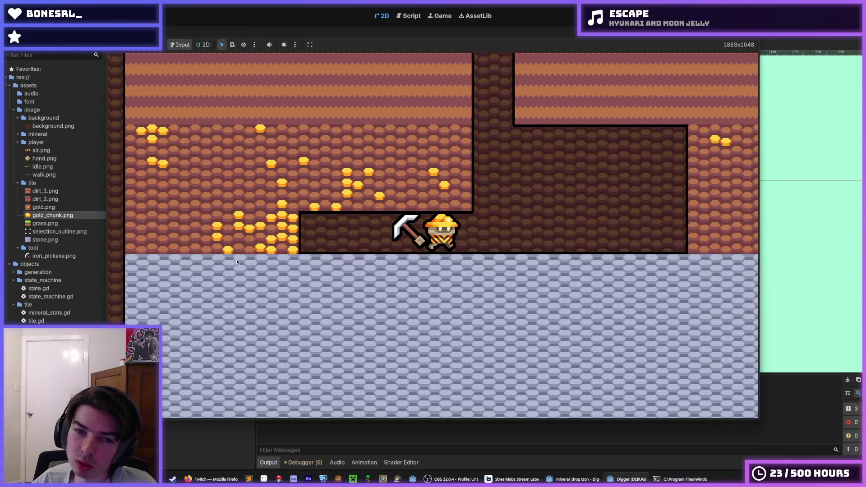
key(a)
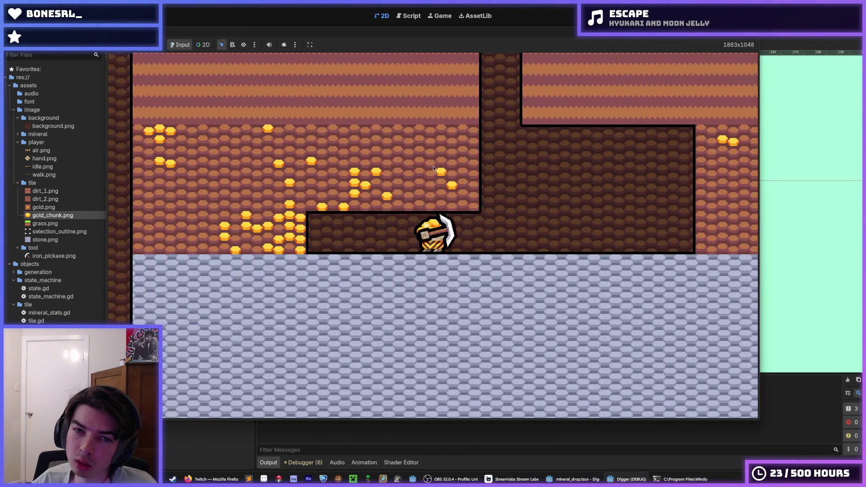
drag(449, 163, 449, 163)
click(363, 150)
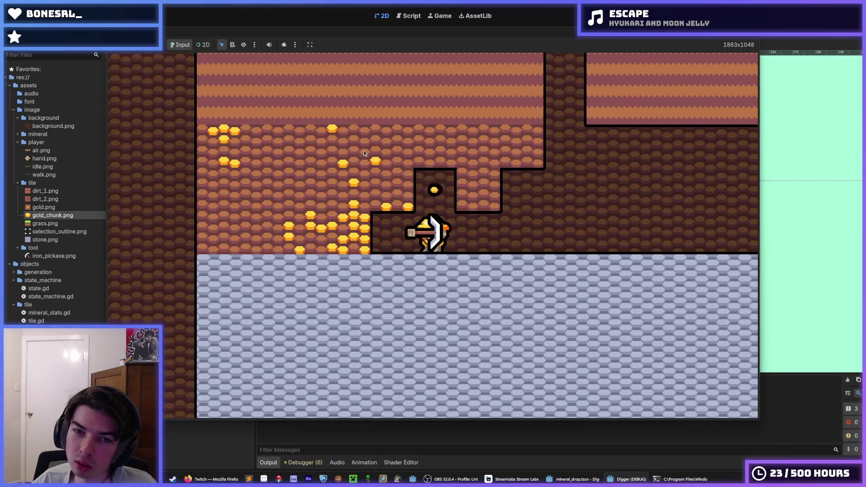
key(a)
click(352, 195)
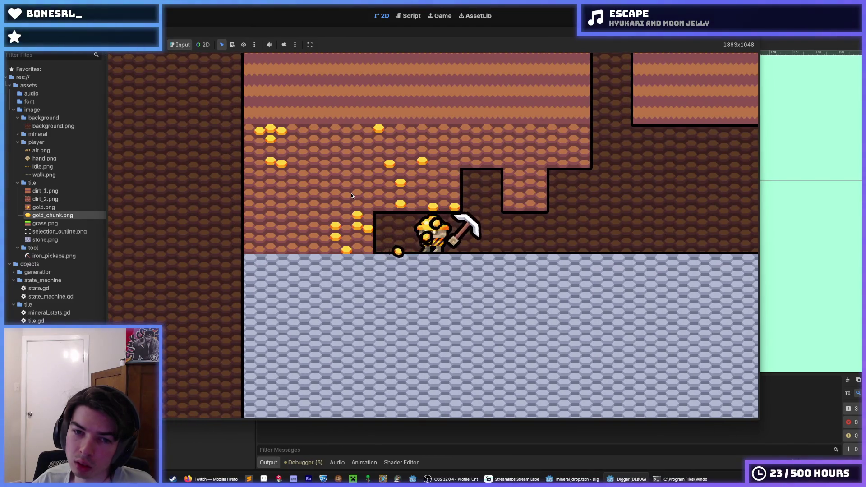
key(F8)
key(ctrl+s)
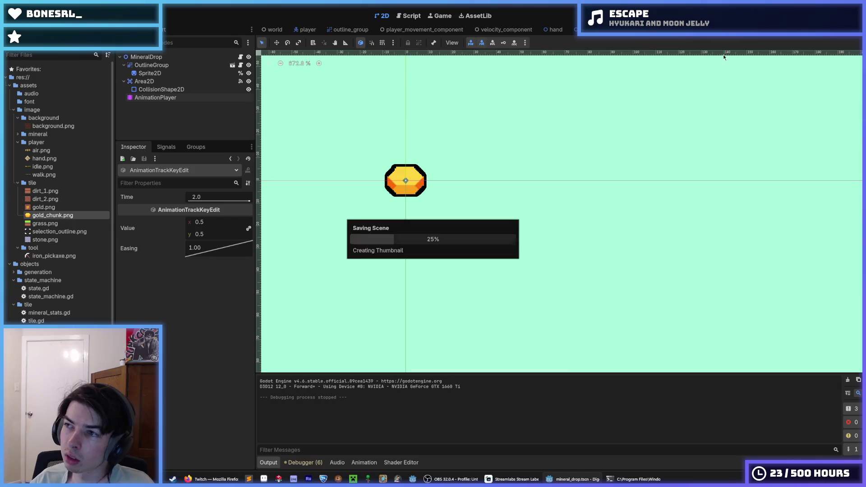
Set the player scene's Z Index to 1 under CanvasItem Ordering, save it, and run the game
click(154, 58)
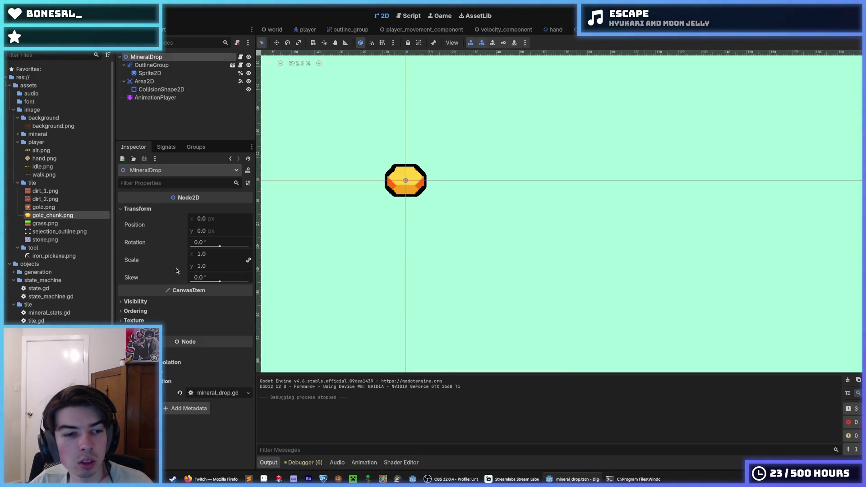
click(308, 29)
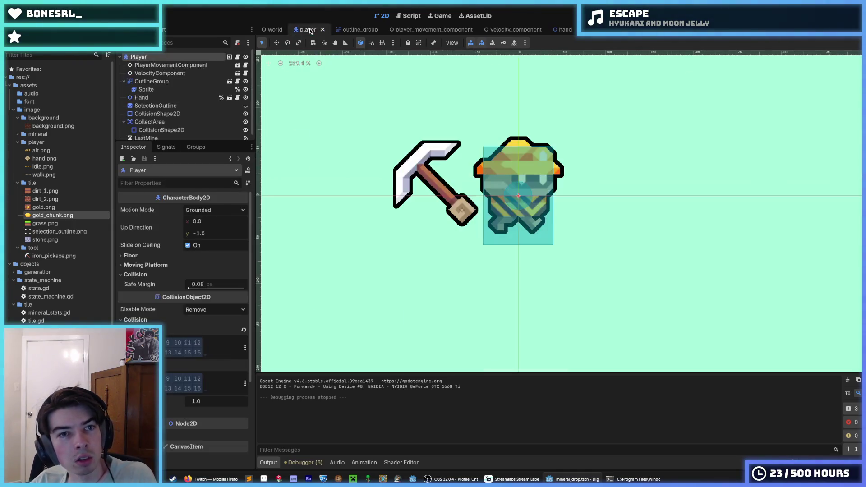
scroll(down, 3)
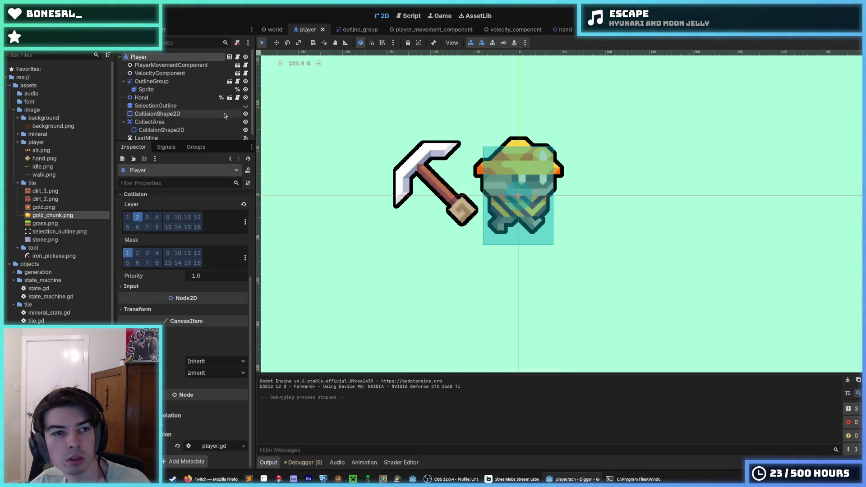
click(273, 29)
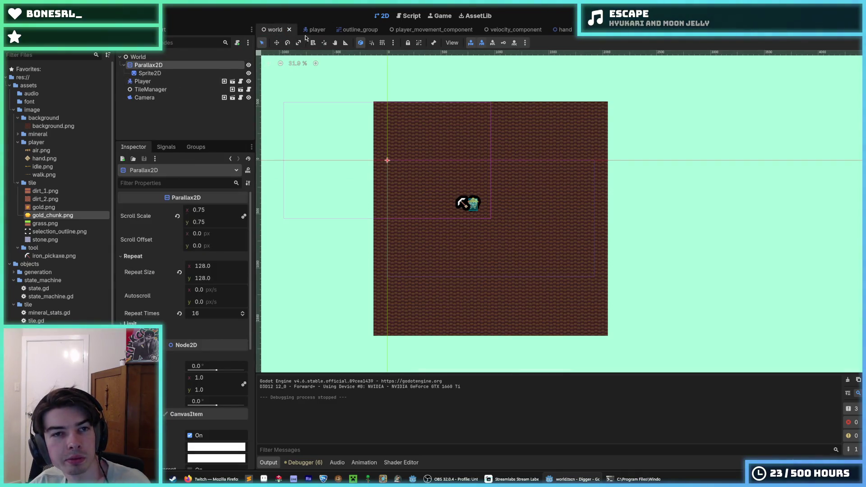
click(309, 30)
click(174, 342)
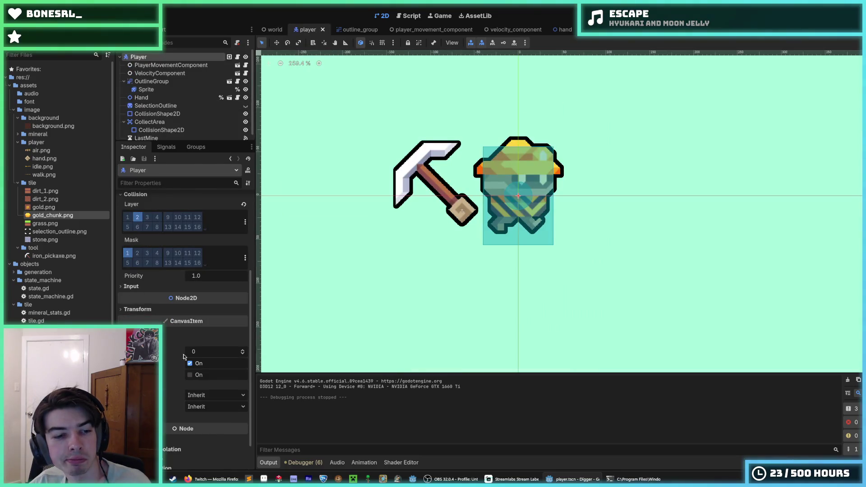
key(ctrl+s)
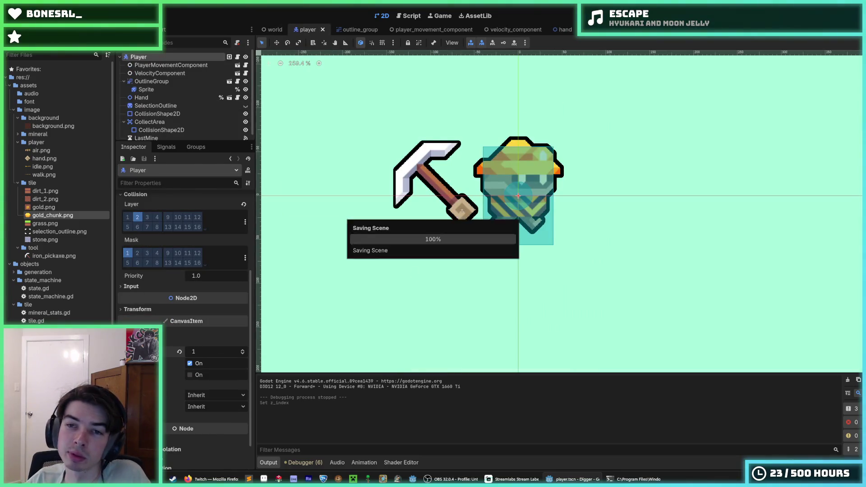
key(F5)
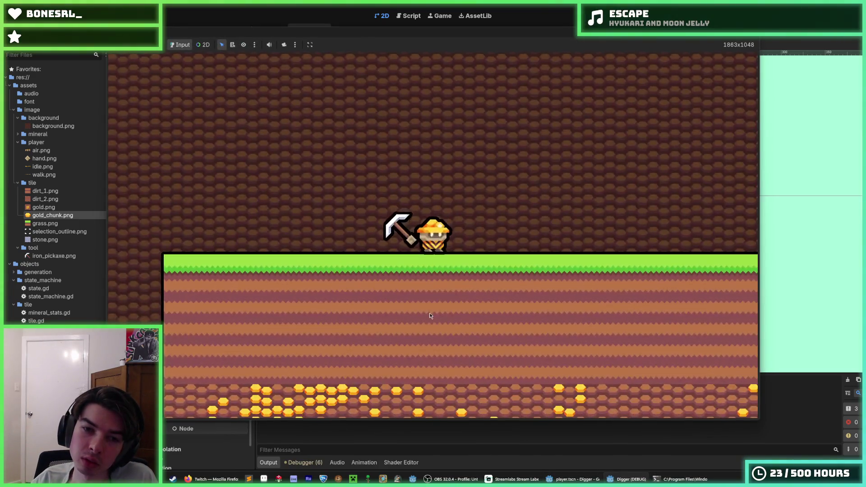
Dig down below the player and clear the tiles to its left, right and above
click(430, 313)
click(430, 313)
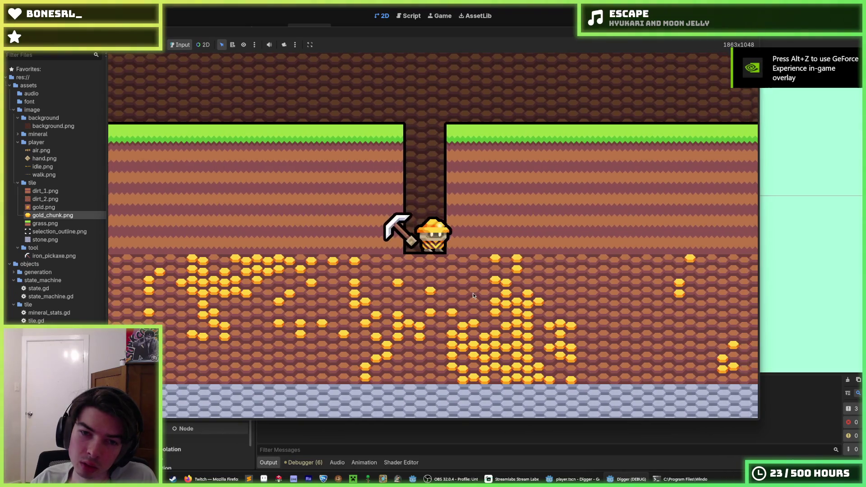
click(454, 311)
click(454, 312)
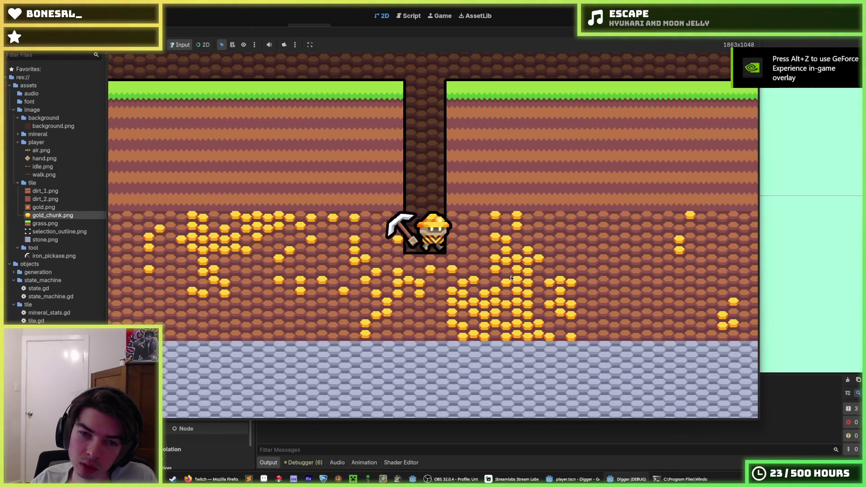
key(d)
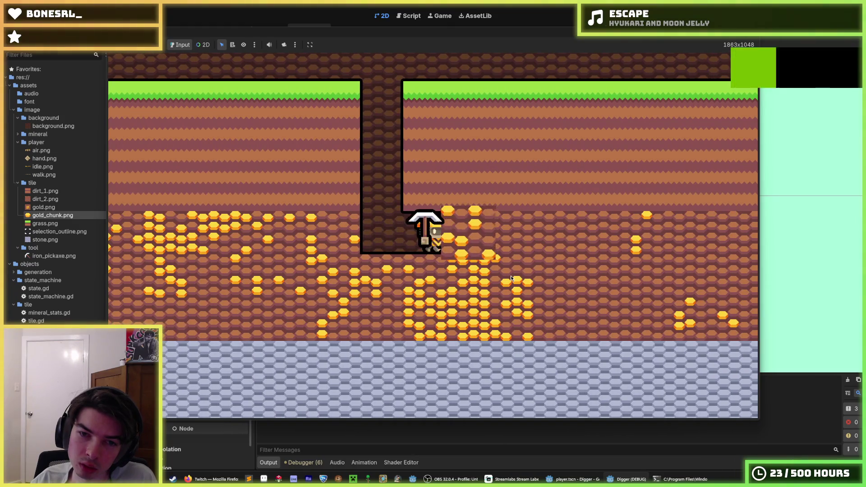
click(442, 318)
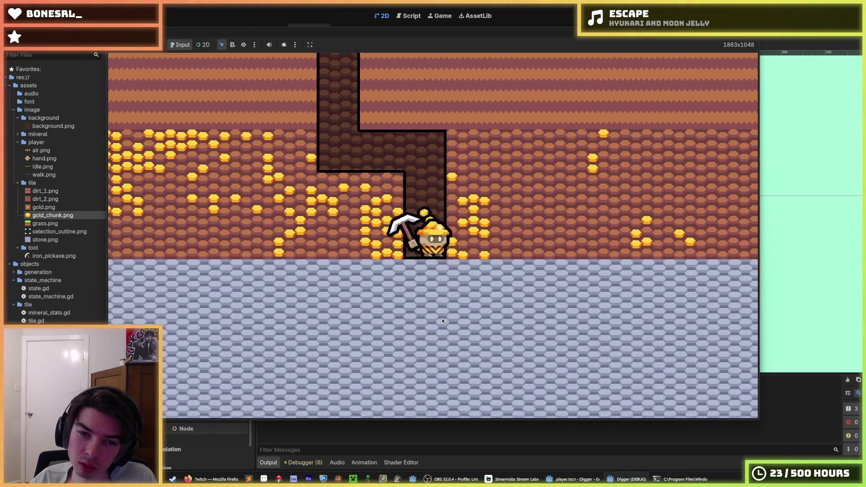
click(356, 240)
click(391, 141)
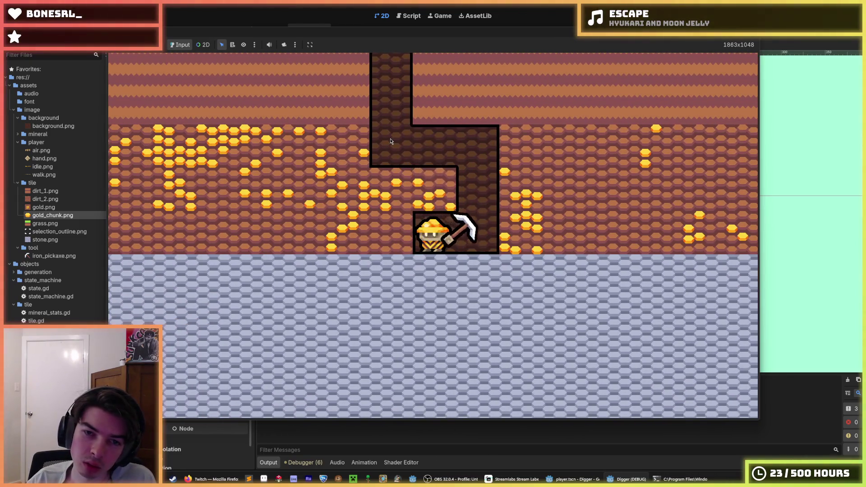
Walk left and right mining neighbouring blocks and collecting a gold chunk
key(a)
click(298, 207)
key(d)
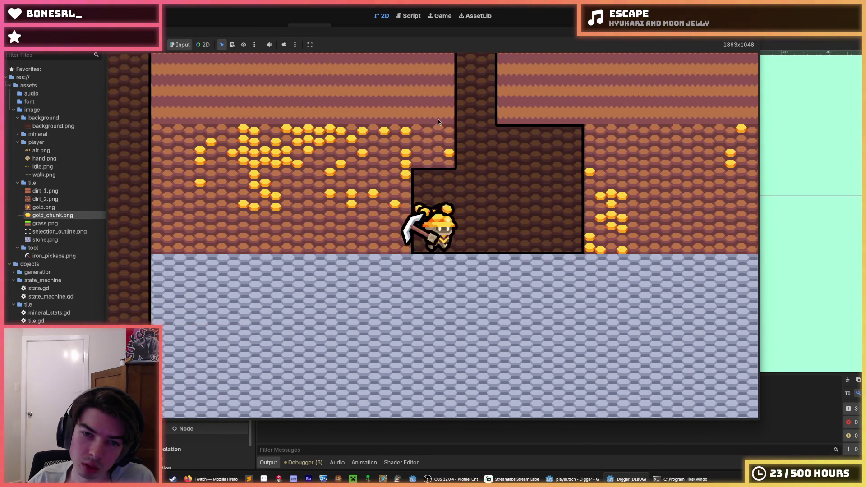
click(520, 219)
key(d)
click(456, 135)
click(519, 194)
key(a)
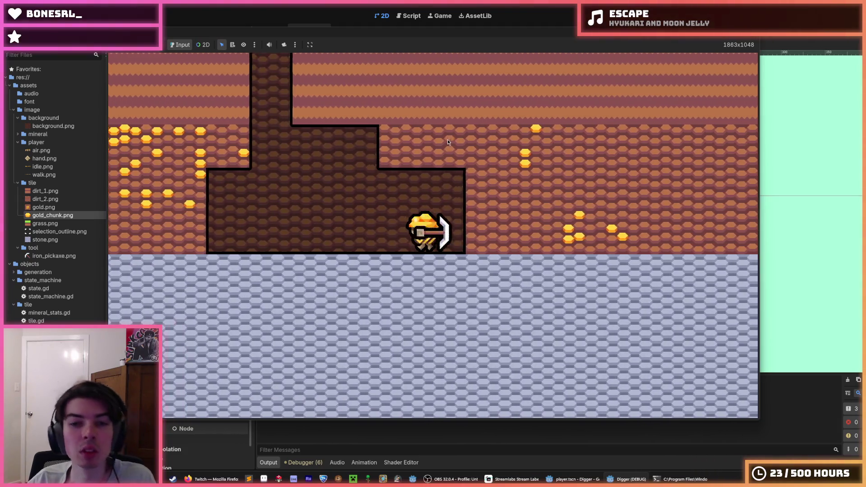
key(space)
Jump up and tunnel left and right through the gold dirt, then stop the game
click(416, 139)
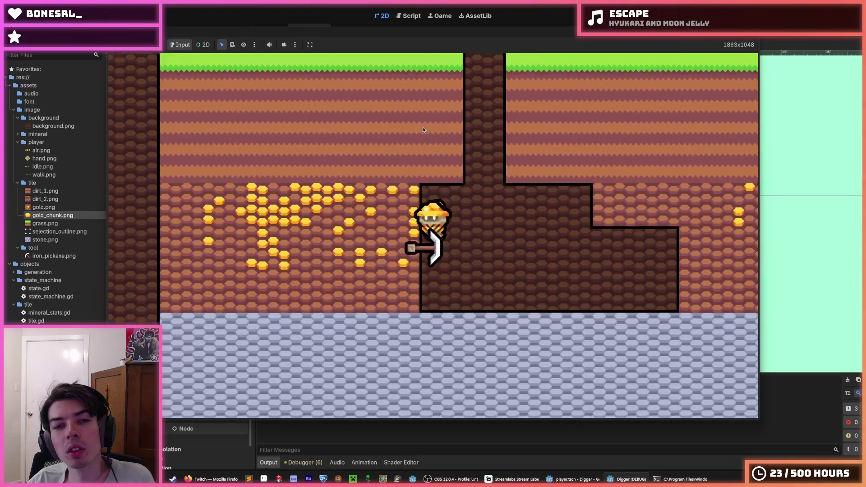
key(space)
click(267, 223)
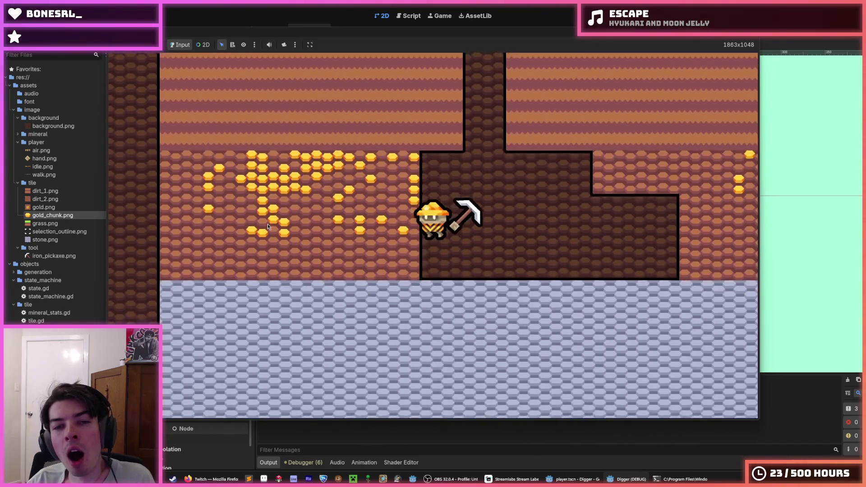
key(a)
click(267, 223)
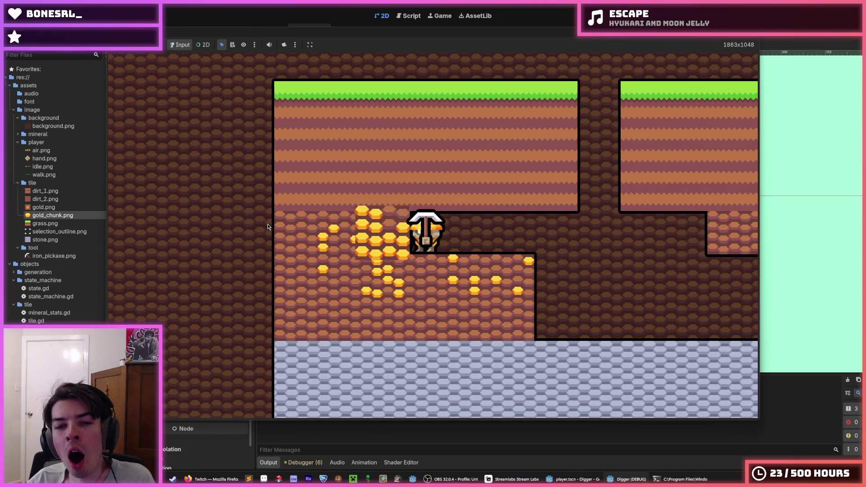
click(425, 313)
click(563, 216)
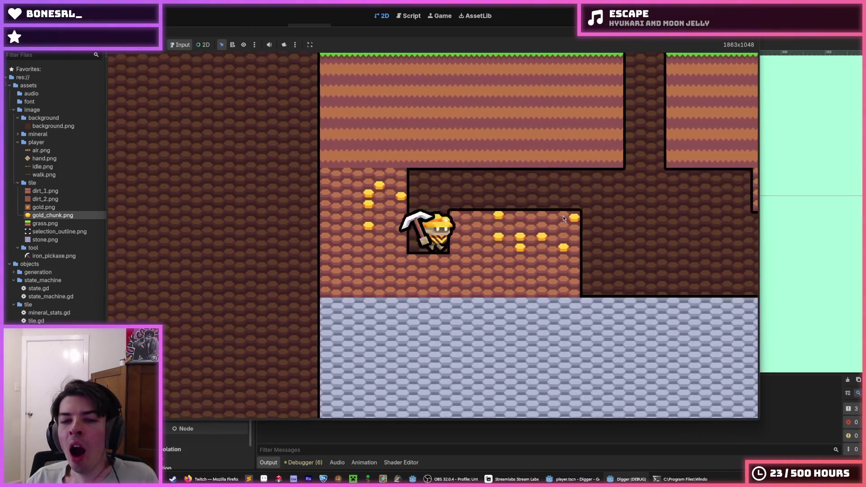
key(d)
key(d)
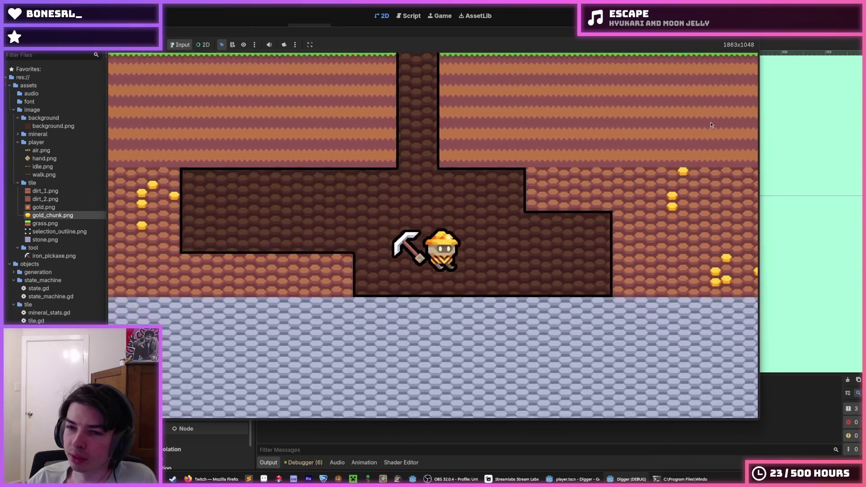
key(d)
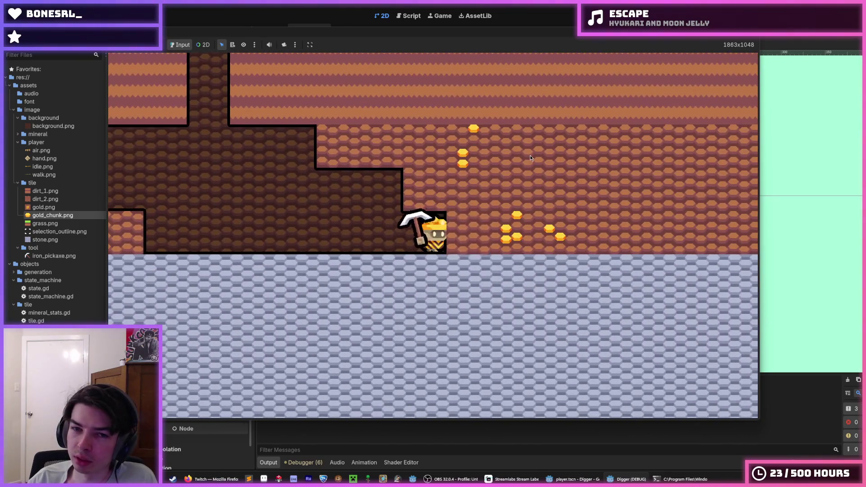
click(505, 203)
key(F8)
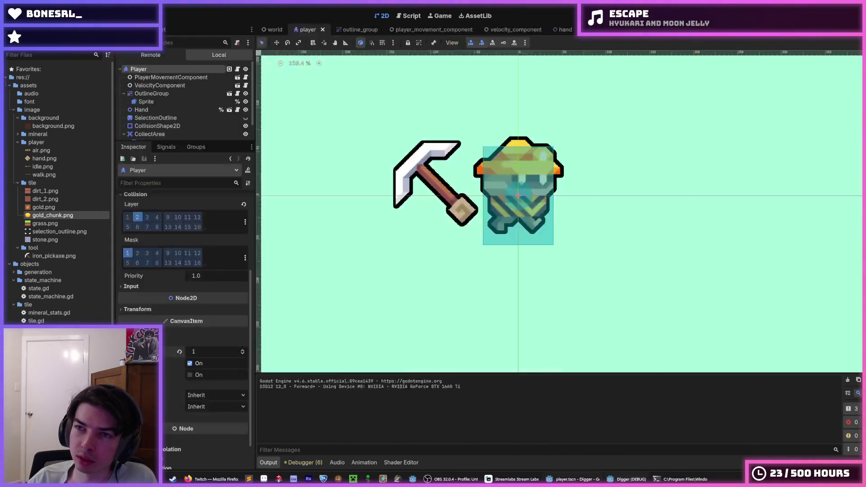
In mineral_drop.gd, change MAX_BOOST_SPEED from 1250.0 to 1000.0 and run the game
click(410, 16)
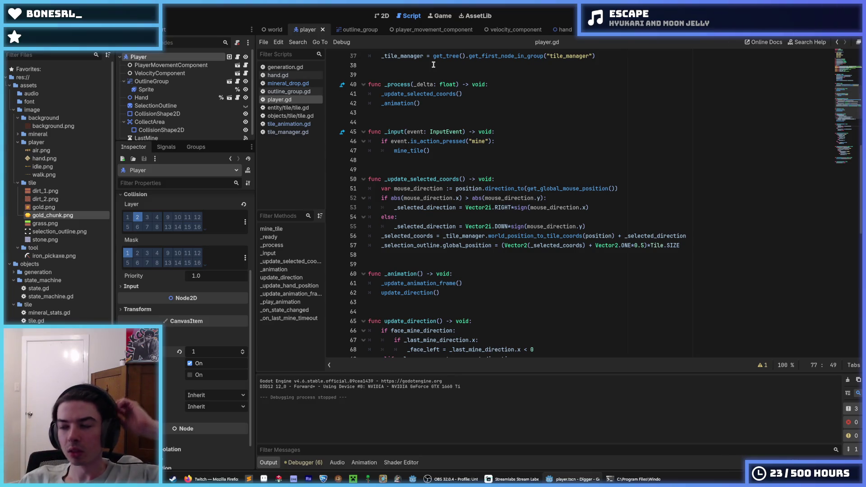
click(444, 153)
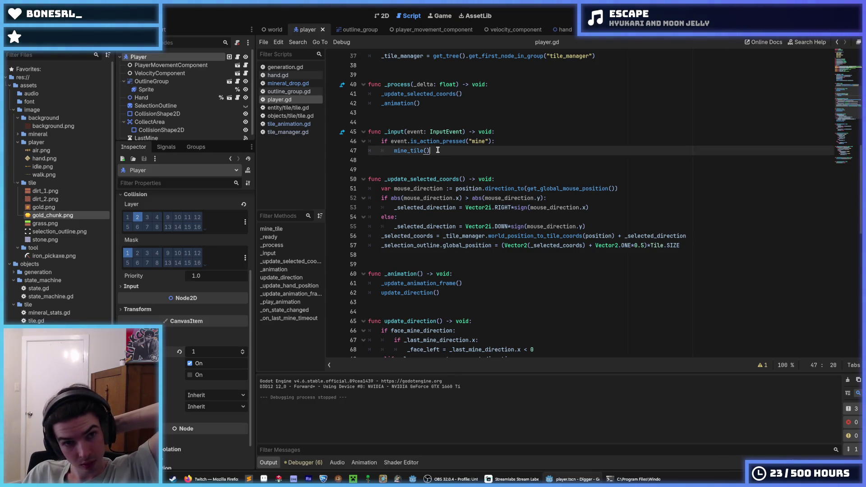
click(290, 84)
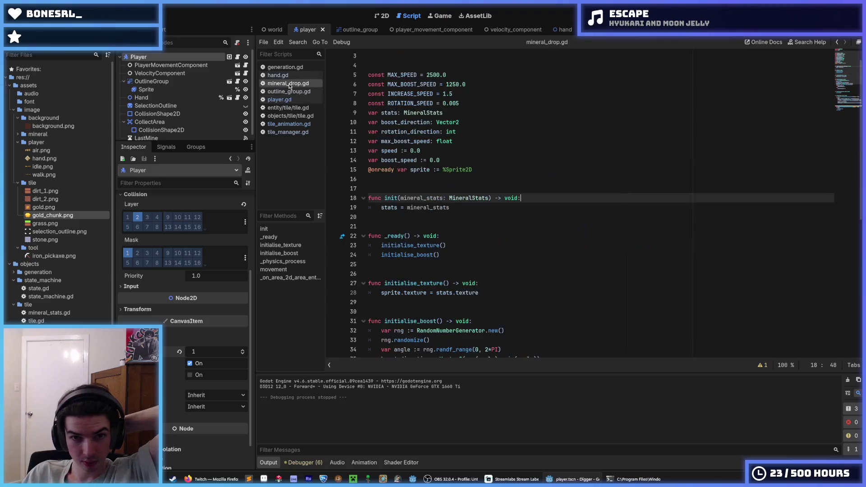
click(486, 151)
scroll(up, 3)
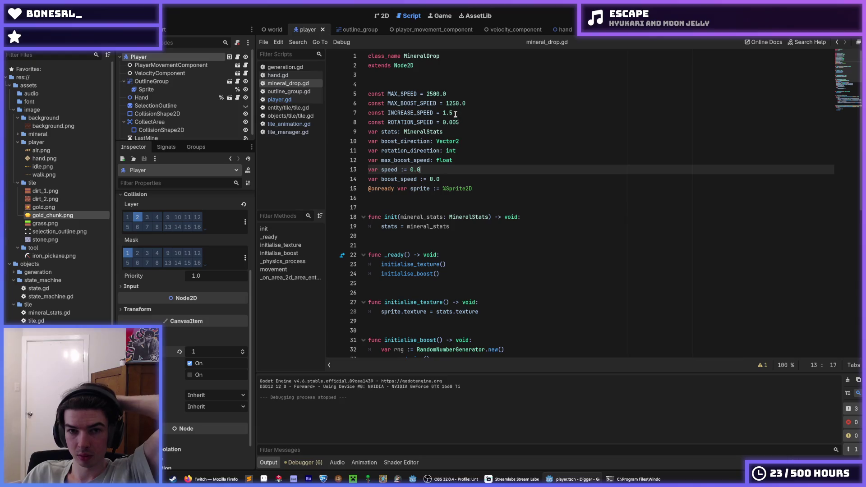
click(449, 103)
text(00)
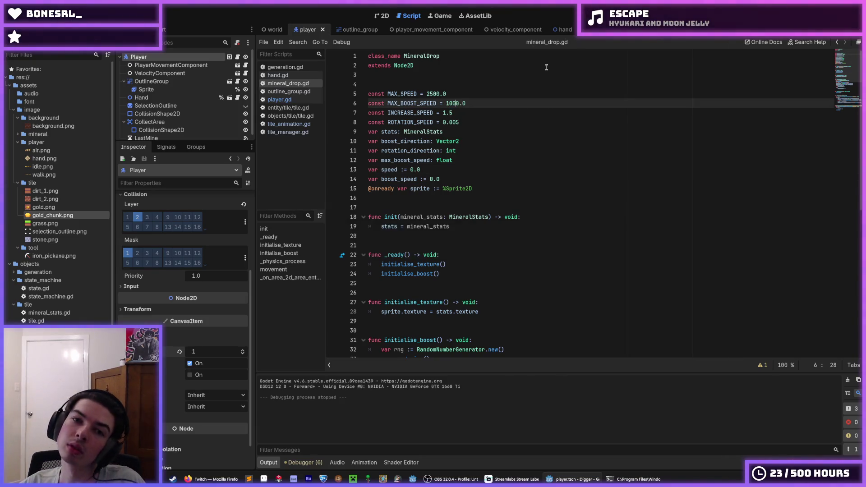
key(F5)
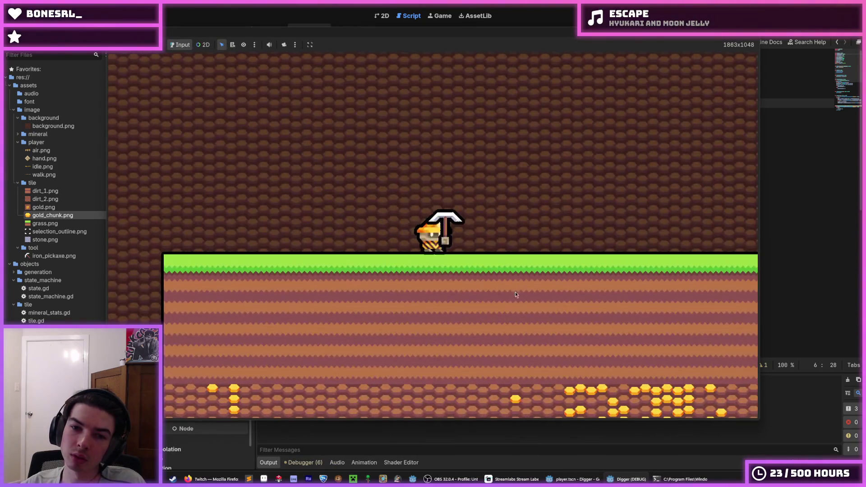
Dig a shaft through the grass, widen it left and right into a chamber, then stop the game
key(s)
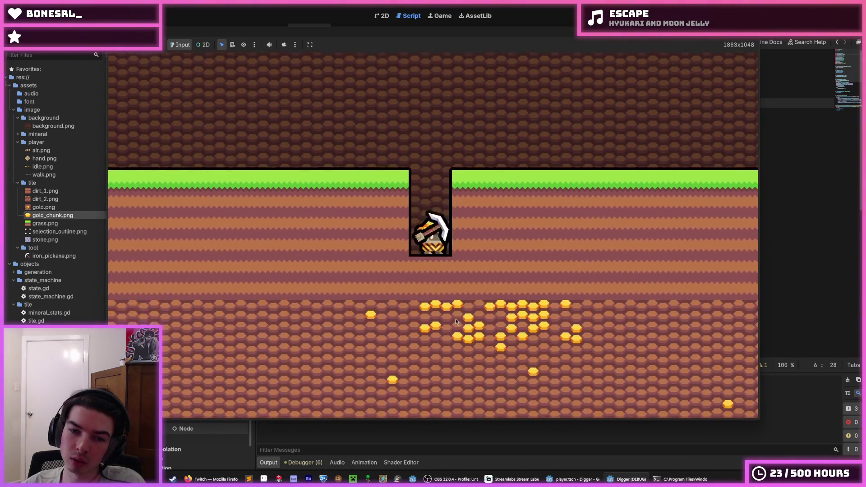
key(d)
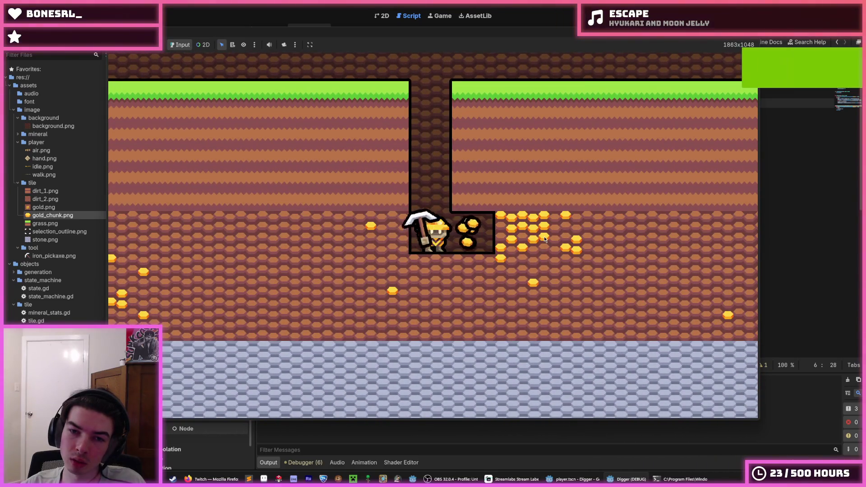
key(d)
key(s)
key(d)
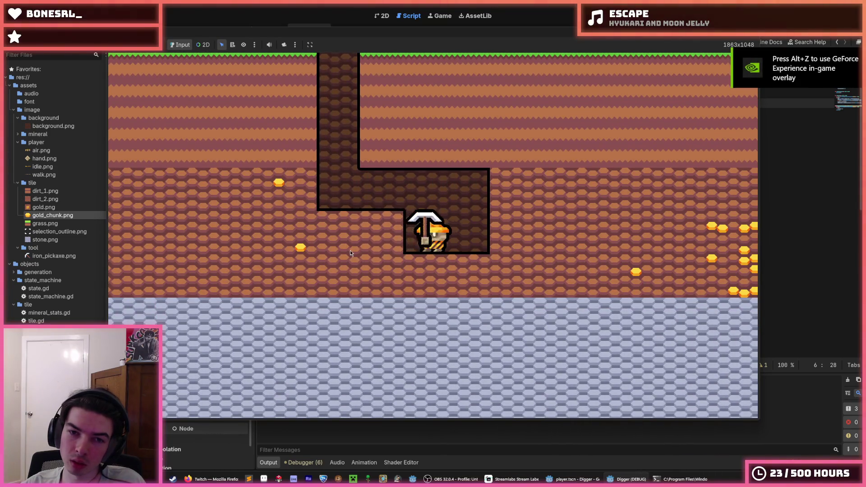
key(a)
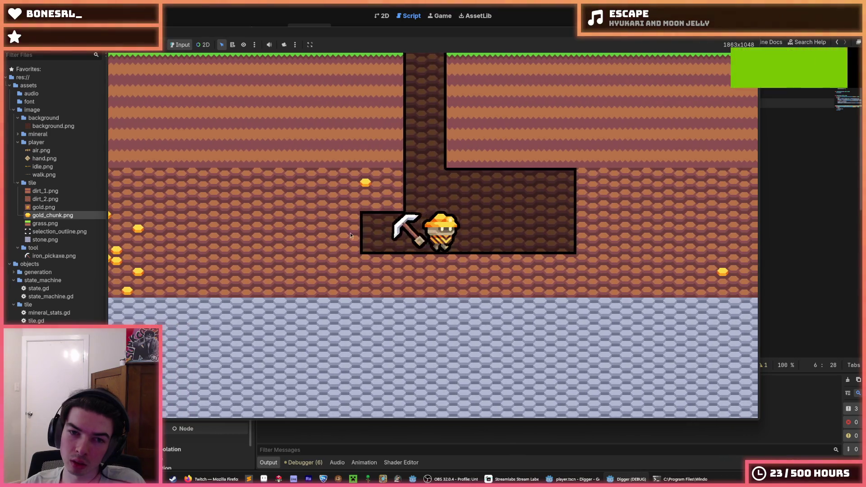
key(a)
key(d)
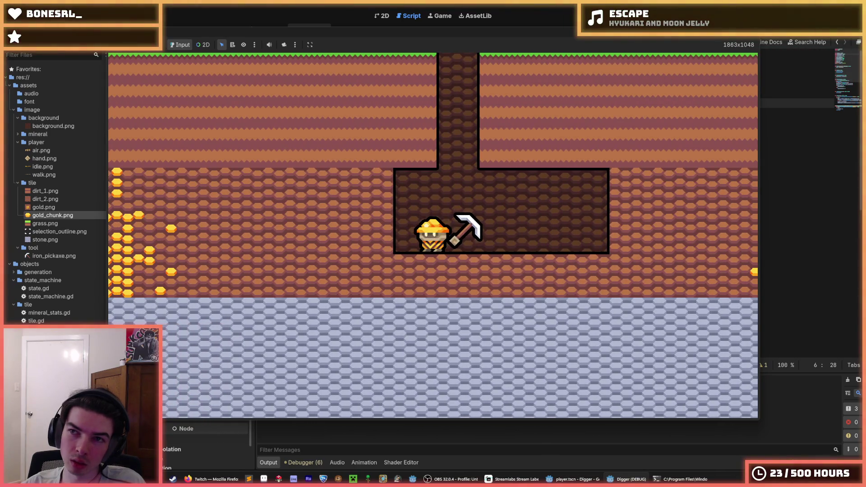
key(Escape)
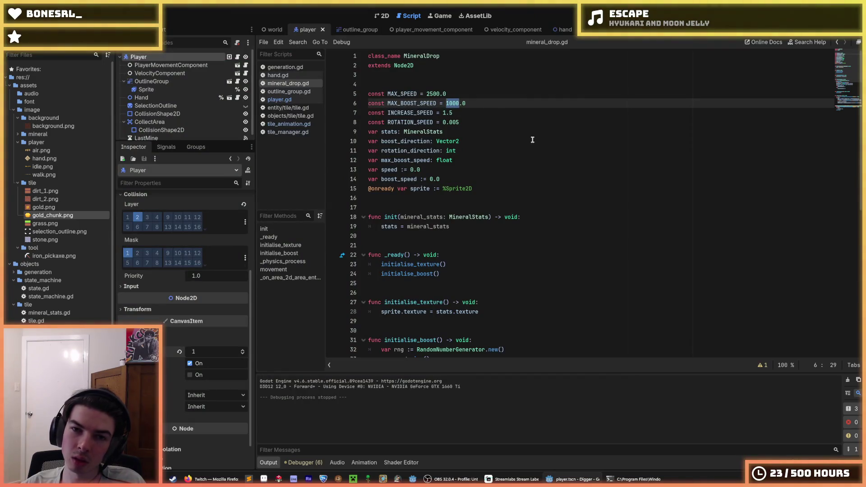
Set INCREASE_SPEED to 1.25 in mineral_drop.gd and run the game
click(441, 95)
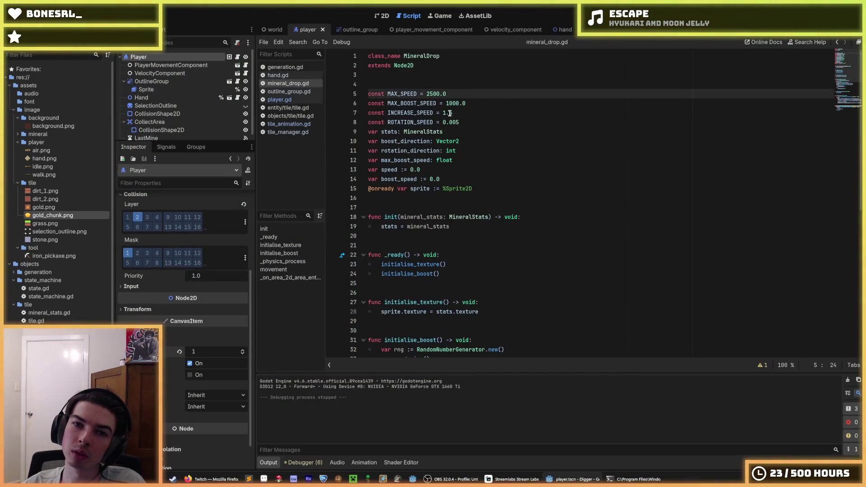
click(451, 113)
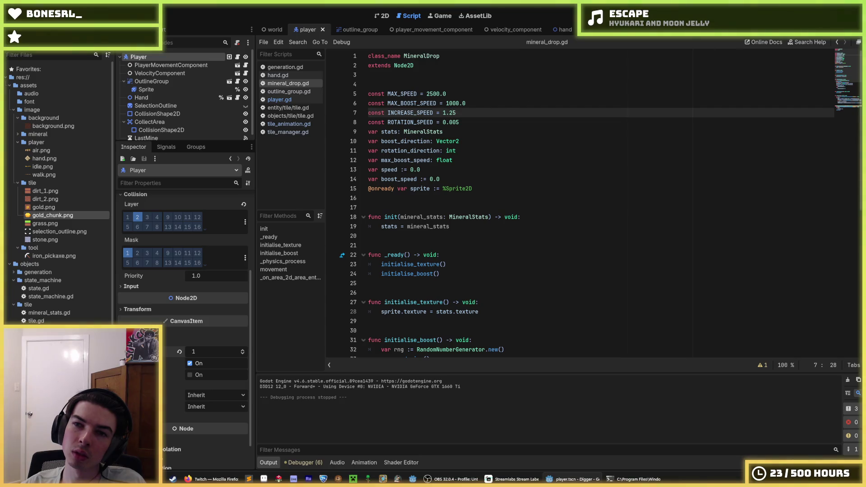
key(F5)
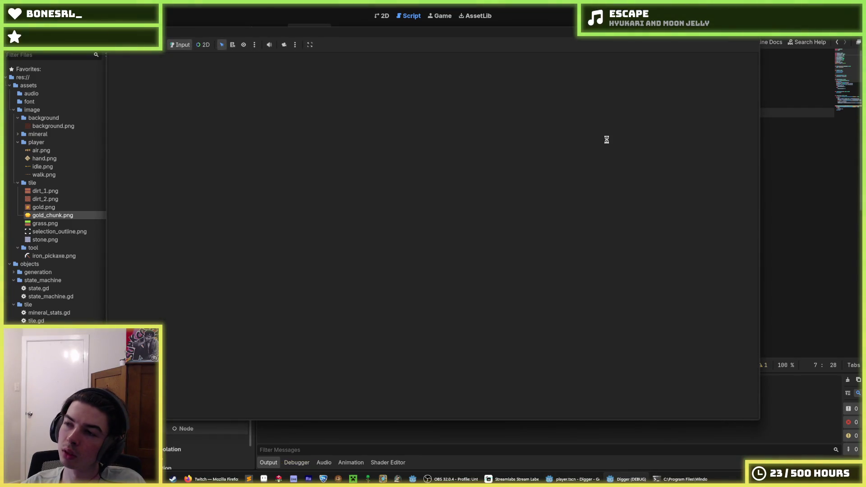
Dig down a shaft and tunnel left to test the 1.25 chunk speed
click(453, 298)
click(443, 326)
click(443, 325)
click(443, 326)
click(336, 255)
click(335, 255)
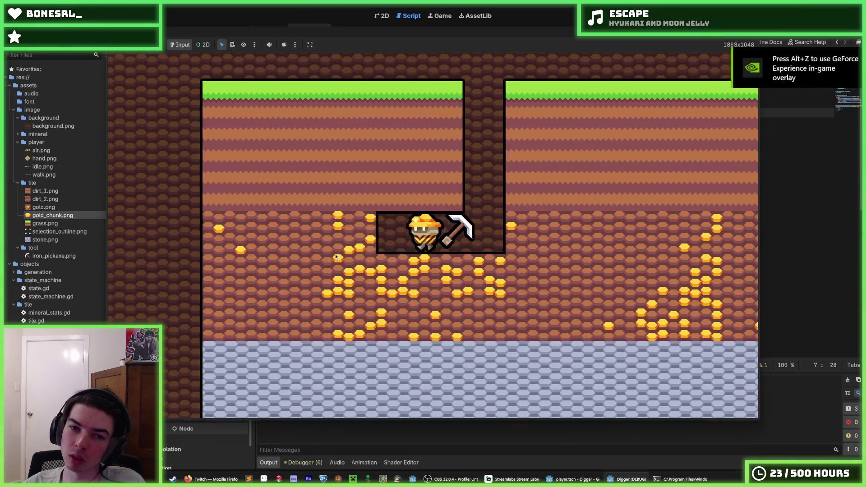
click(335, 253)
Stop the game, change INCREASE_SPEED to 1.0, and relaunch
key(F8)
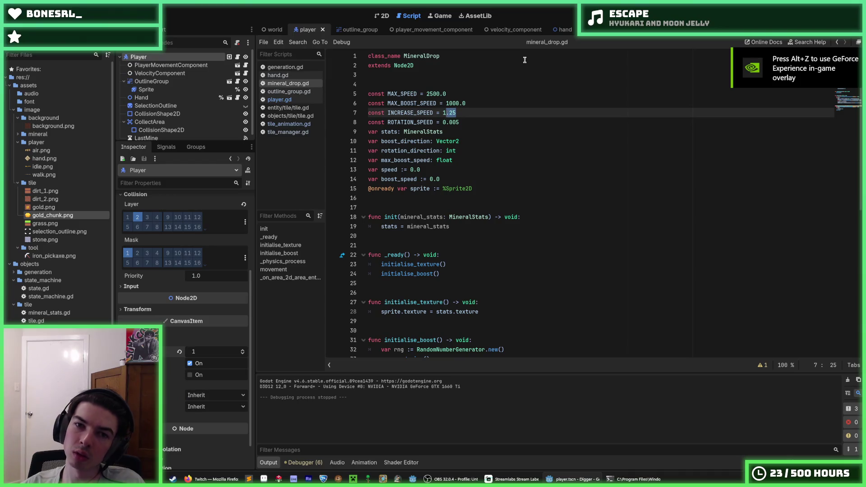
text(.0)
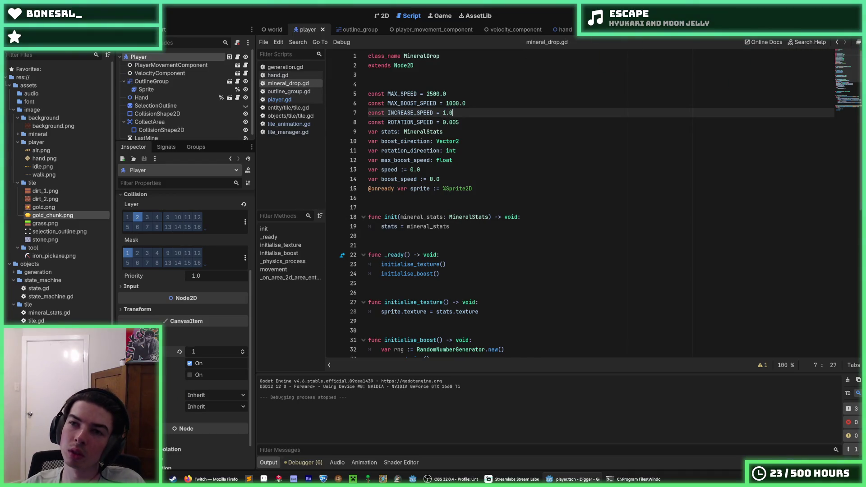
key(F5)
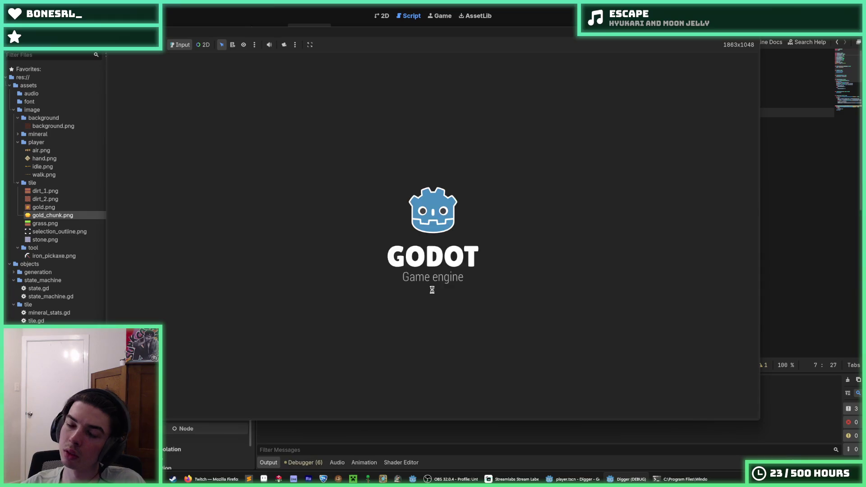
Dig through the grass and dirt below, then tunnel to the right
click(430, 292)
click(437, 312)
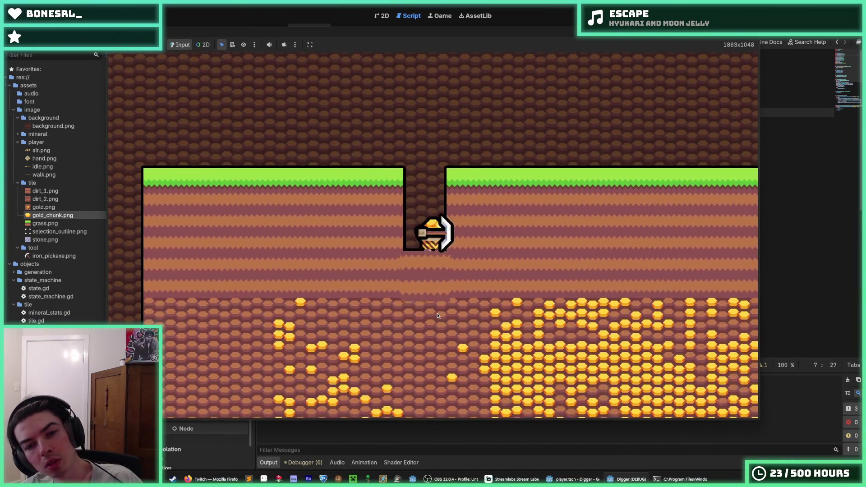
click(437, 313)
click(437, 312)
click(498, 244)
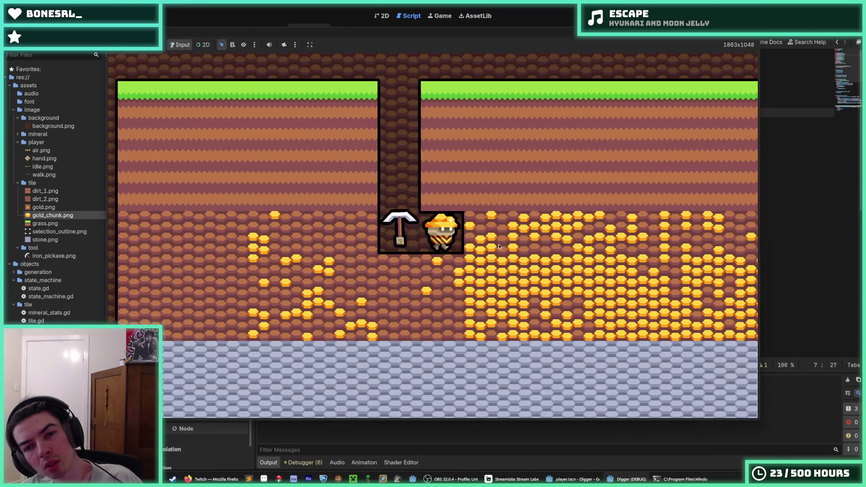
key(d)
click(499, 243)
click(499, 246)
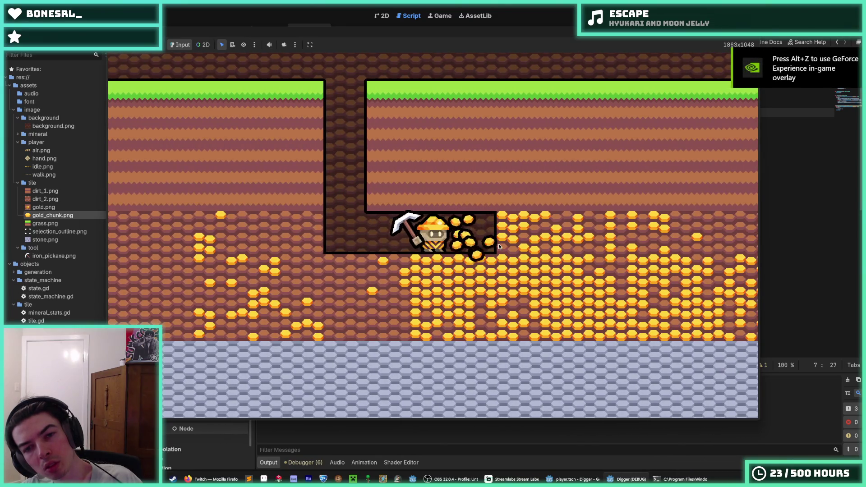
key(d)
click(499, 247)
key(d)
Mine the surrounding tiles, including gold below, left and above, and jump into the opening
click(448, 309)
click(415, 315)
click(323, 264)
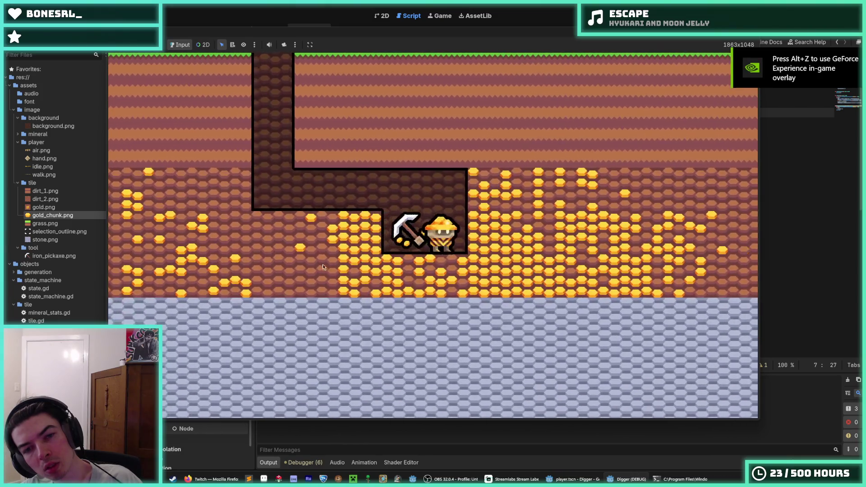
key(a)
click(428, 302)
key(d)
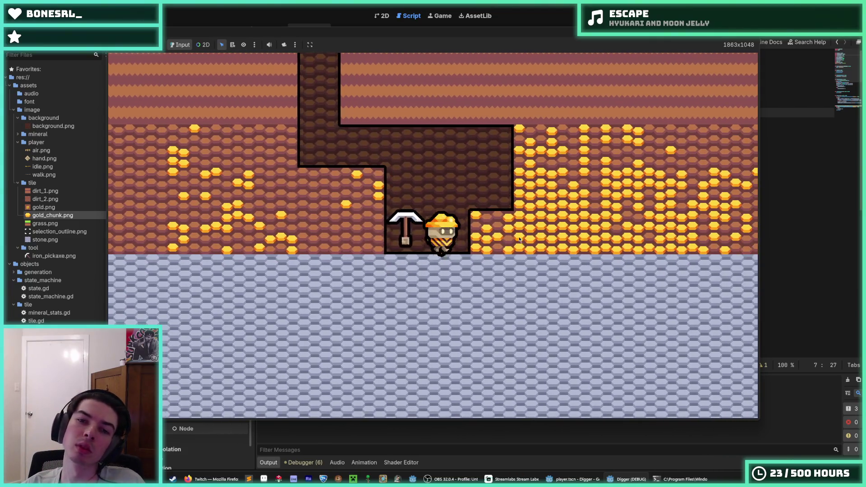
click(520, 240)
click(519, 240)
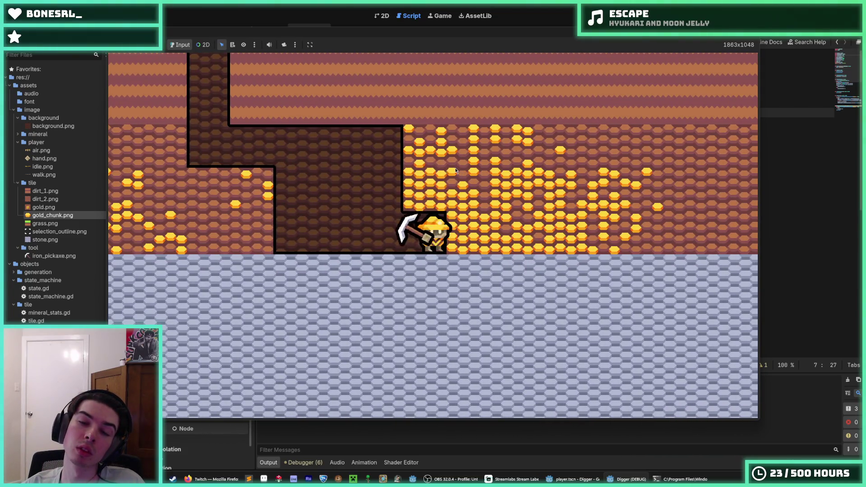
click(454, 188)
click(454, 187)
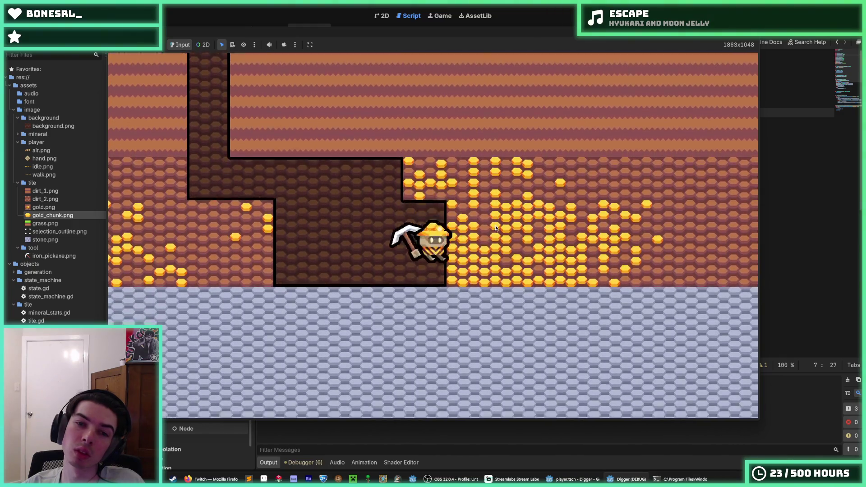
key(space)
click(492, 223)
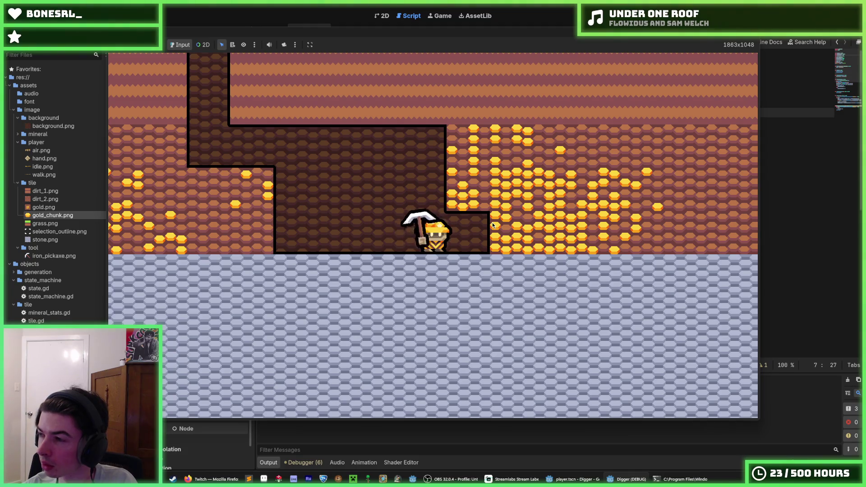
click(506, 221)
Climb onto the upper ledge and mine rightward through the gold and dirt
key(space)
key(d)
key(a)
key(d)
key(a)
key(space)
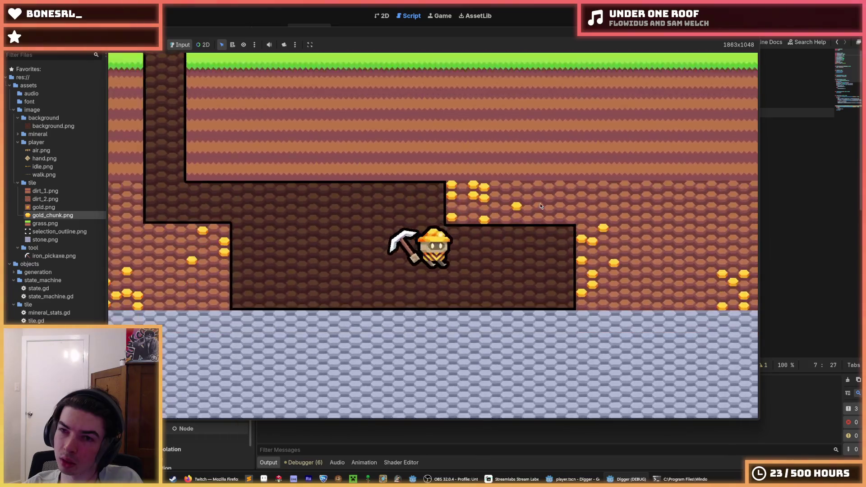
key(d)
key(a)
key(d)
key(a)
key(d)
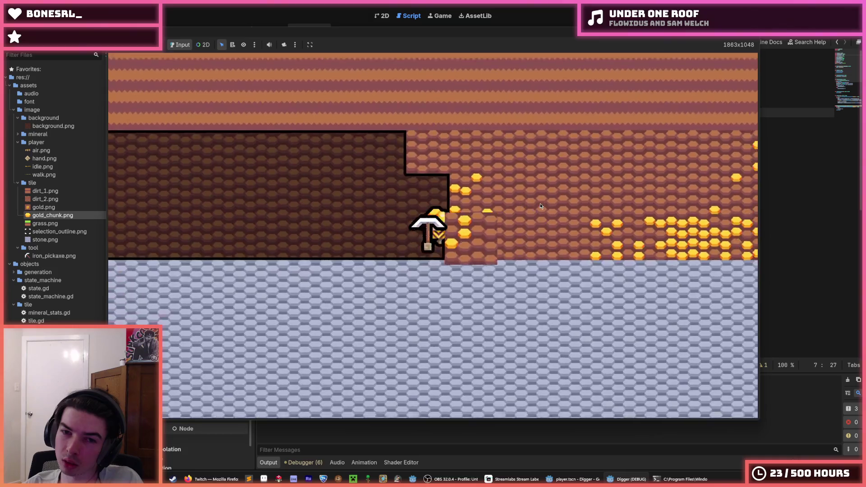
key(a)
key(d)
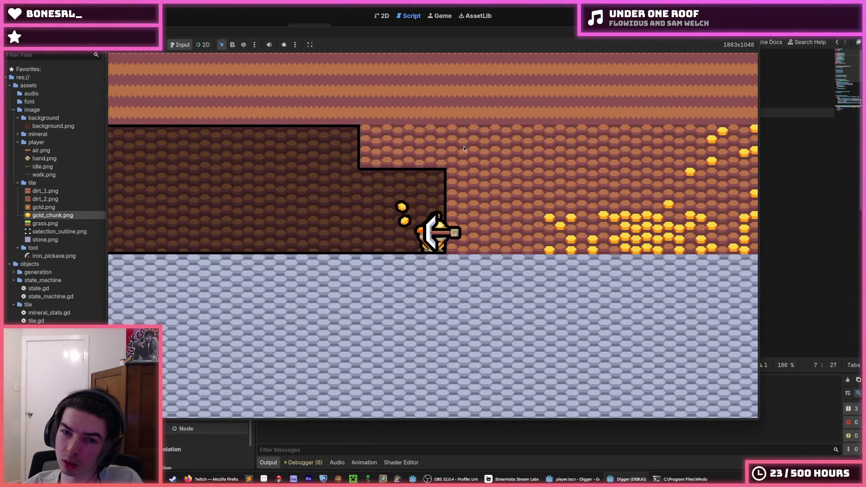
key(a)
key(d)
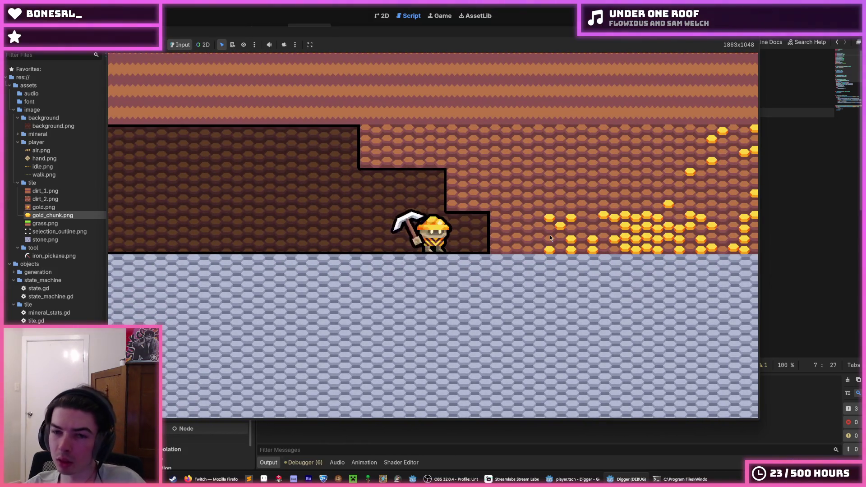
key(a)
key(d)
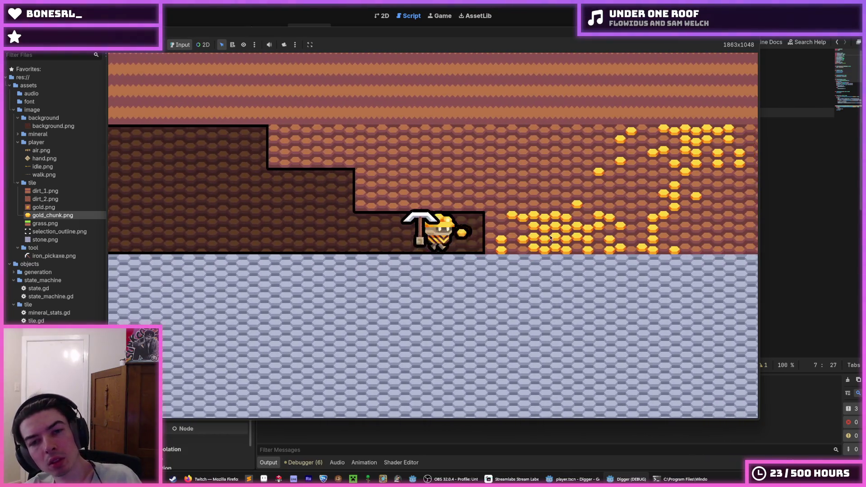
key(d)
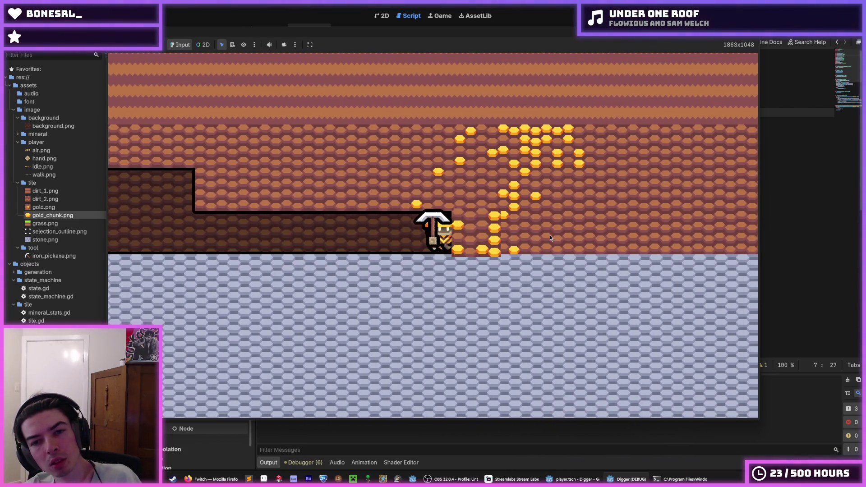
Mine a shaft upward and further right through gold, then close the game
key(w)
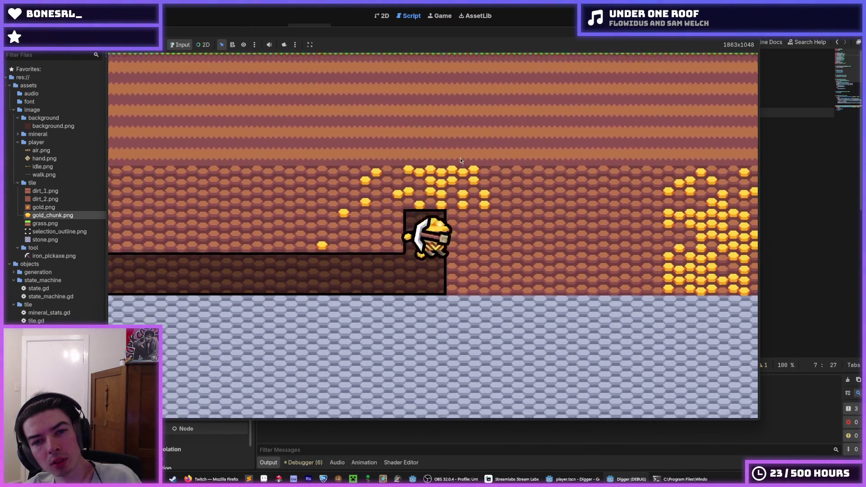
key(w)
key(d)
key(d)
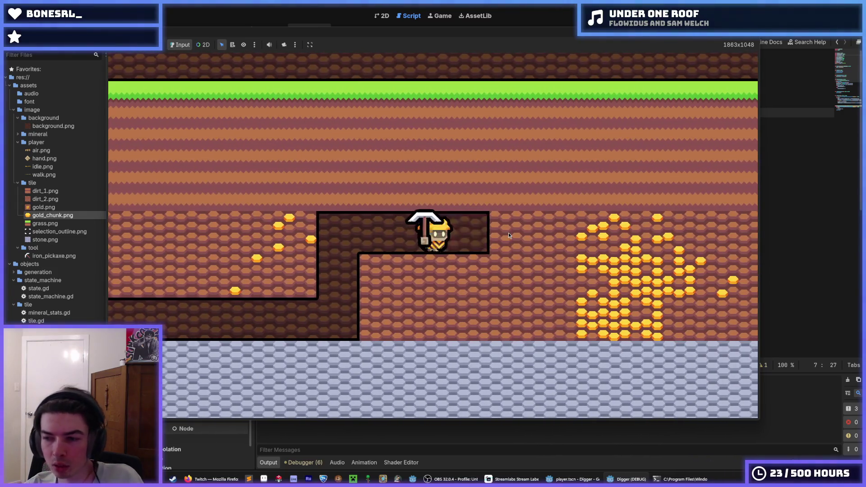
key(d)
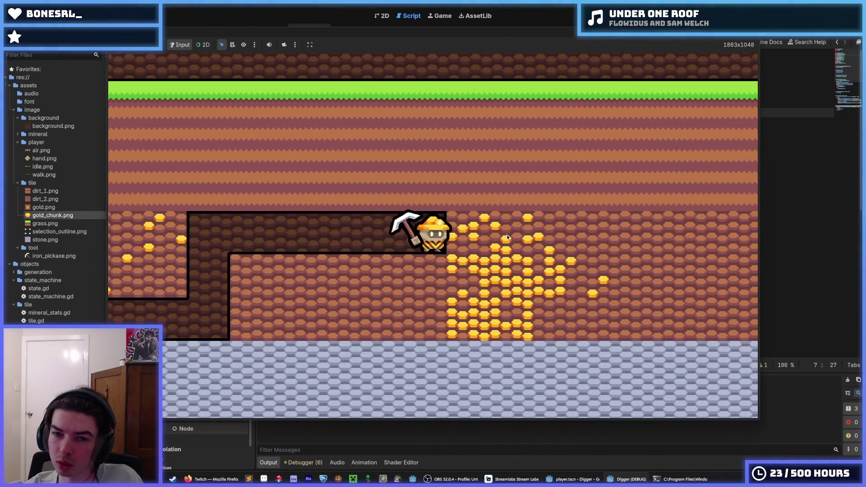
key(s)
key(s)
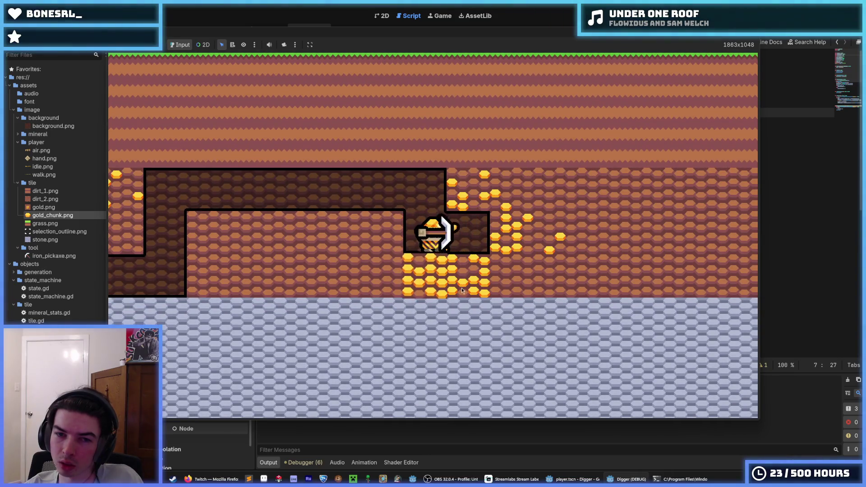
click(503, 227)
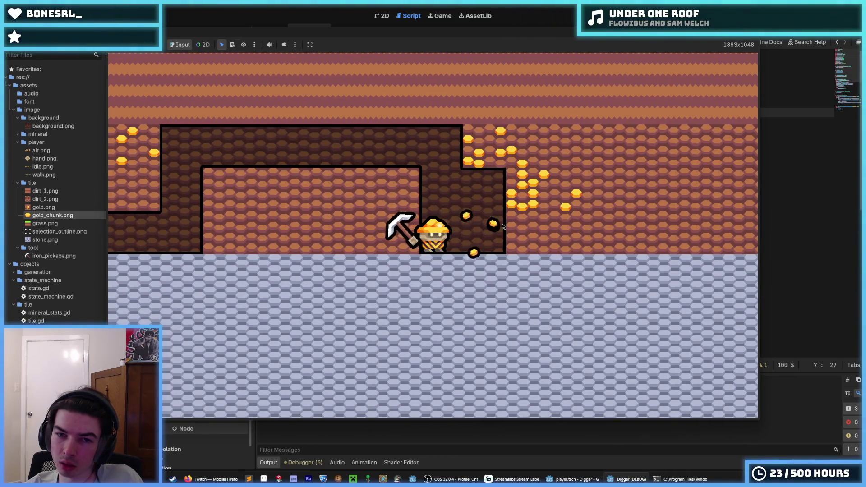
key(F8)
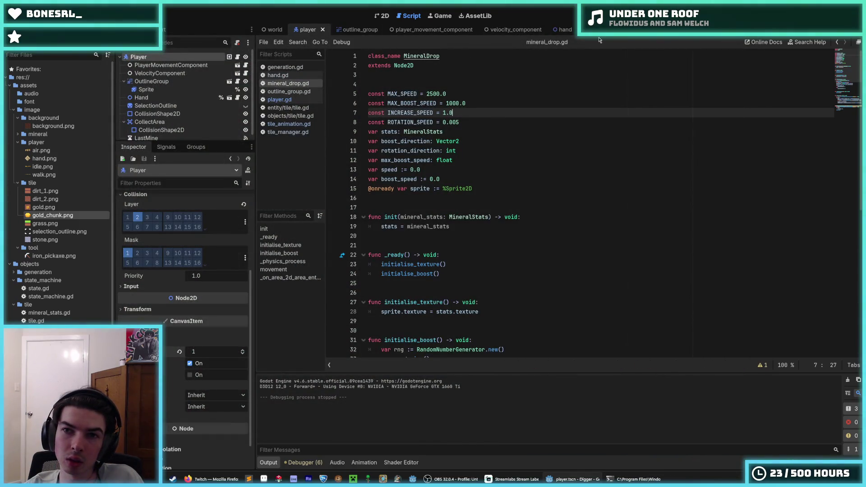
Switch from the Tile scene to the MineralDrop scene's gold chunk animation
click(575, 30)
key(ctrl+F1)
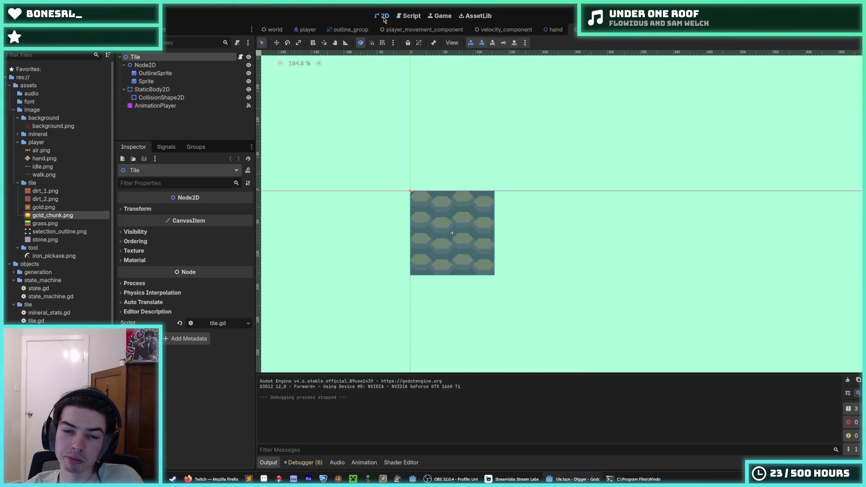
key(ctrl+Tab)
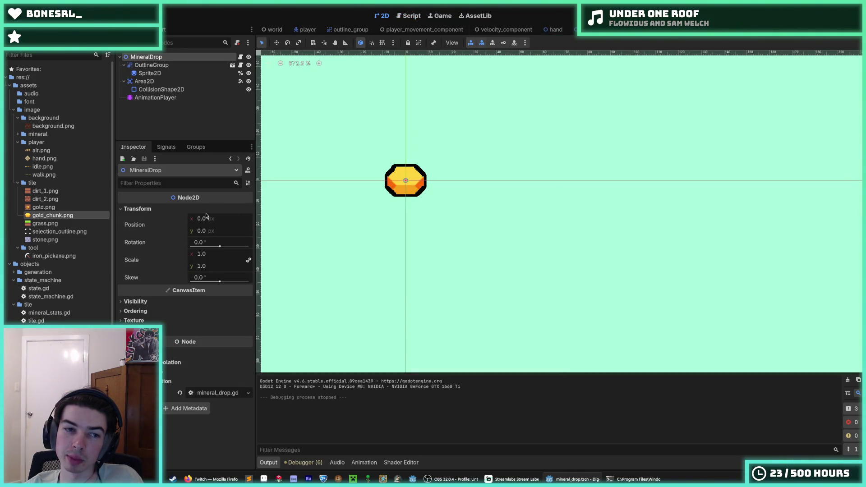
click(167, 97)
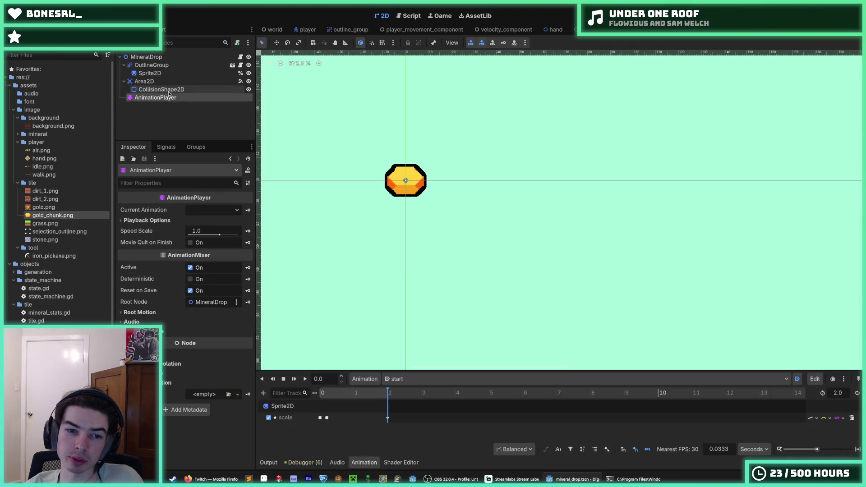
Set the start animation's 0.2 s scale keyframe to 1.4 and run the game
click(327, 418)
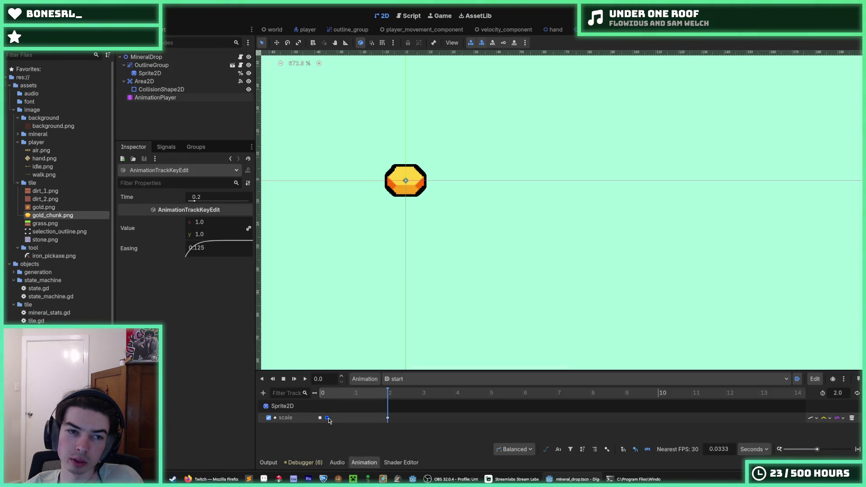
click(320, 417)
click(212, 221)
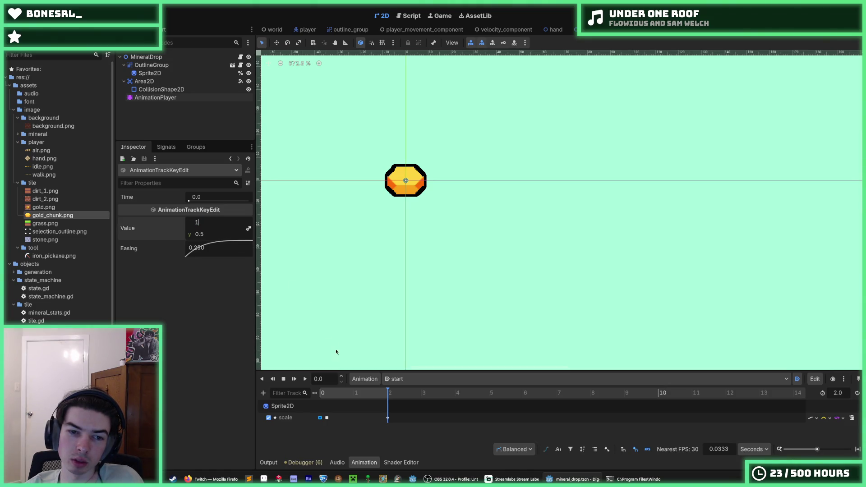
click(327, 418)
click(217, 223)
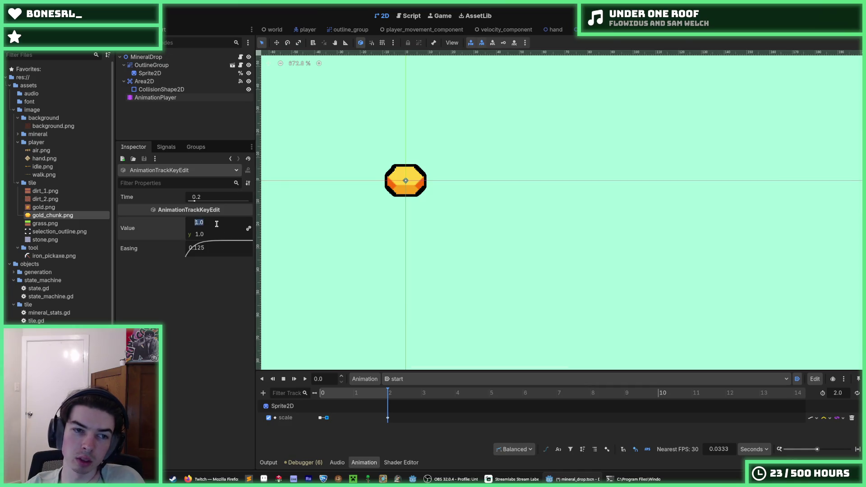
key(ctrl+z)
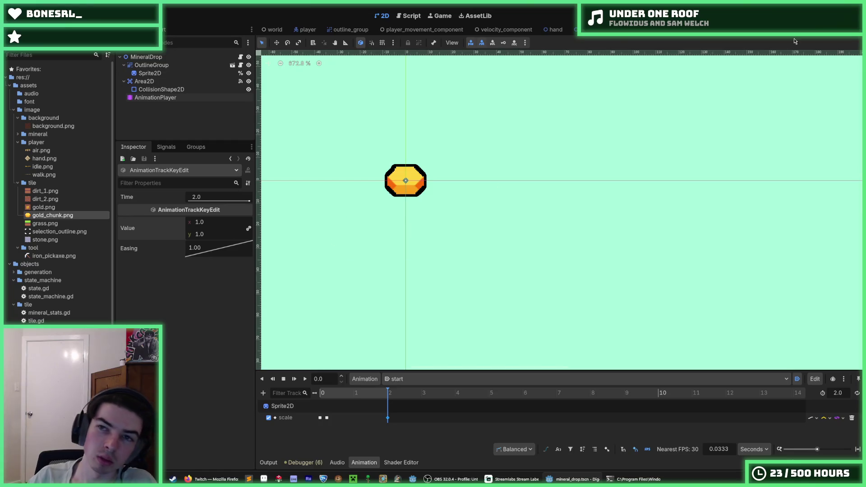
key(F5)
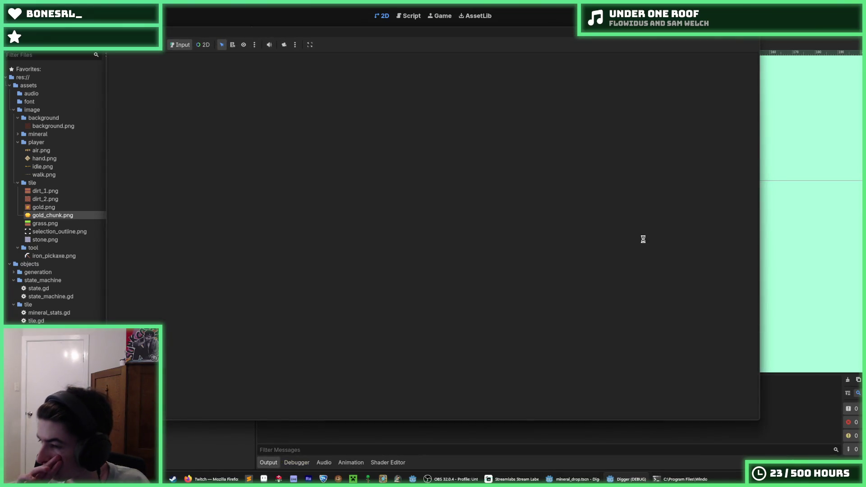
Mine the grass and dirt below the miner, then dig rightward and upward
click(434, 392)
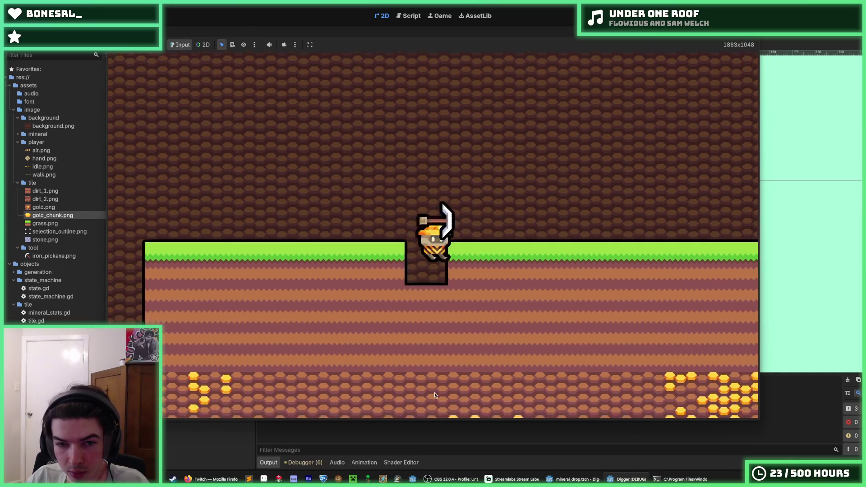
drag(429, 359, 278, 259)
key(d)
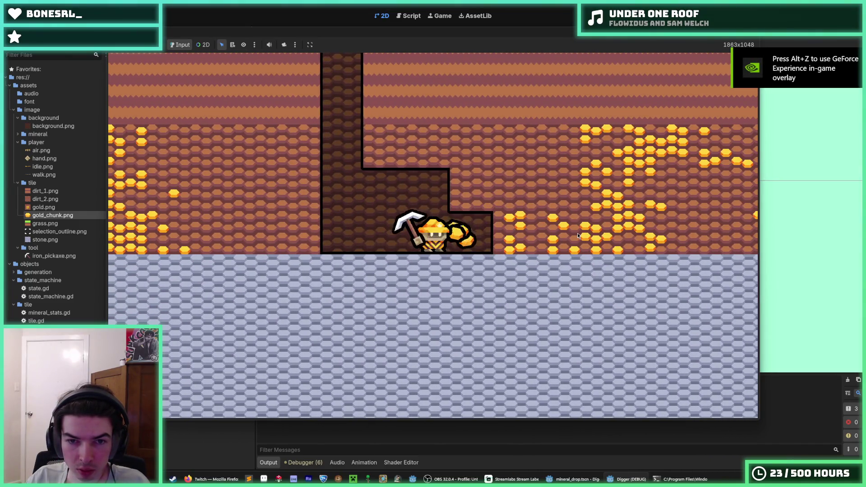
key(d)
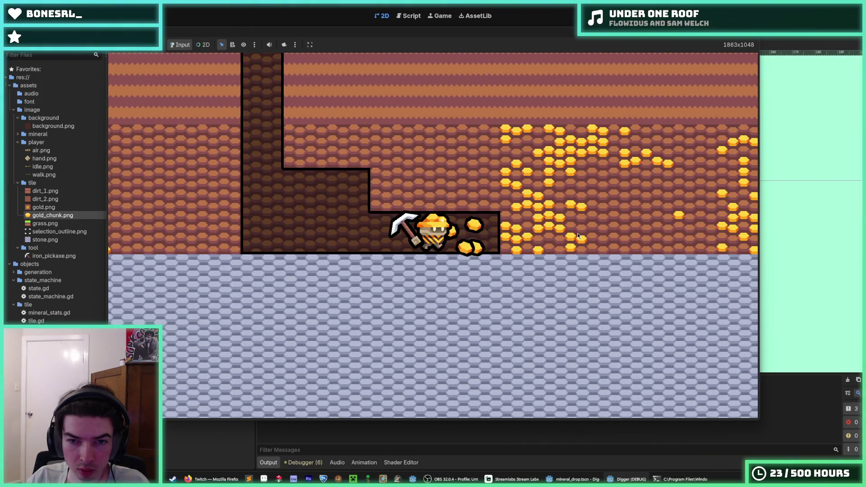
key(w)
key(d)
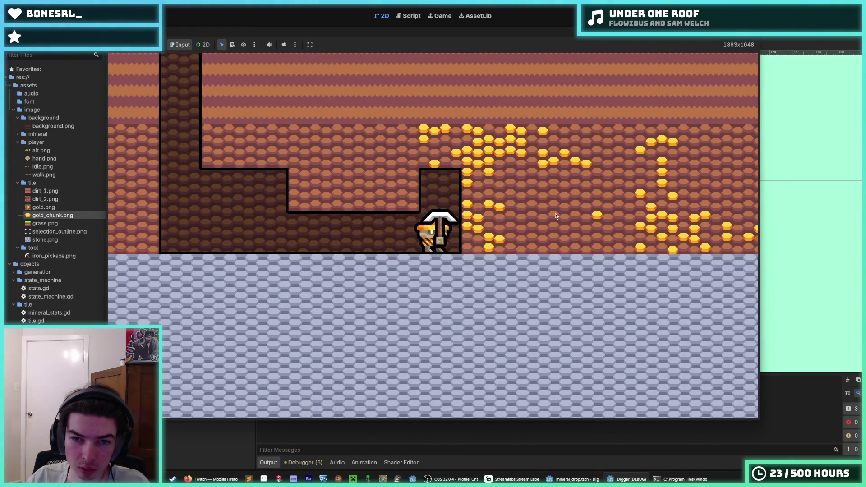
key(a)
key(d)
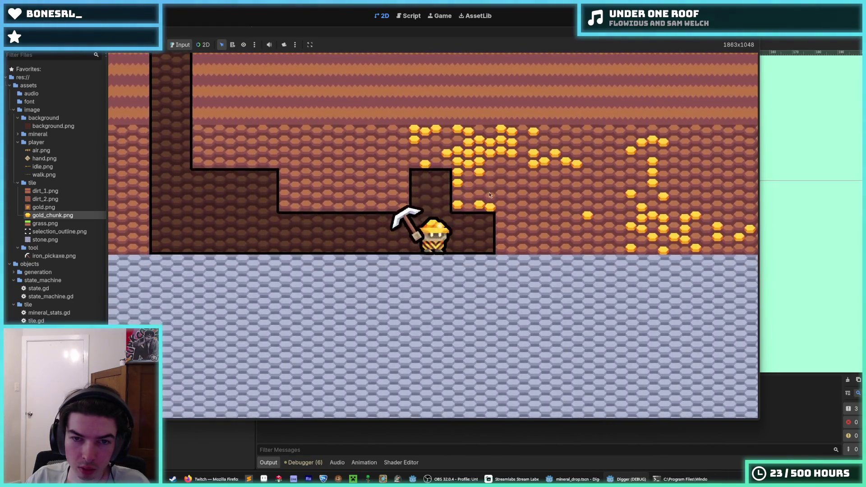
key(w)
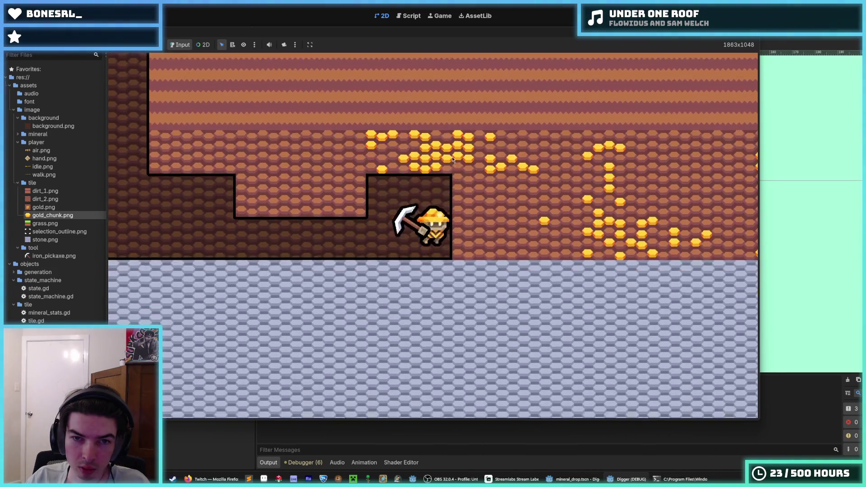
Climb the dug column, tunnel right toward the gold, and collect a gold chunk
key(w)
key(a)
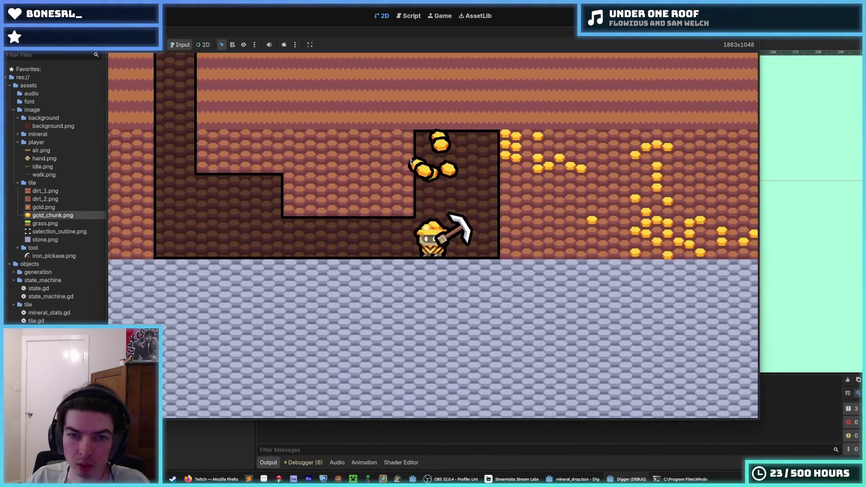
key(d)
key(a)
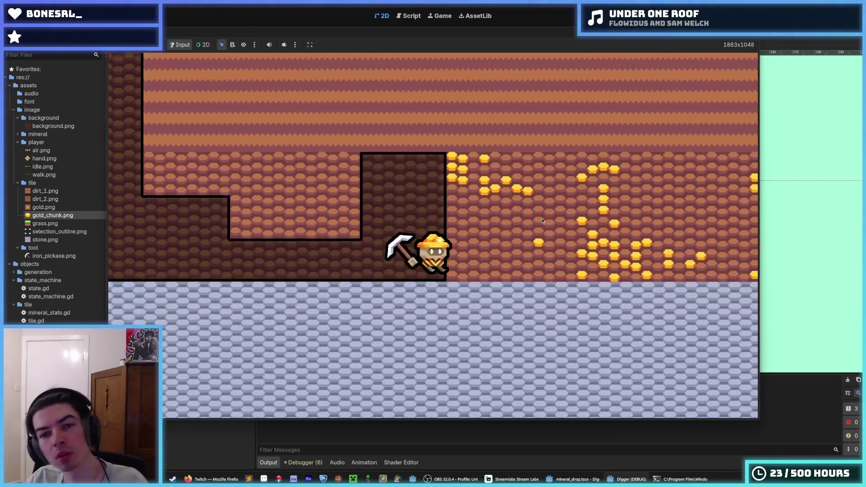
key(w)
key(d)
key(a)
key(d)
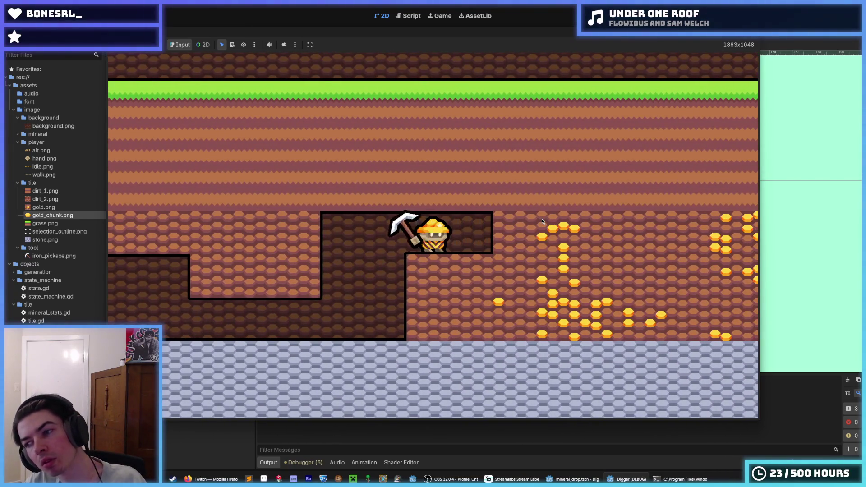
key(d)
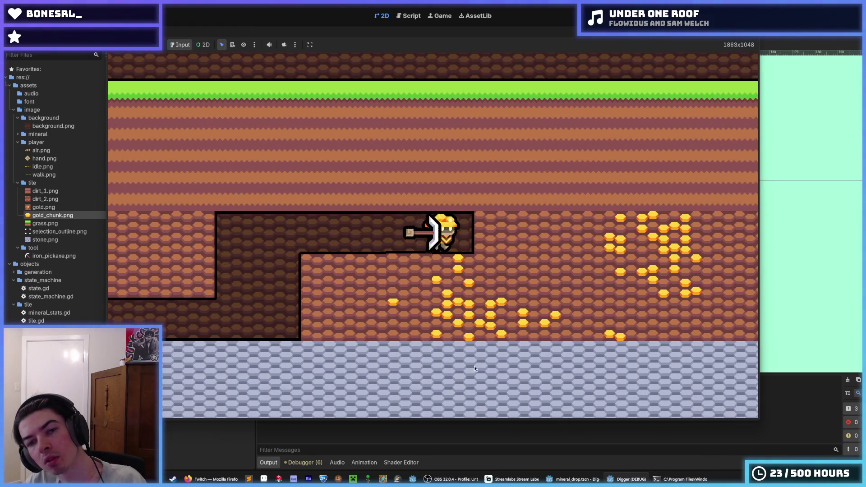
key(s)
key(d)
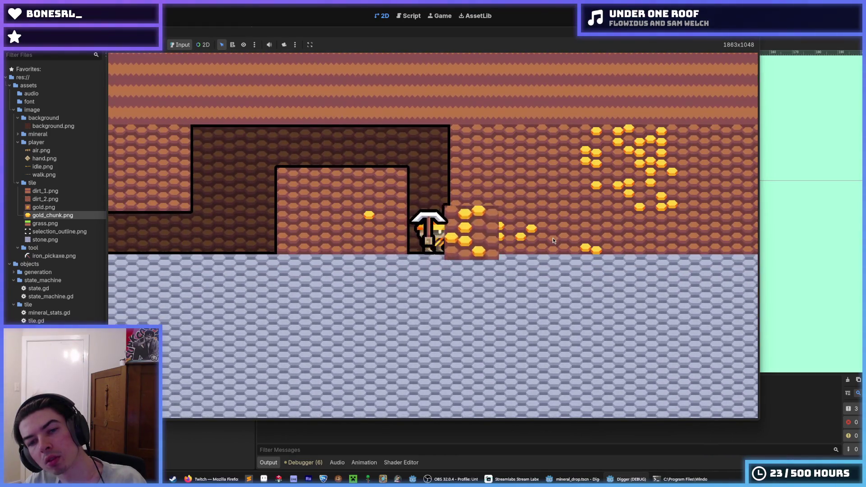
key(d)
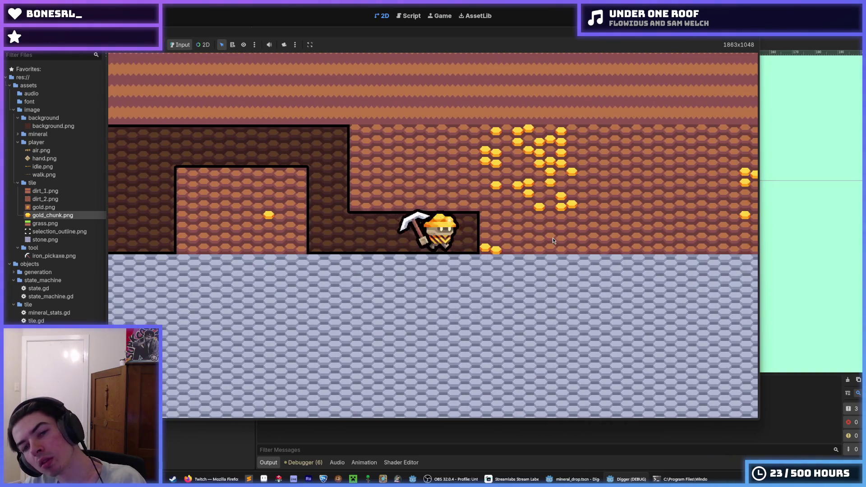
key(w)
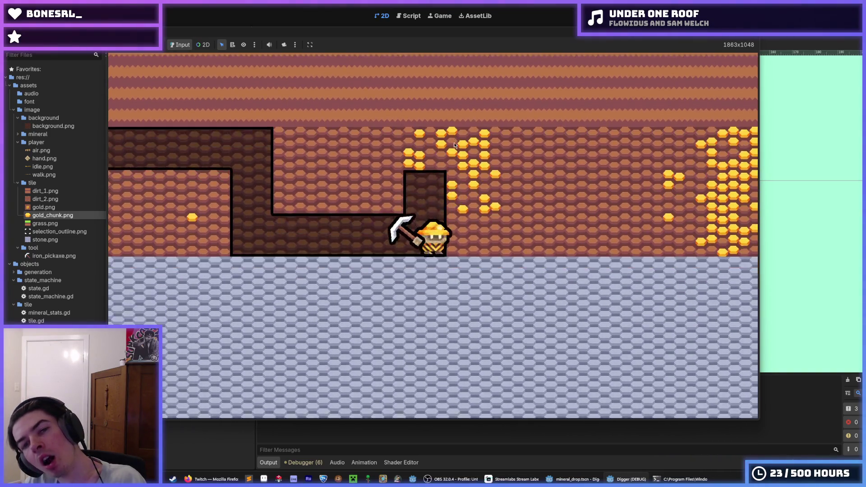
key(w)
key(d)
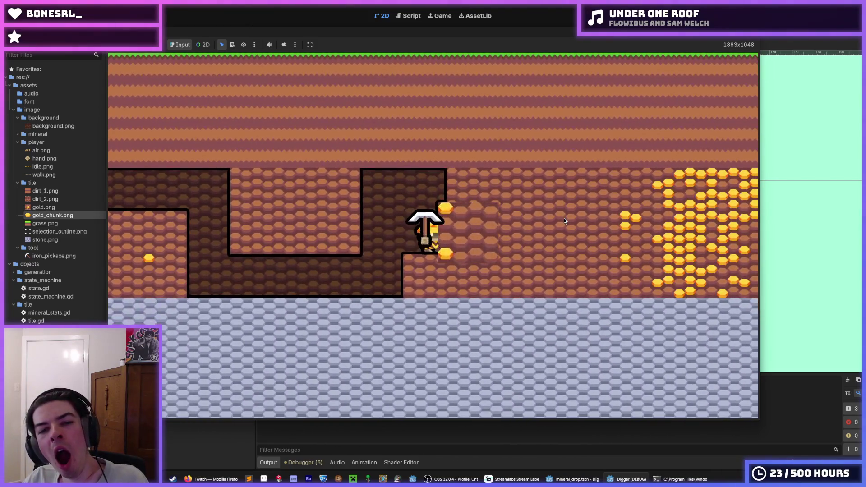
Drop into the lower tunnel, climb a ledge for another chunk, and head back left
key(a)
key(w)
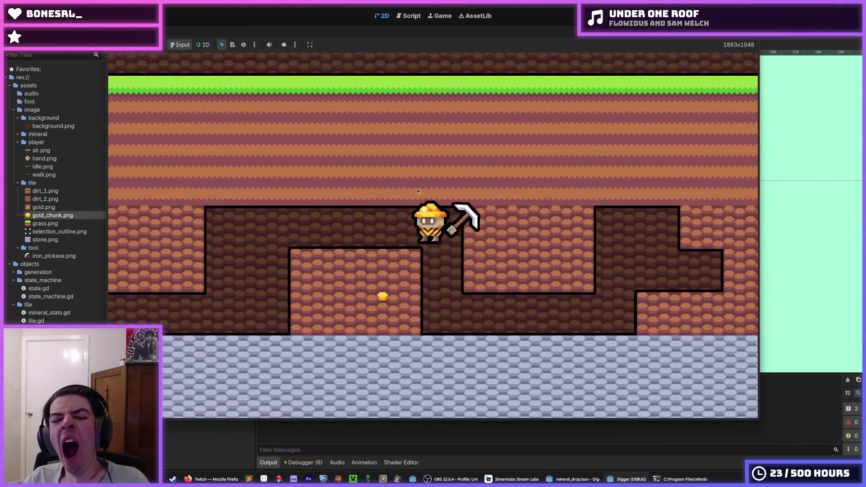
key(a)
key(w)
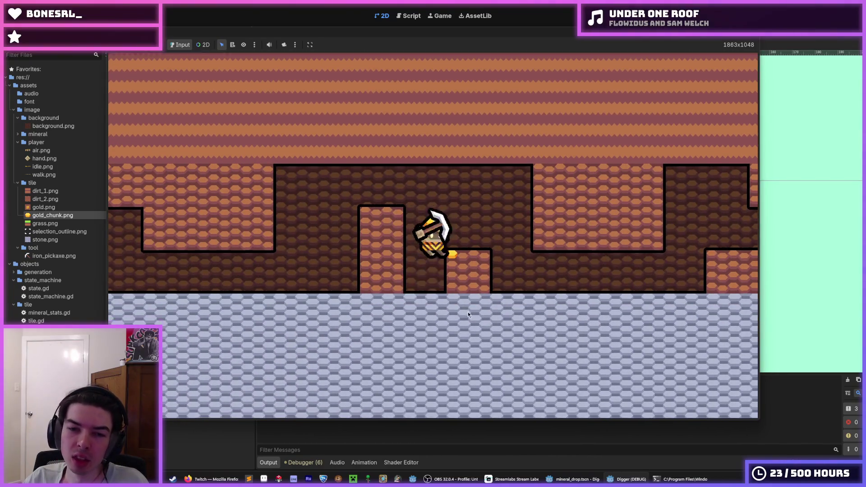
key(a)
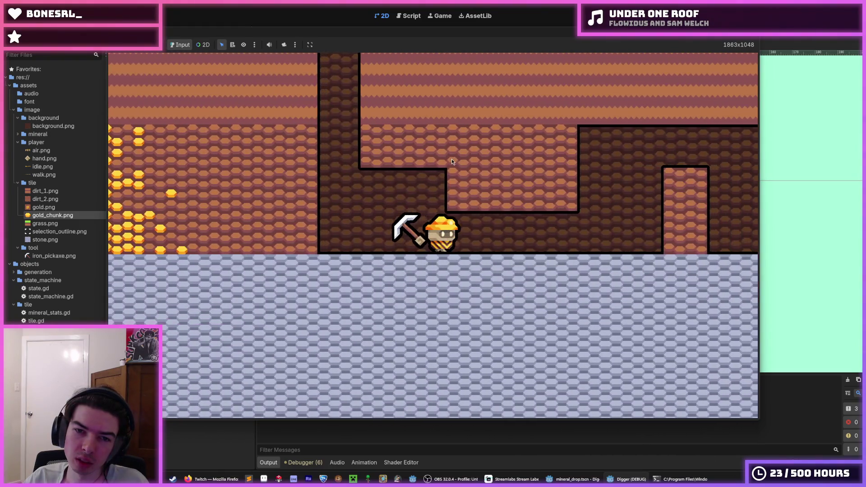
key(d)
key(a)
key(a)
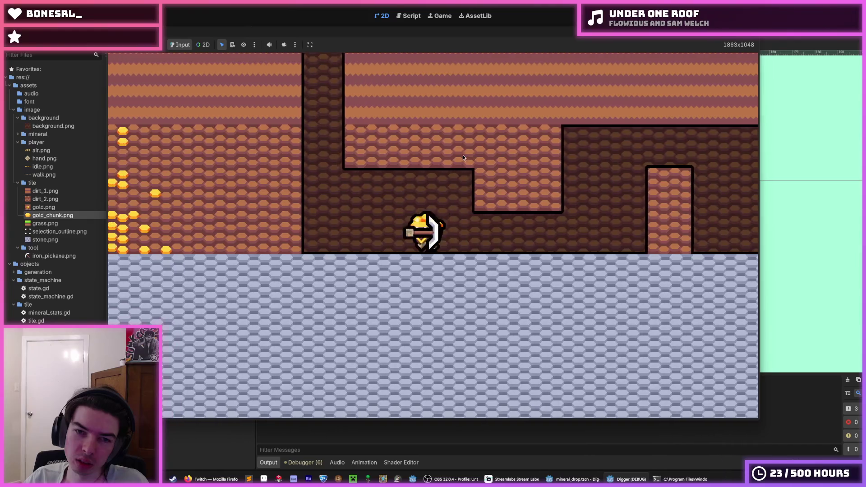
key(d)
key(a)
Mine leftward through dirt and gold plus the tiles above, then stop the game
key(a)
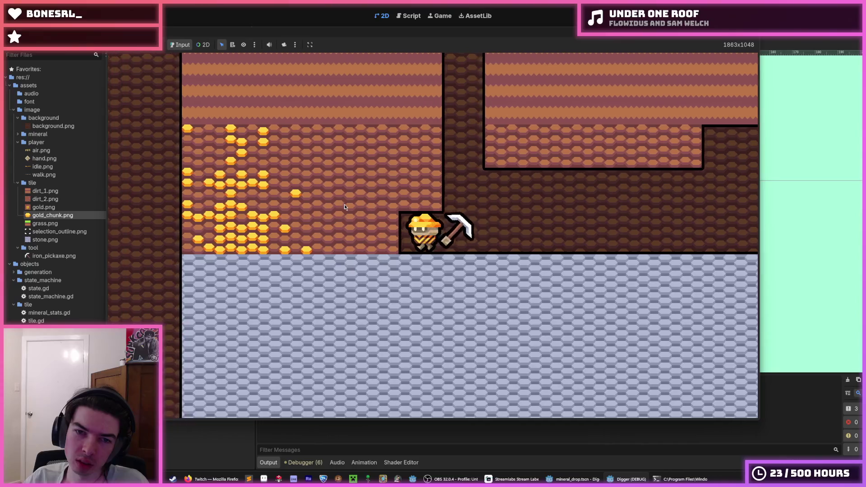
key(a)
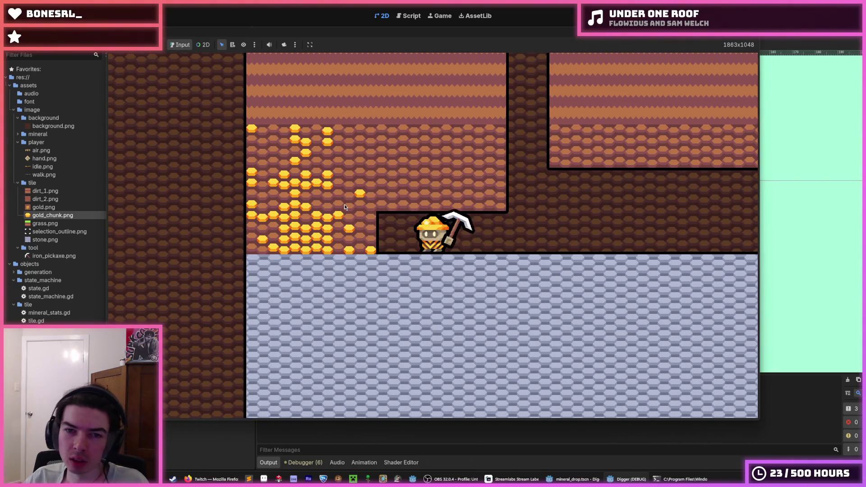
key(a)
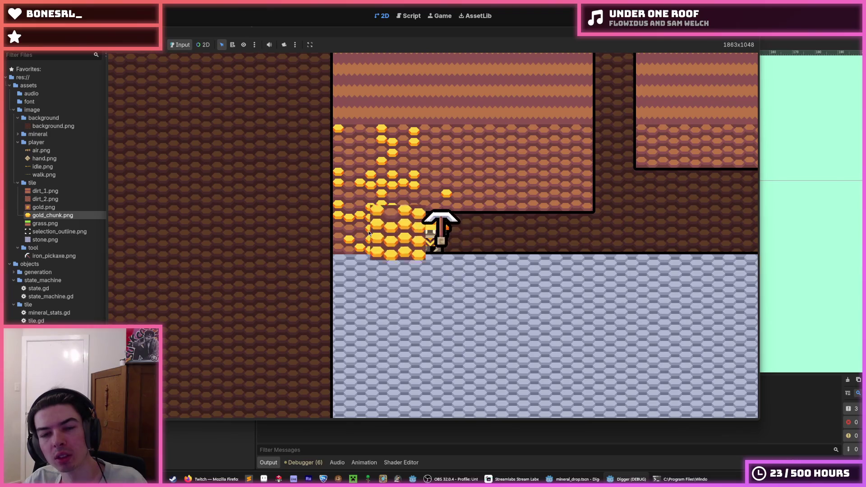
key(a)
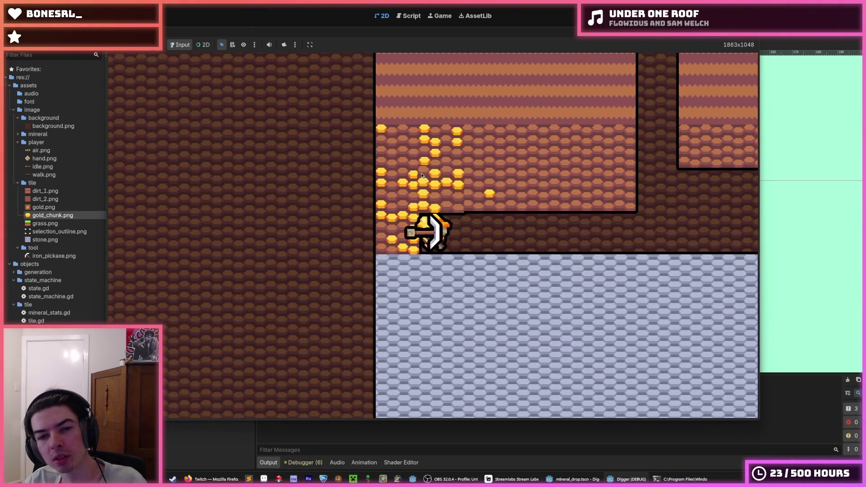
click(392, 189)
click(479, 189)
click(435, 175)
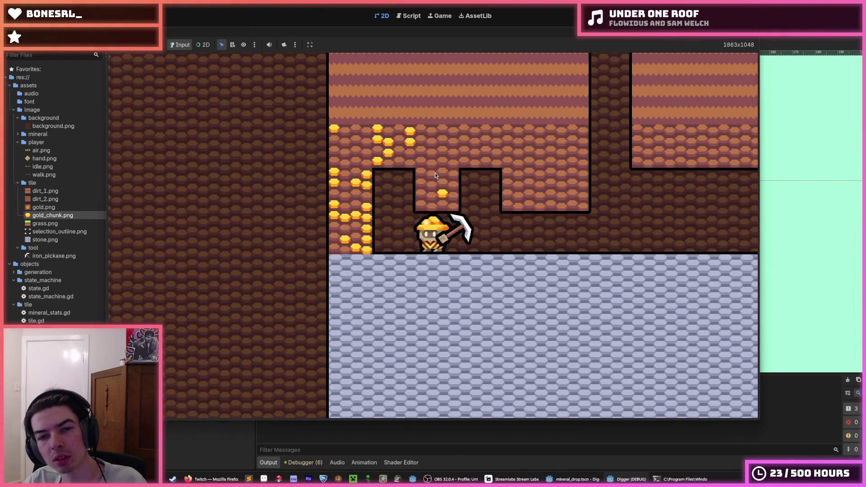
key(a)
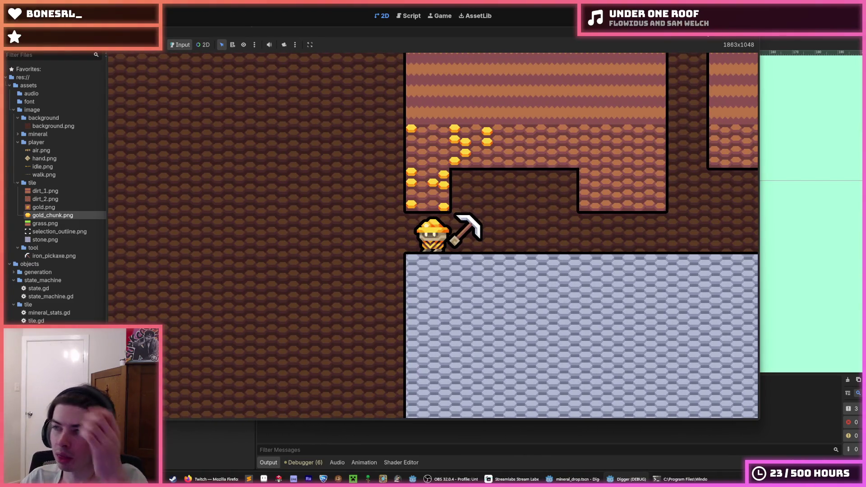
key(F8)
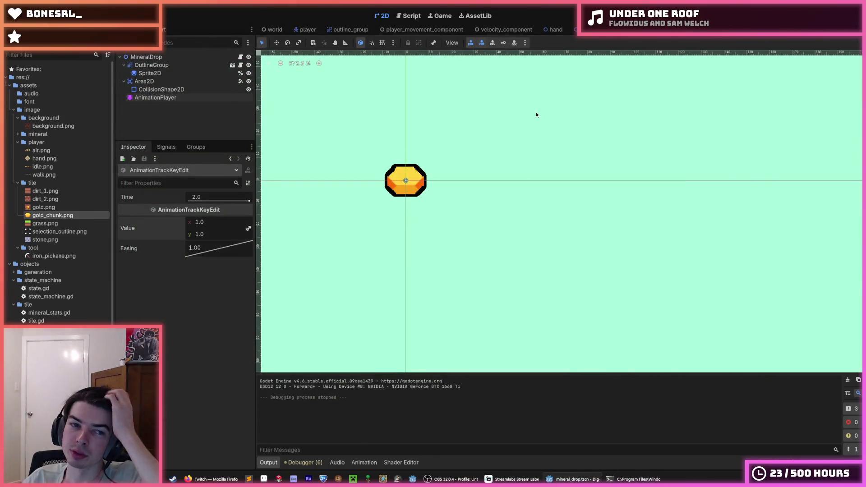
Set the chunk's scale keys to 1.6 at 0.2 s and 0.8 at 2.0 s, save, and run
click(172, 98)
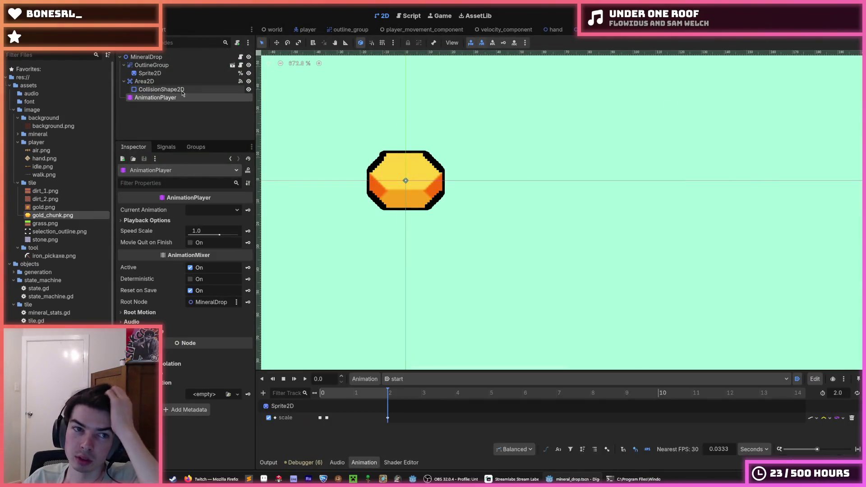
click(327, 418)
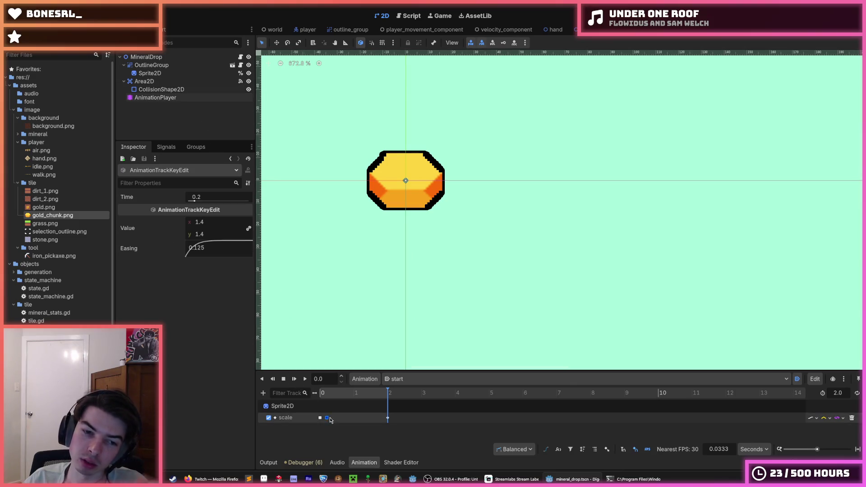
click(388, 417)
click(218, 223)
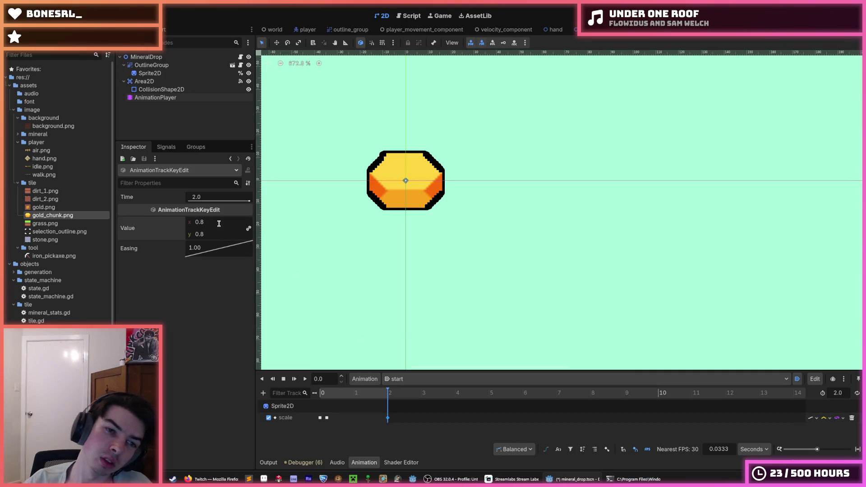
click(326, 418)
click(206, 222)
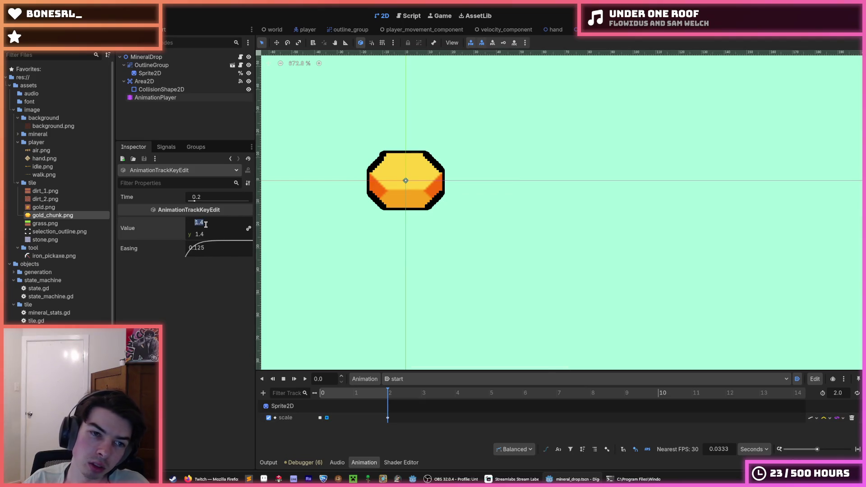
text(1.6)
key(ctrl+s)
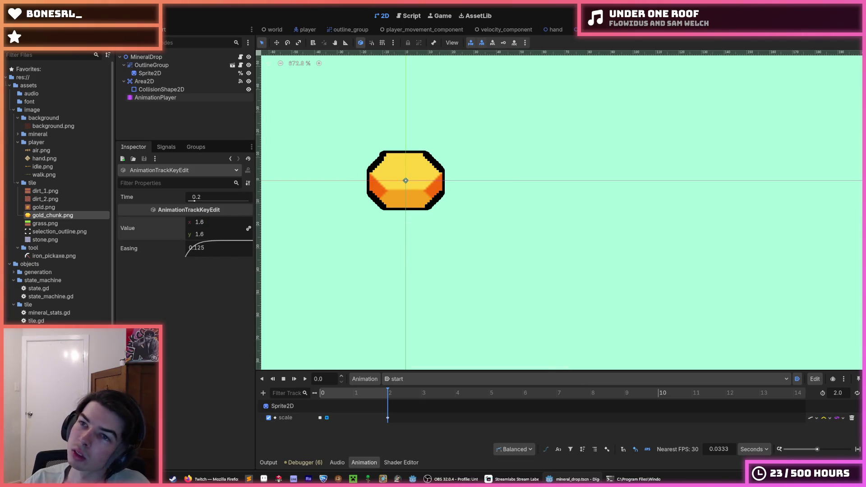
key(F5)
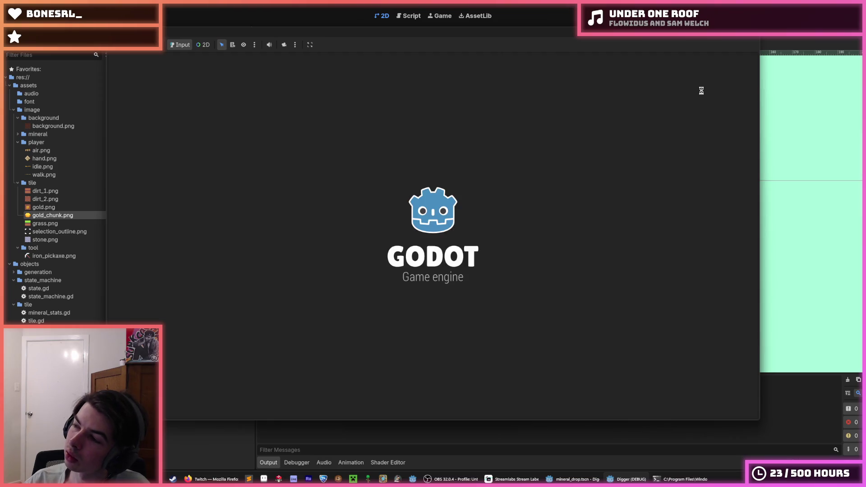
Dig a shaft down, tunnel right, then dig down and left to release gold chunks
key(s)
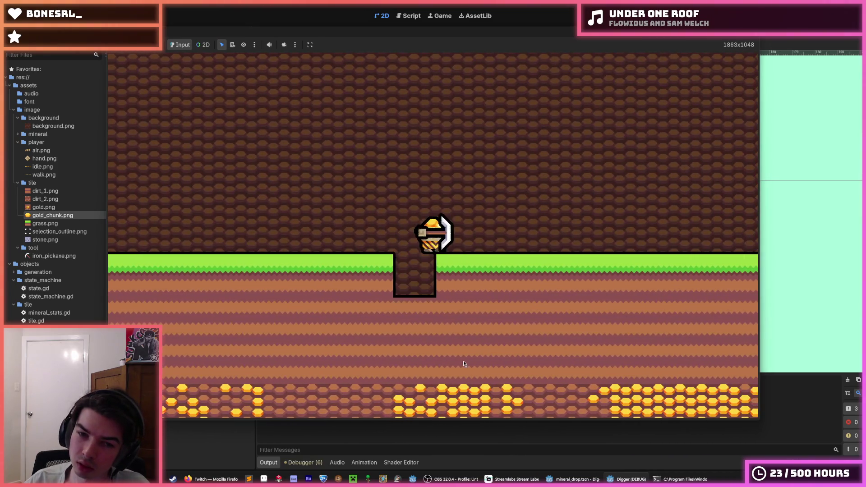
key(s)
key(d)
key(s)
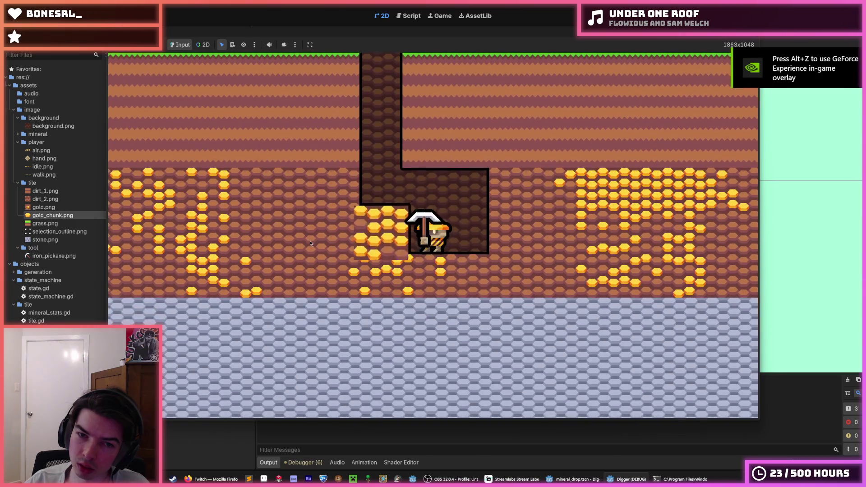
key(a)
key(s)
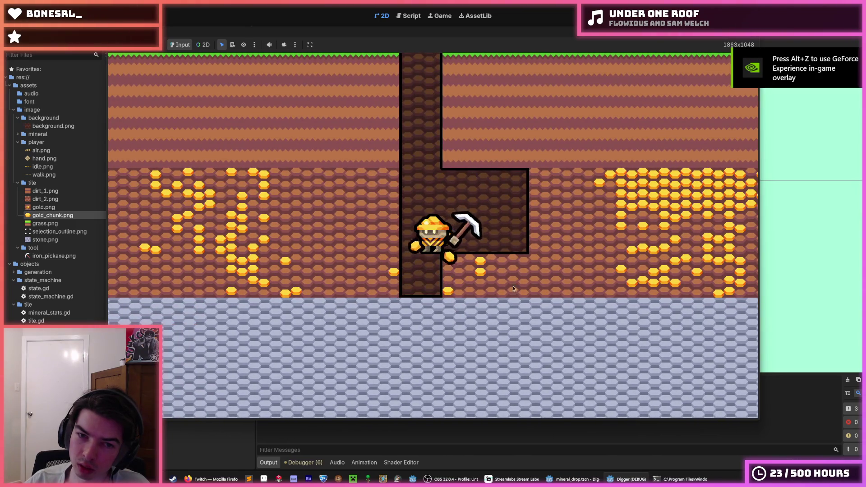
key(a)
key(a)
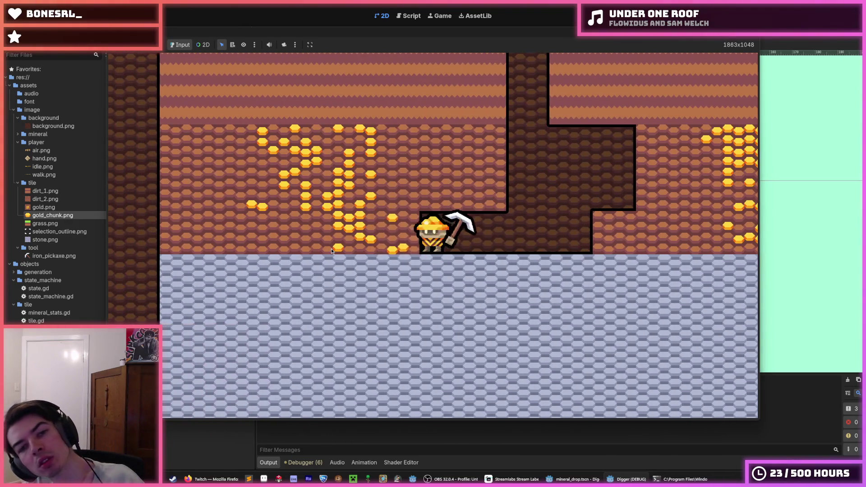
Climb up and mine the gold and dirt to the left, then stop the game
key(w)
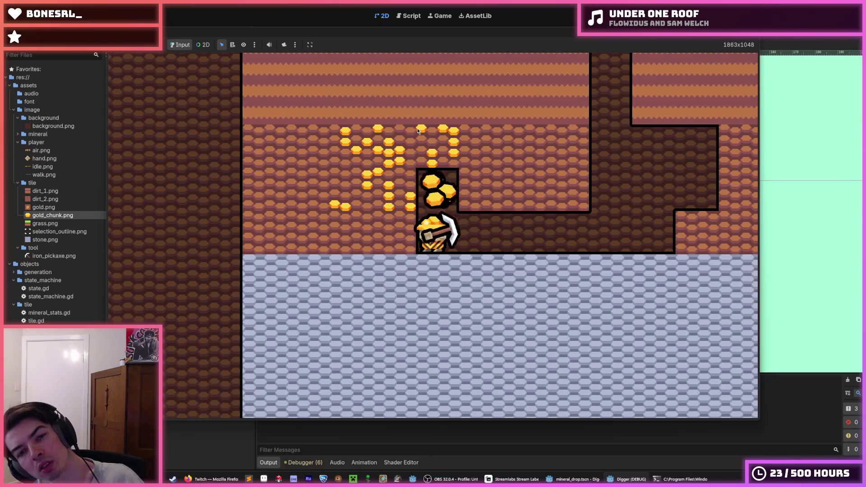
key(a)
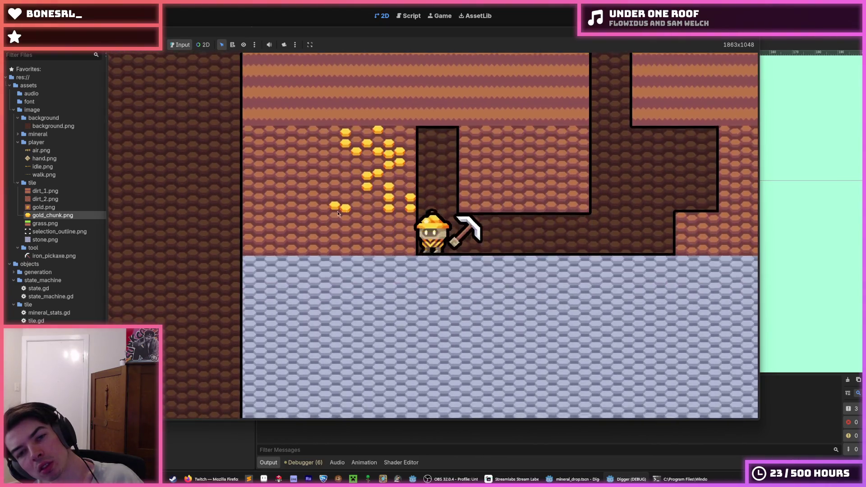
key(a)
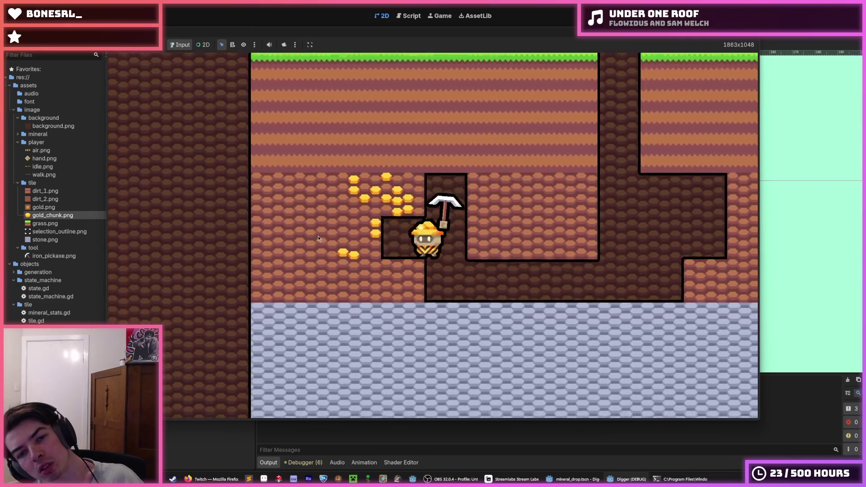
click(330, 163)
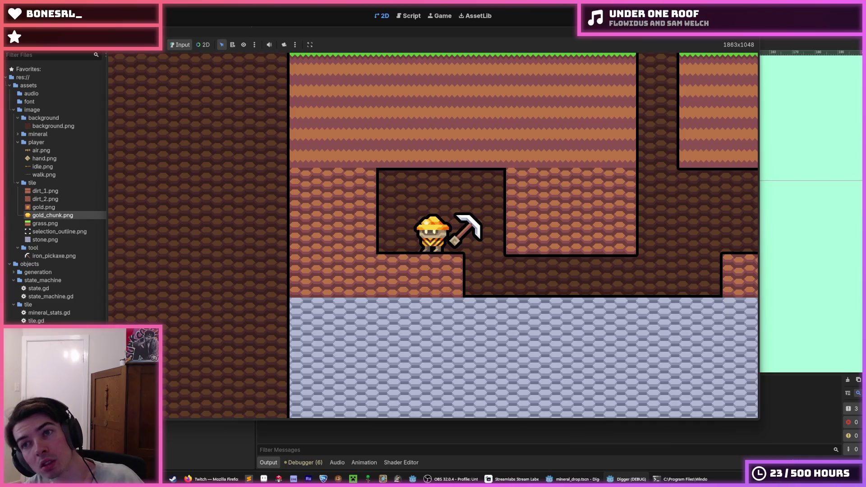
key(F8)
click(408, 16)
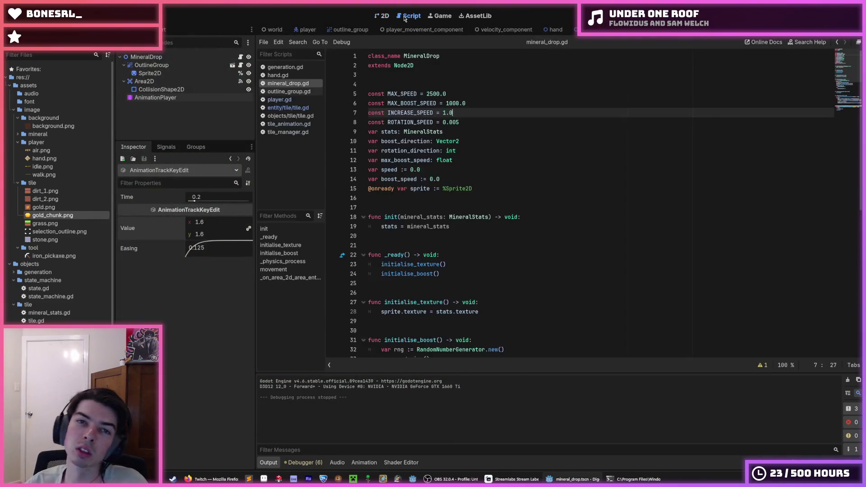
Open the Tile scene together with its entity/tile/tile.gd script
click(450, 195)
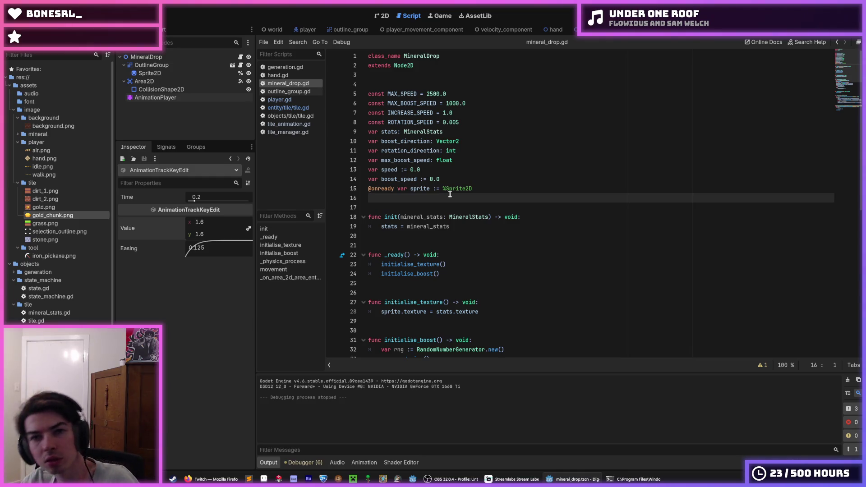
click(576, 30)
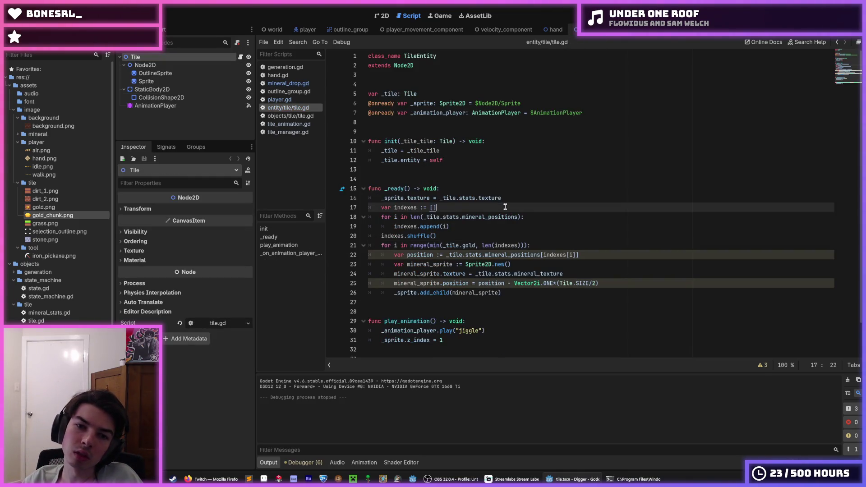
text(_sprite.z_index = 0)
Flip through outline_group.gd, mineral_drop.gd and generation.gd, then show damage_tile in tile_manager.gd
click(493, 284)
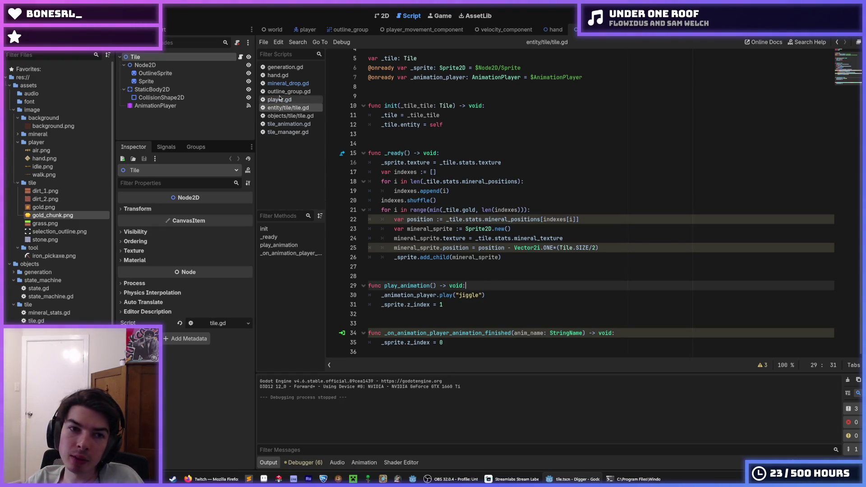
click(280, 99)
click(288, 84)
click(285, 92)
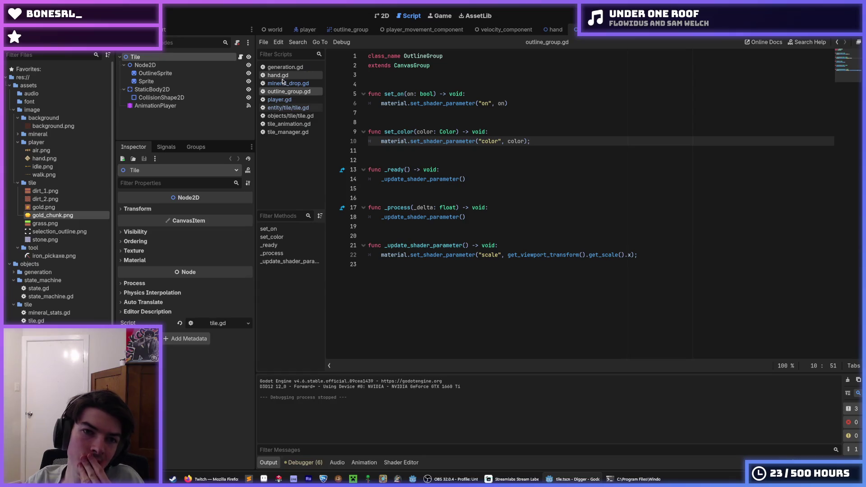
click(284, 84)
click(280, 68)
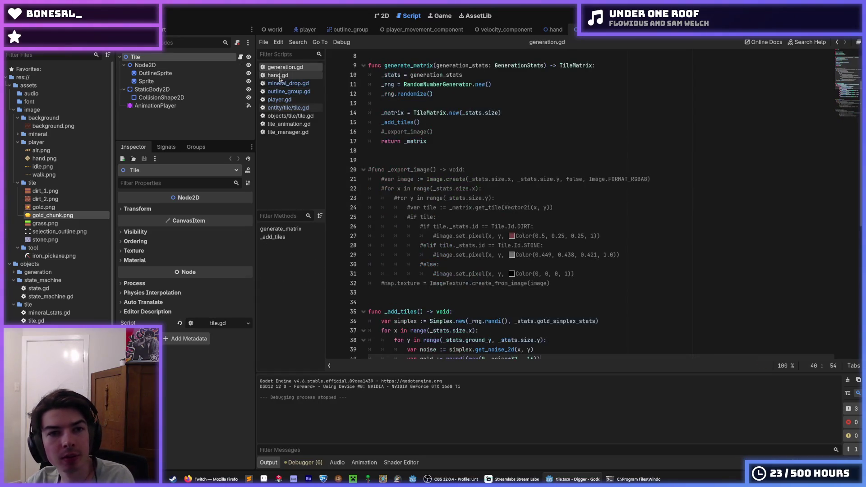
click(288, 131)
scroll(down, 3)
scroll(down, 3)
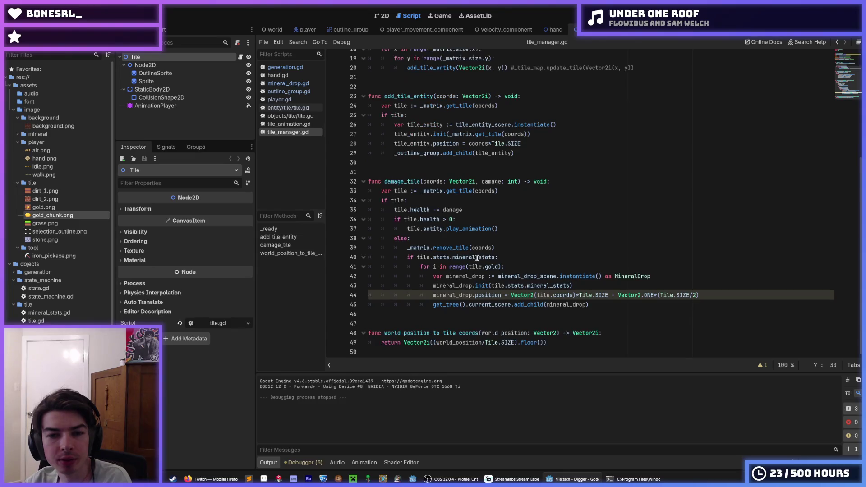
Add tile.entity.add_mineral_drops() under the else branch of damage_tile and save
click(559, 266)
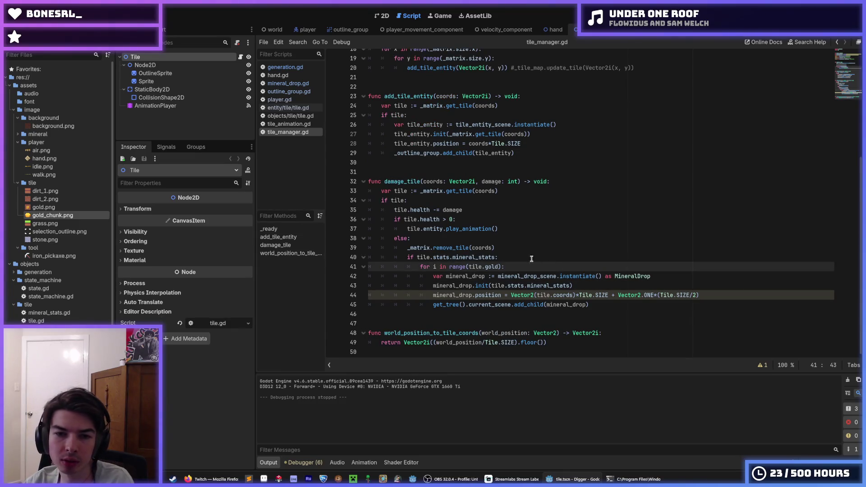
click(519, 256)
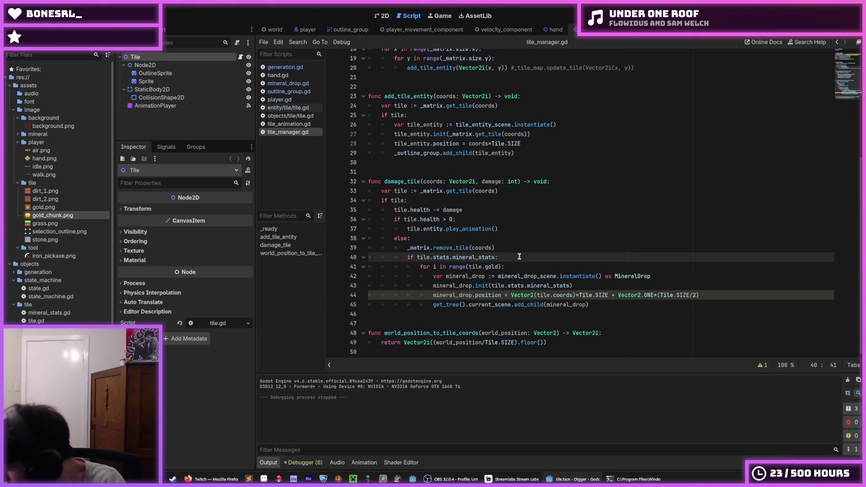
key(Up)
key(Up)
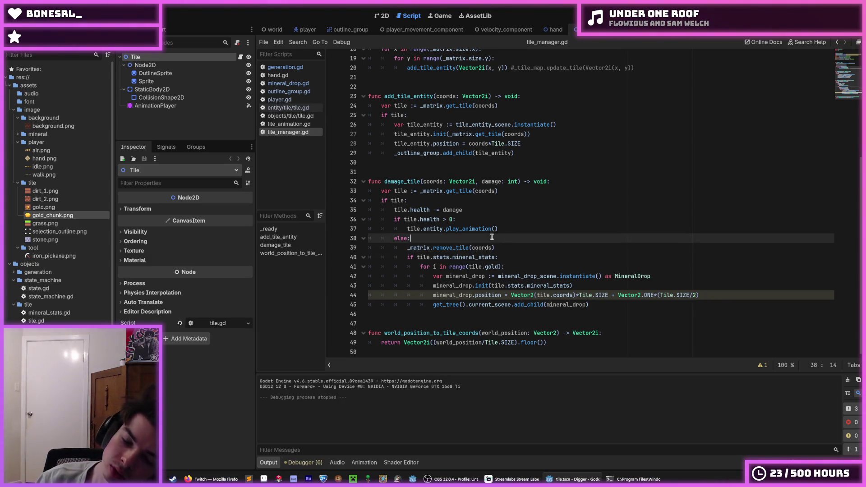
key(Return)
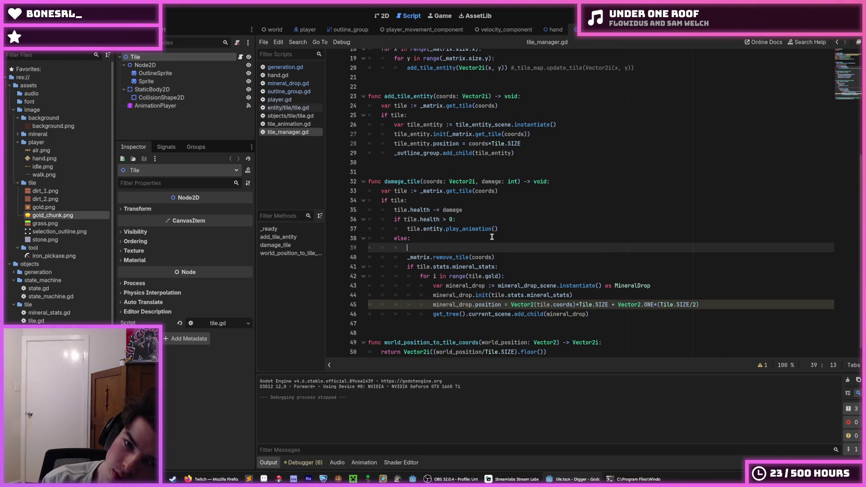
text(tile.entity.)
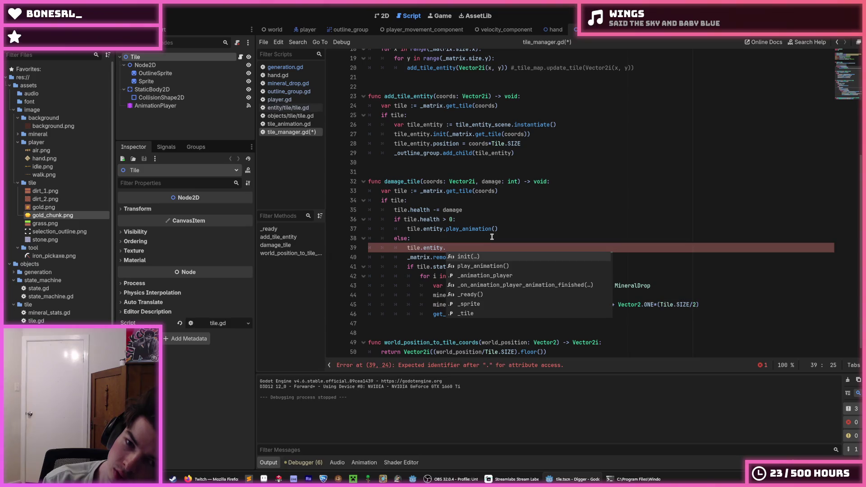
text(add_mineral_drops()
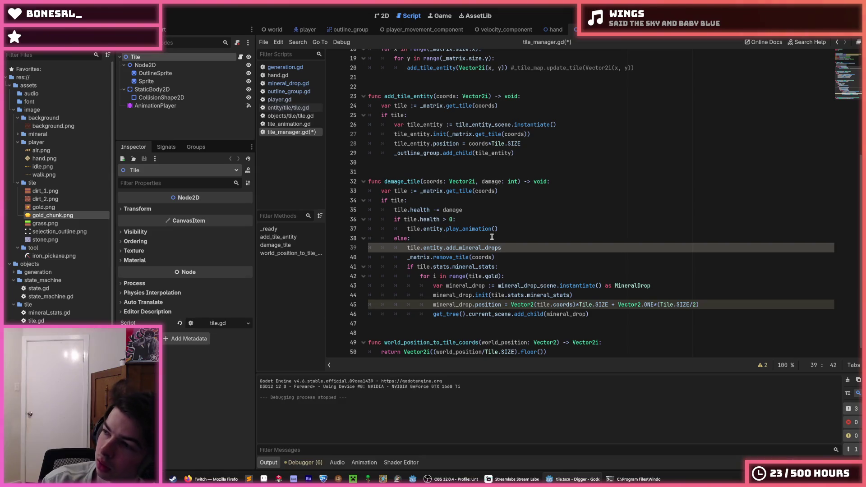
key(ctrl+s)
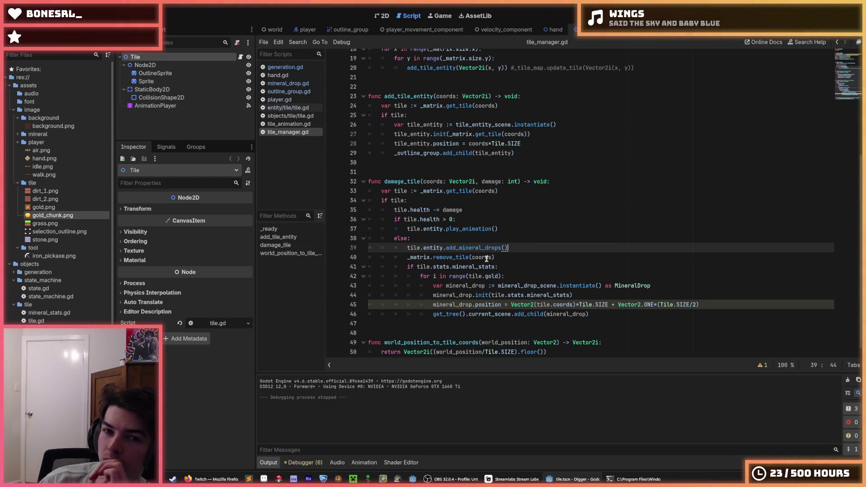
Delete the old mineral-drop spawning loop and its leftover blank line, then save
scroll(up, 3)
scroll(down, 3)
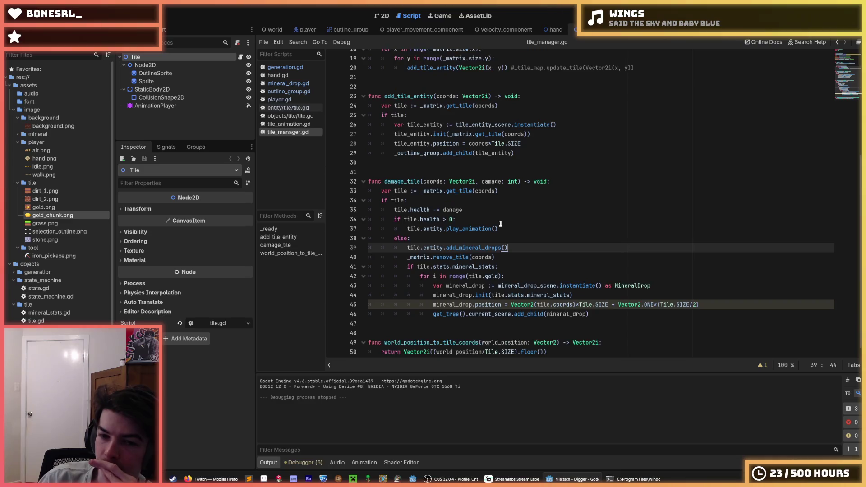
scroll(down, 3)
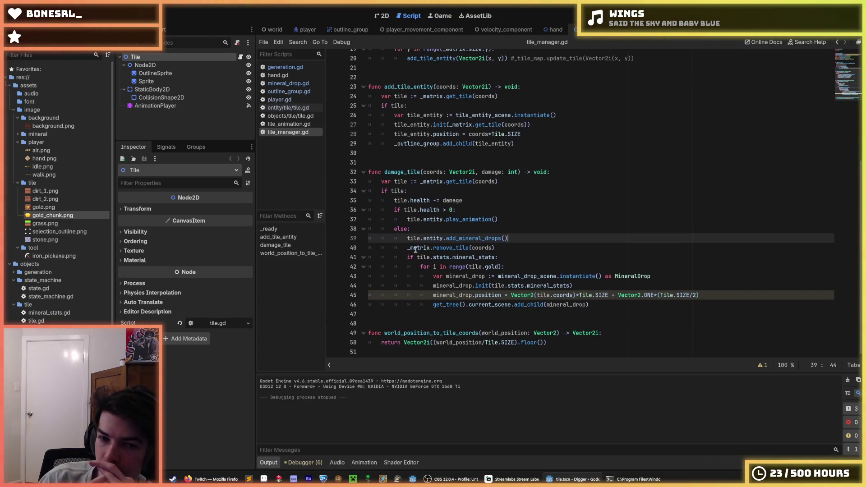
drag(570, 286, 630, 301)
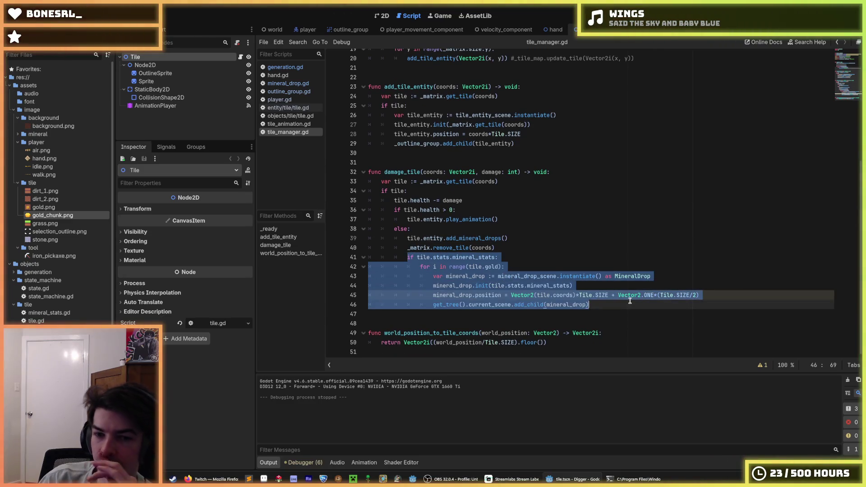
key(BackSpace)
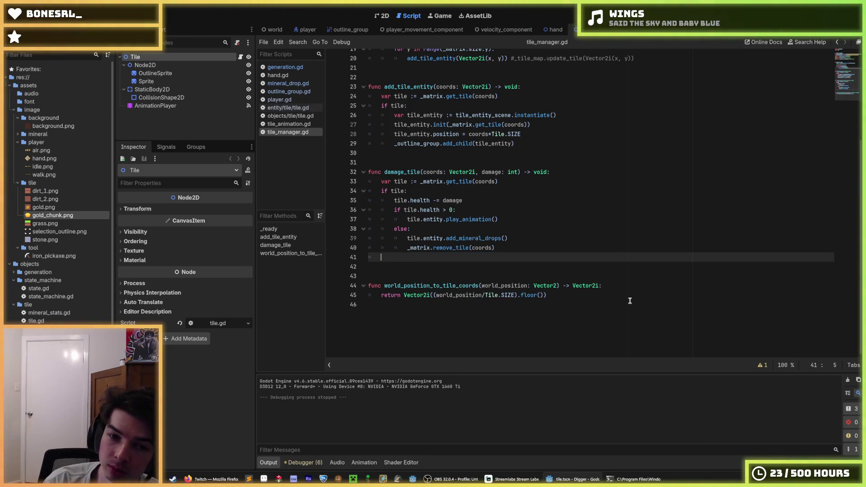
key(BackSpace)
key(ctrl+s)
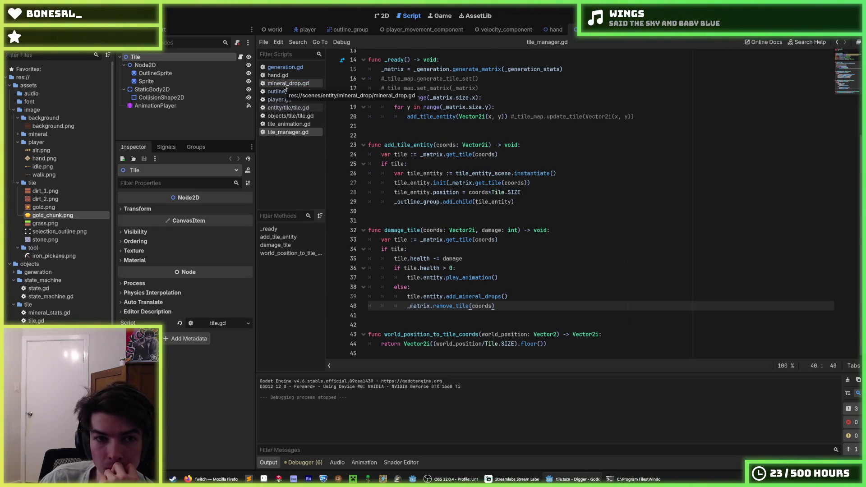
In entity/tile/tile.gd, declare func add_mineral_drops() -> void: after _ready
click(288, 108)
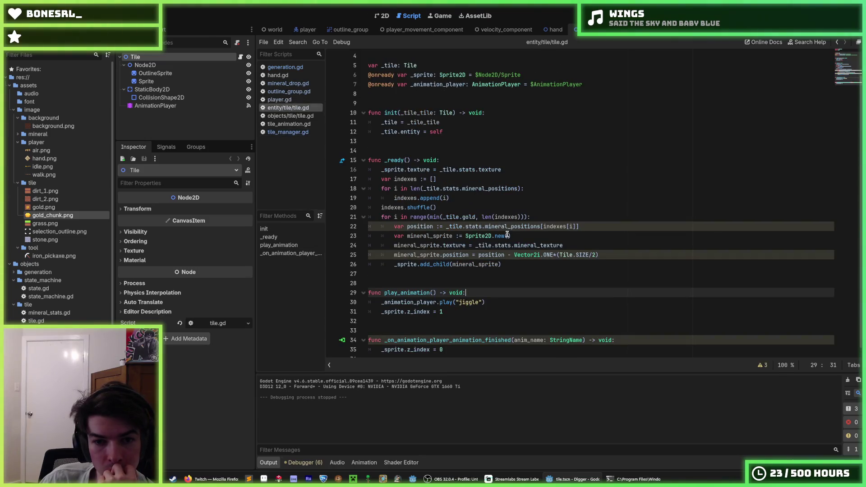
click(512, 257)
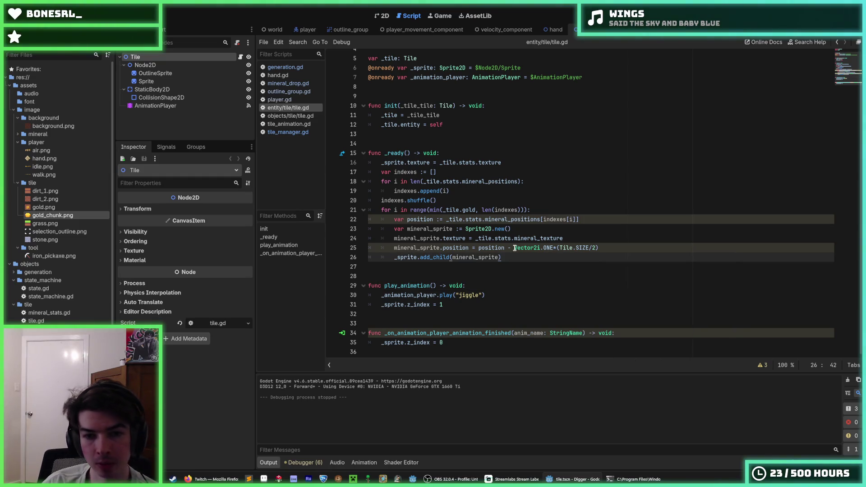
key(Return)
key(Return)
key(Return)
text(func ad)
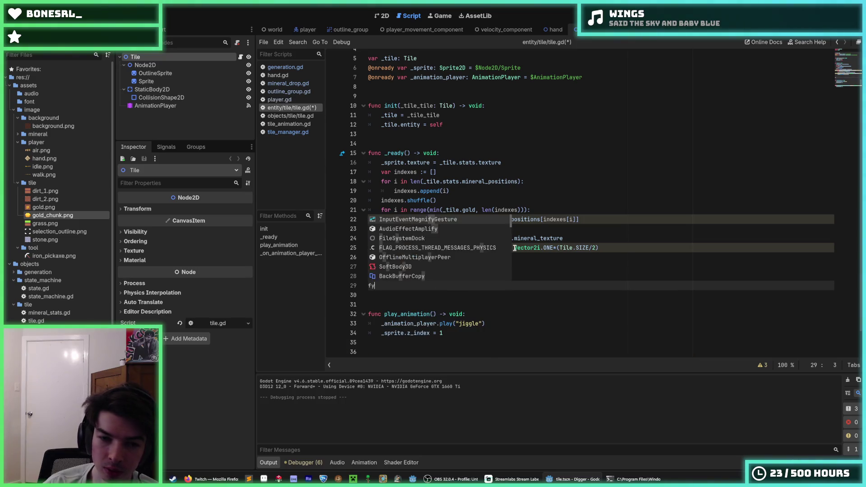
text(d_)
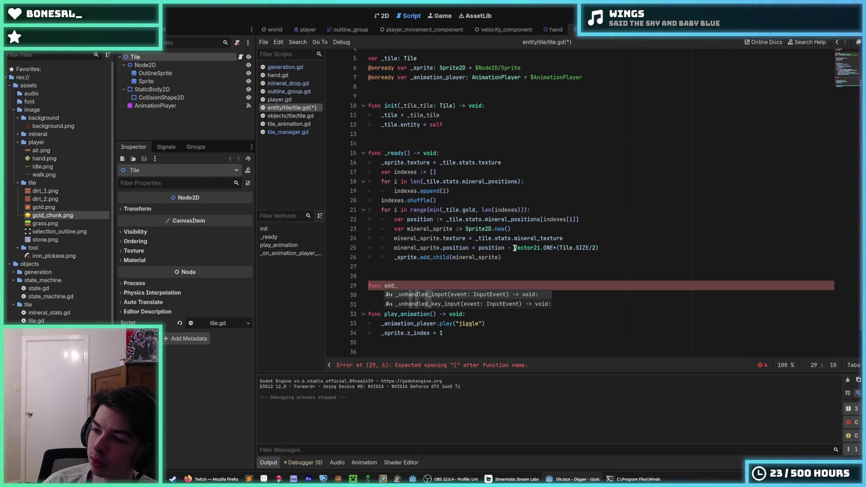
text(b)
key(BackSpace)
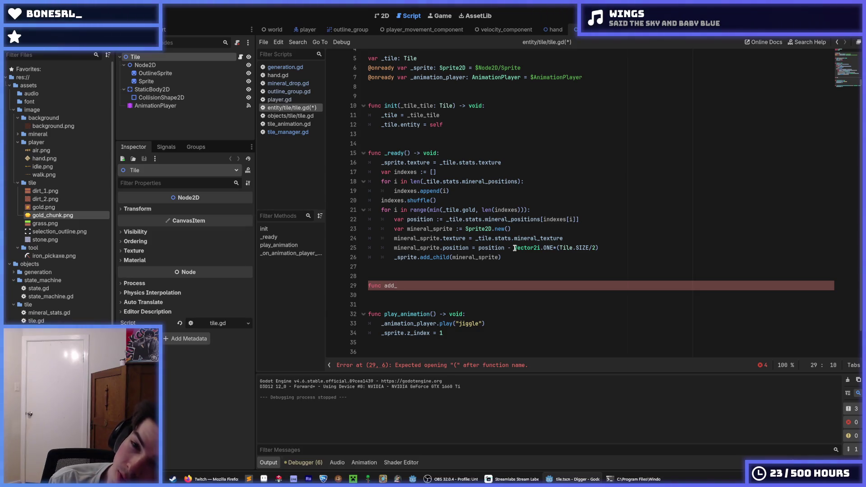
text(mineral_drops()
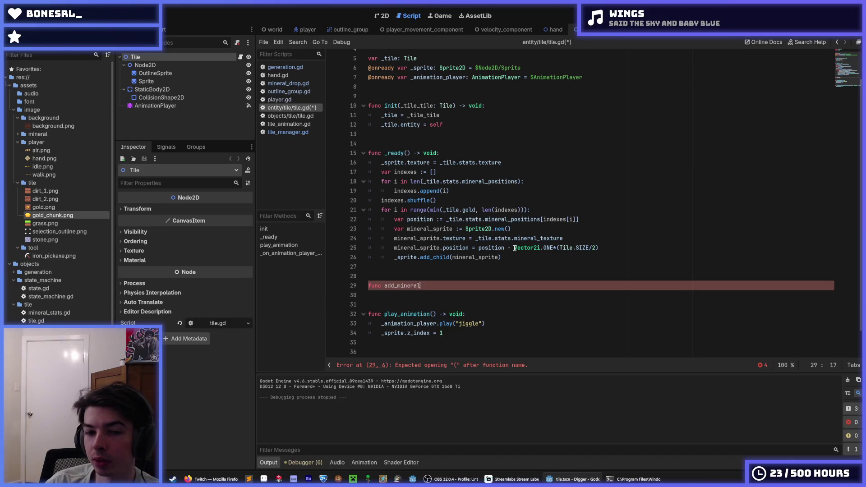
text() -> void:)
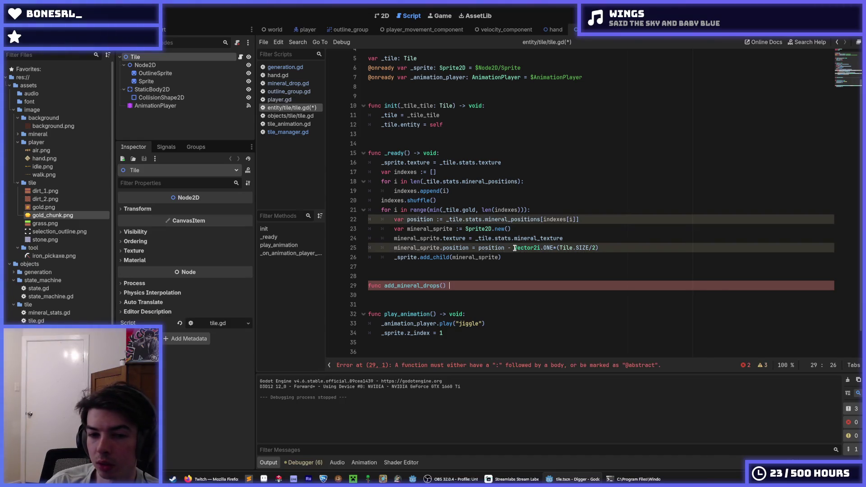
key(Return)
Paste the drop-spawning loop into add_mineral_drops, dedent it, rename tile to _tile, and save
key(ctrl+v)
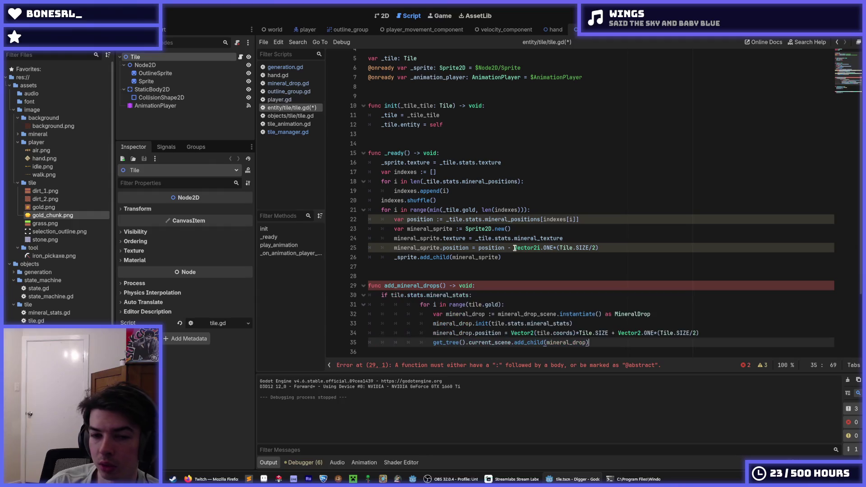
key(shift+Up)
key(shift+Up)
key(shift+Up)
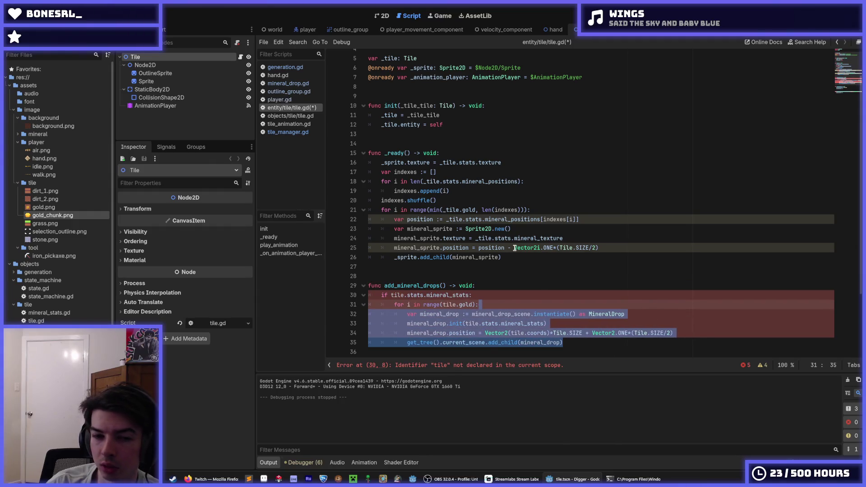
key(shift+Tab)
key(Up)
key(ctrl+Left)
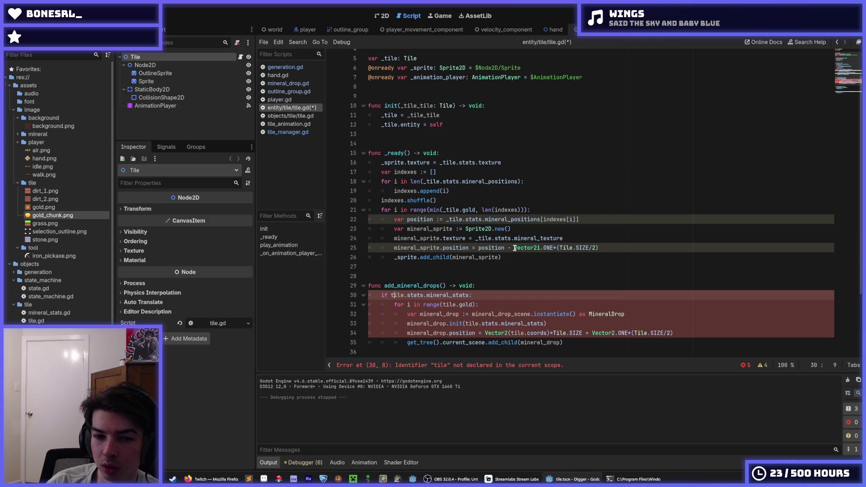
text(_)
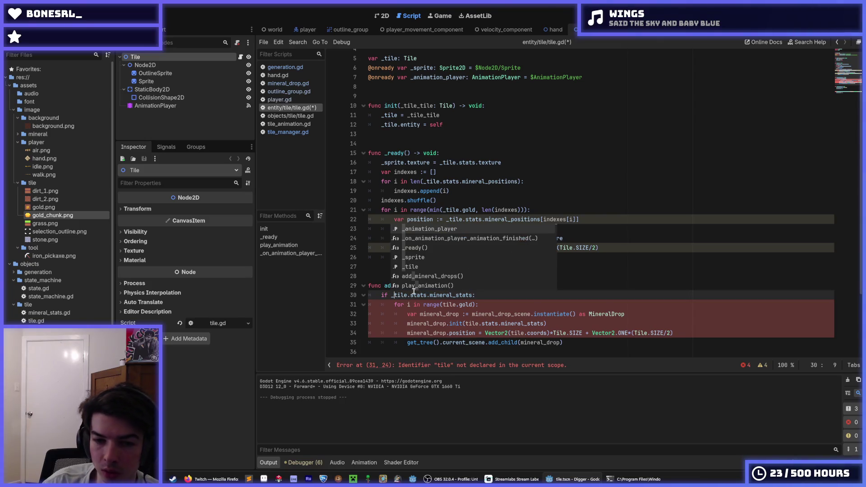
key(Escape)
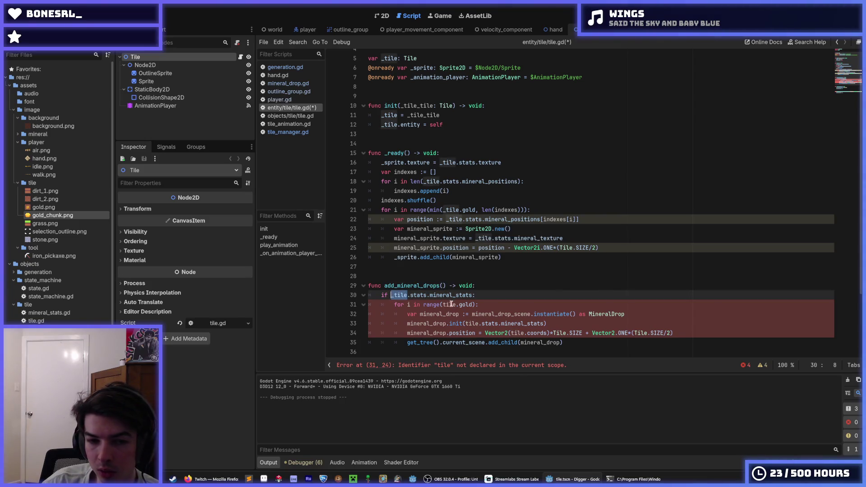
click(449, 305)
key(ctrl+d)
key(ctrl+d)
key(ctrl+d)
text(_tile)
key(ctrl+s)
Review the moved loop, selecting gold in range(_tile.gold), then return to the _tile declaration
click(507, 294)
click(494, 306)
click(491, 295)
click(491, 305)
click(493, 298)
click(493, 305)
click(492, 296)
click(491, 305)
click(490, 296)
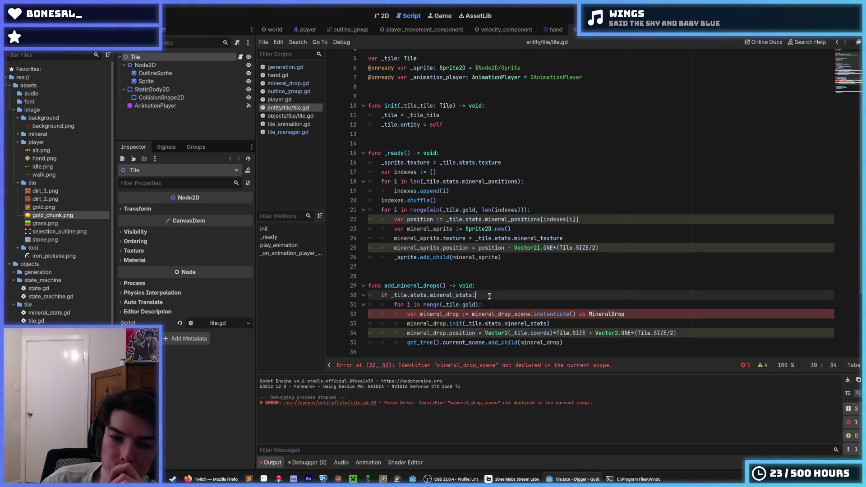
scroll(up, 3)
scroll(down, 3)
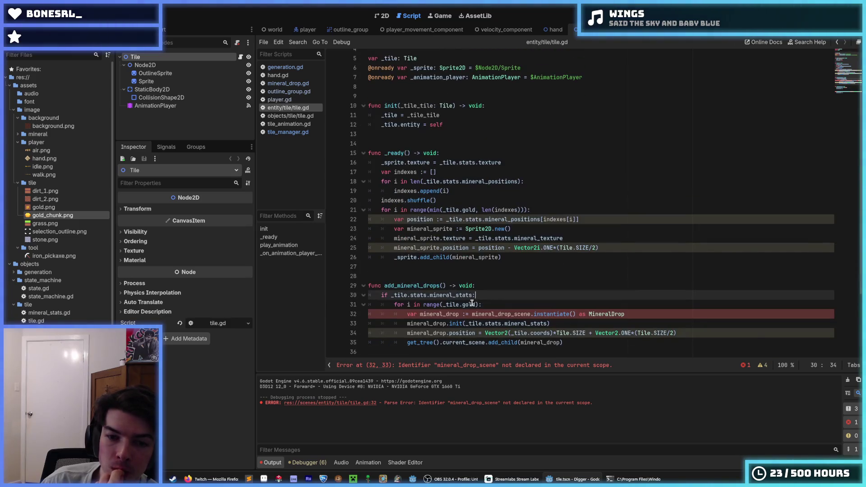
double_click(469, 305)
scroll(up, 3)
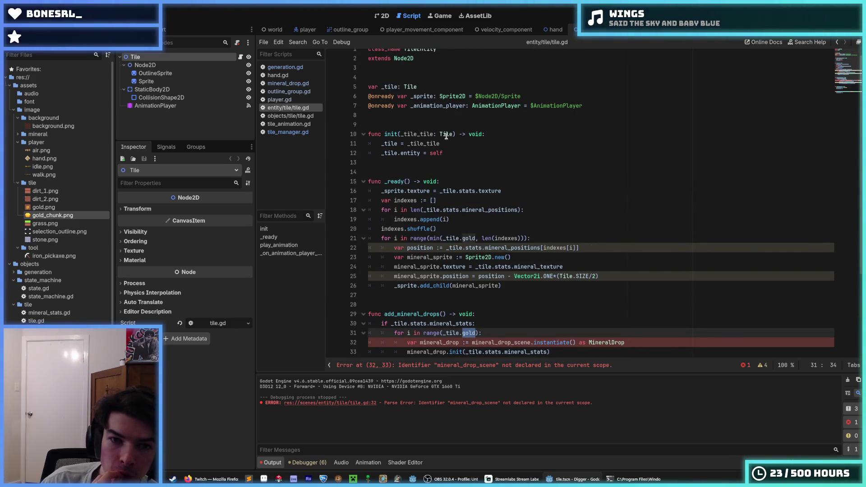
click(536, 86)
Add var _mineral_positions: Array[Vector2i] on line 6 under var _tile and save tile.gd
key(Return)
text(var )
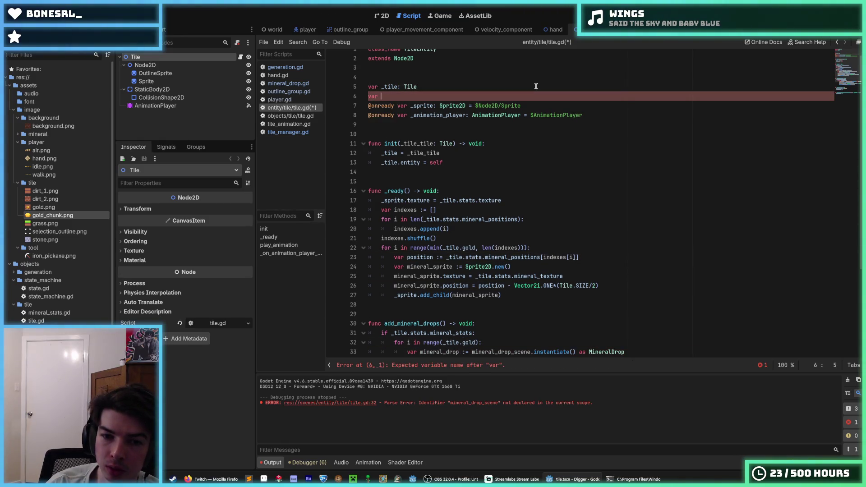
text(_tile_s)
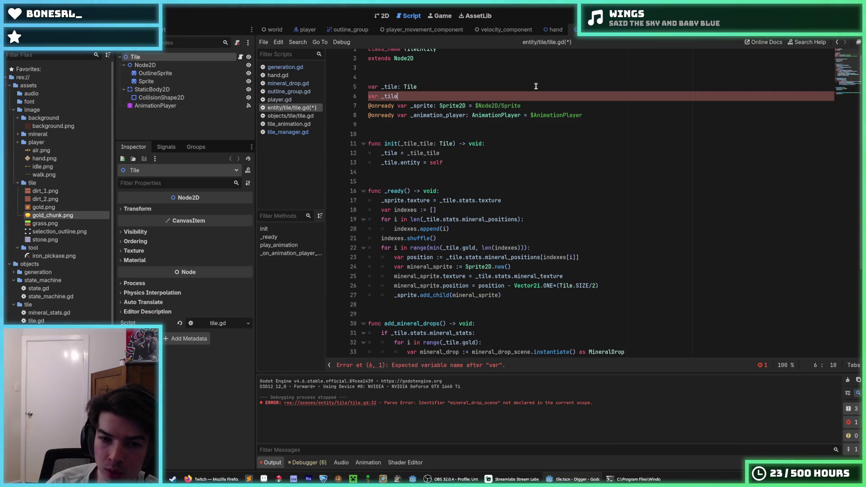
text(tats)
key(BackSpace)
key(BackSpace)
key(BackSpace)
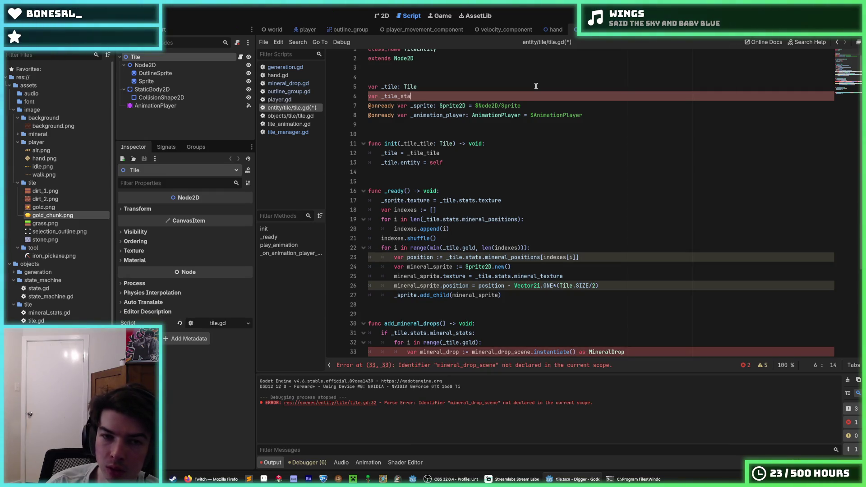
key(BackSpace)
key(BackSpace)
key(BackSpace)
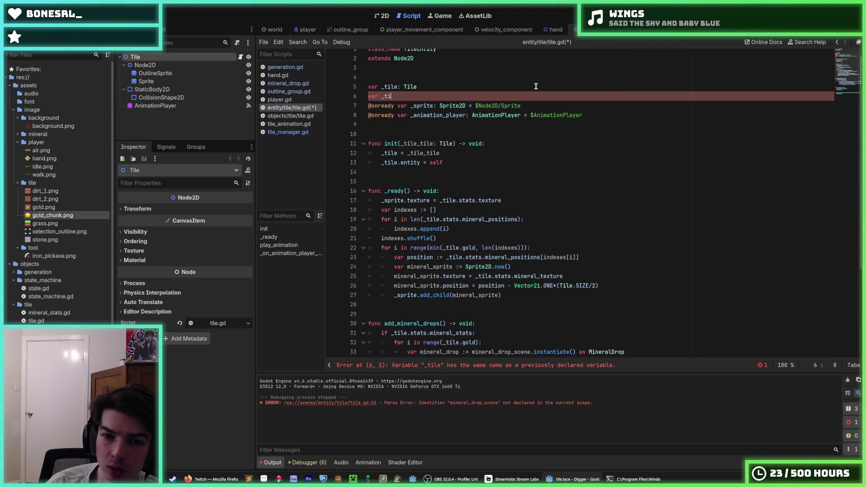
text(_mineral_positi)
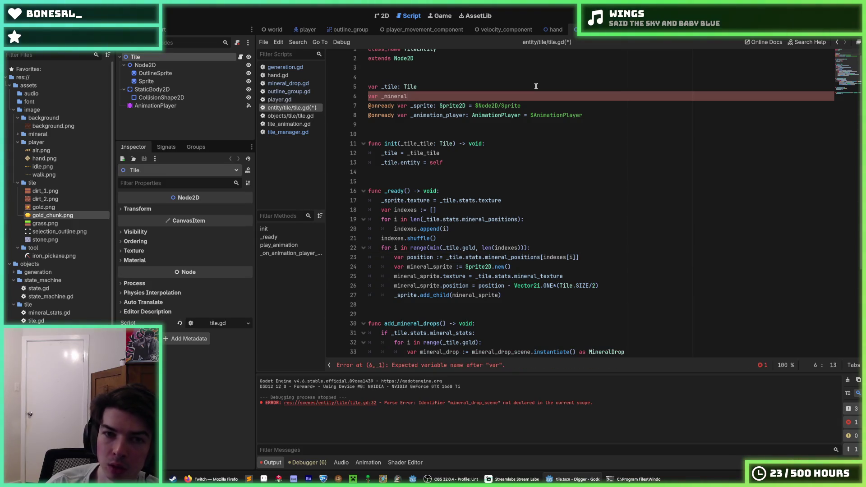
text(ons :=)
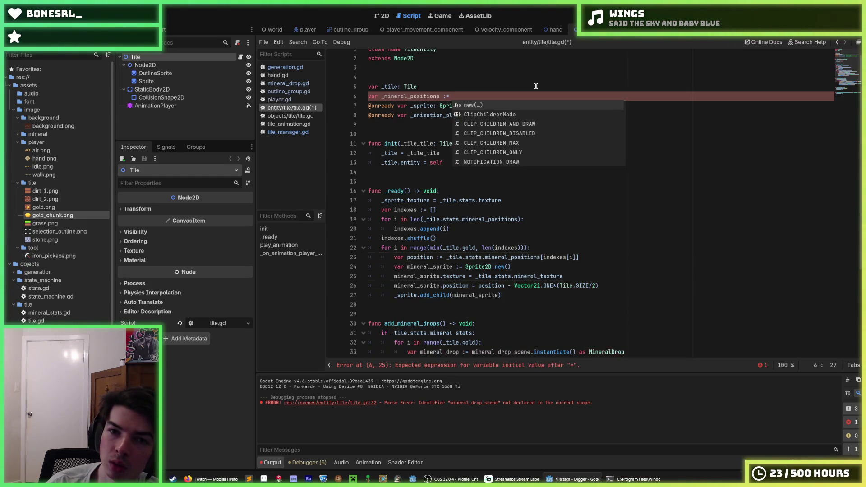
key(Escape)
key(BackSpace)
key(BackSpace)
text(:)
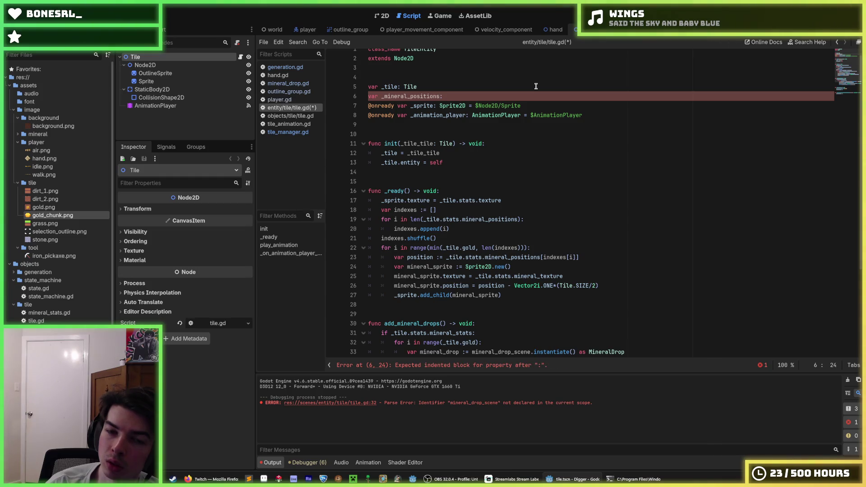
key(BackSpace)
text(=)
key(BackSpace)
key(BackSpace)
text(Array)
text([)
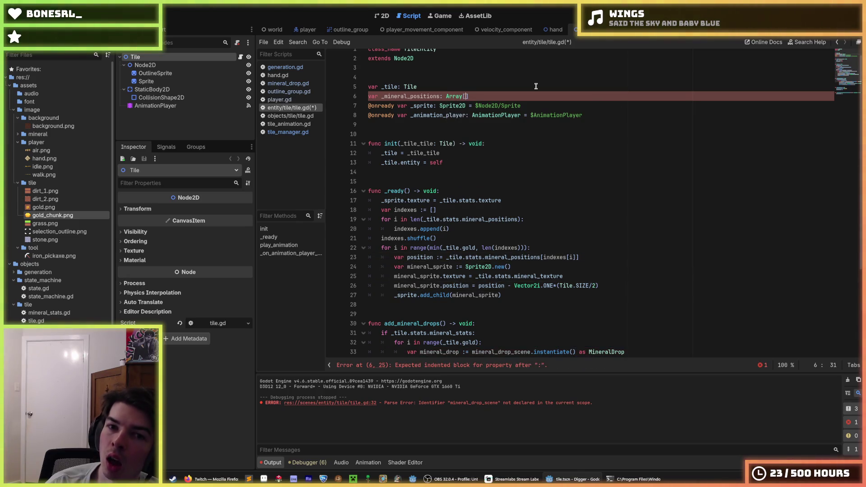
text(Vector2i)
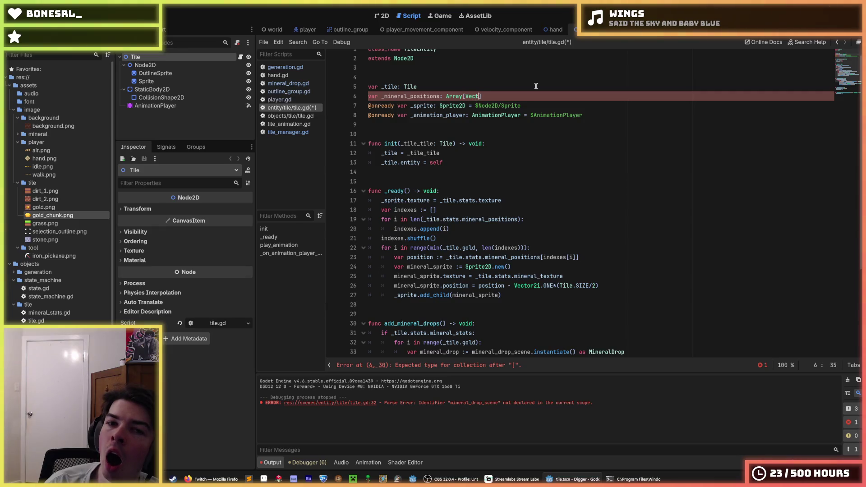
key(ctrl+s)
key(Down)
key(Down)
key(Down)
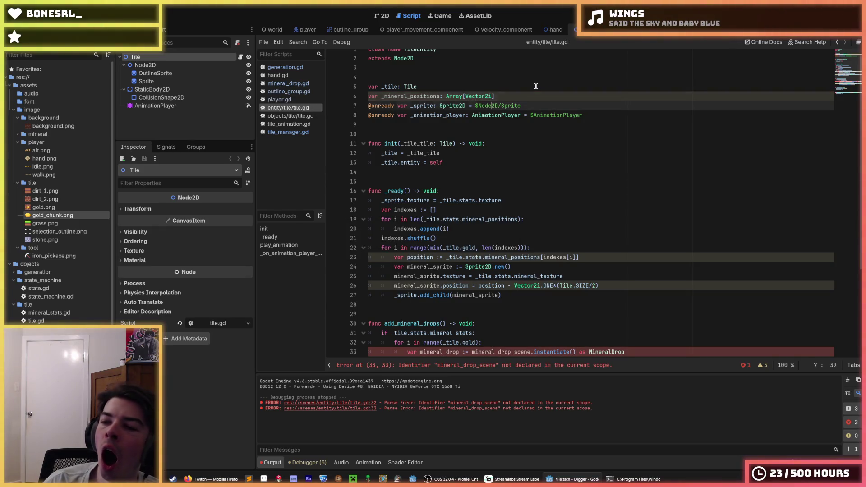
key(Down)
key(Up)
key(Up)
key(Up)
key(Down)
key(Down)
key(Down)
key(Down)
key(Down)
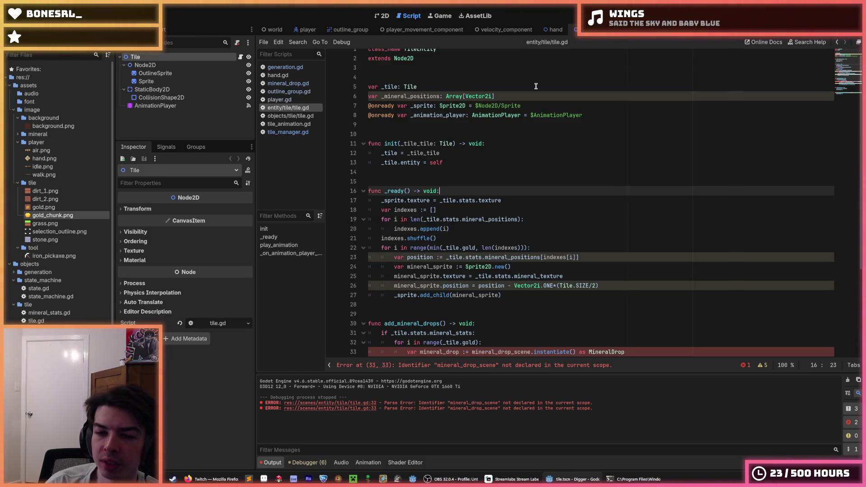
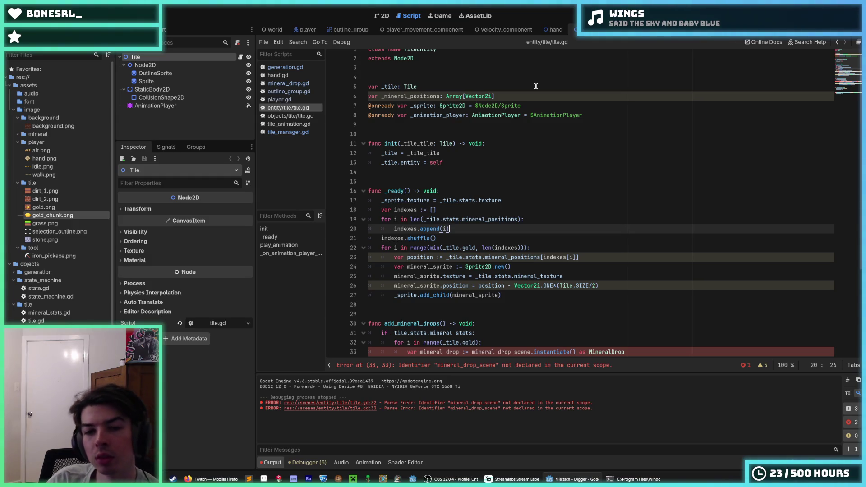
Select mineral_positions on line 23 and search the built-in help for 'array'
scroll(down, 3)
click(457, 182)
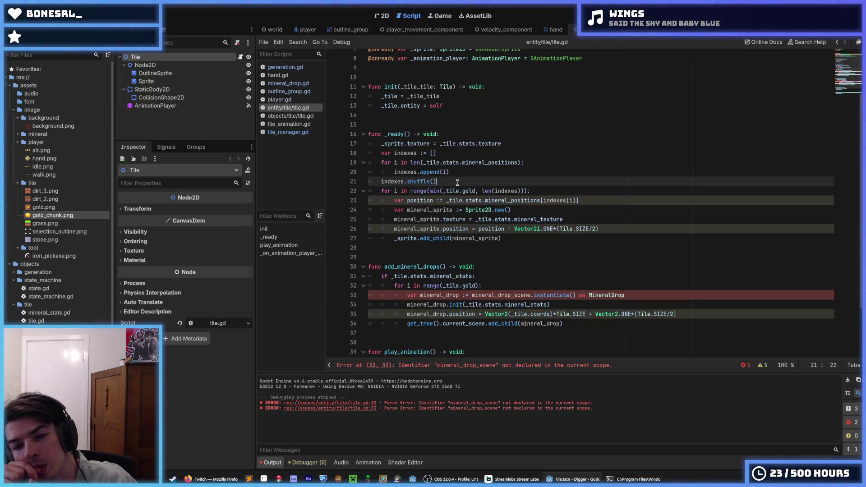
double_click(486, 200)
click(805, 45)
text(array)
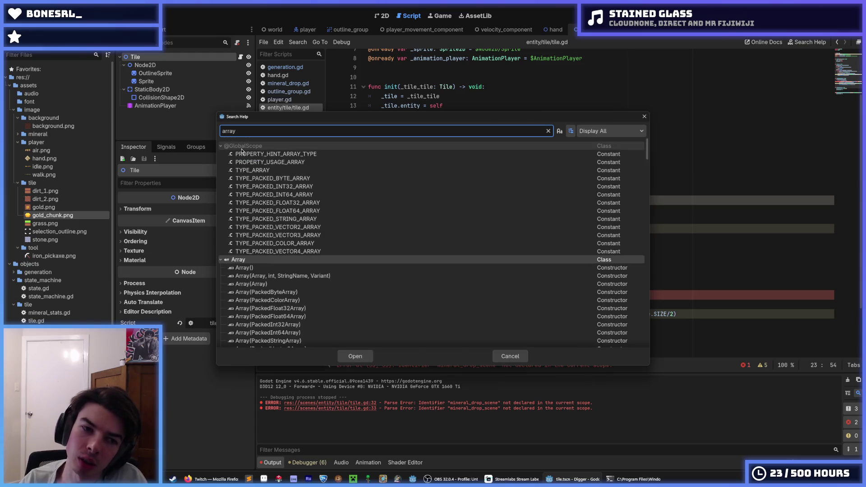
Read through the Array class's Methods list, then return to tile.gd
key(Return)
scroll(down, 3)
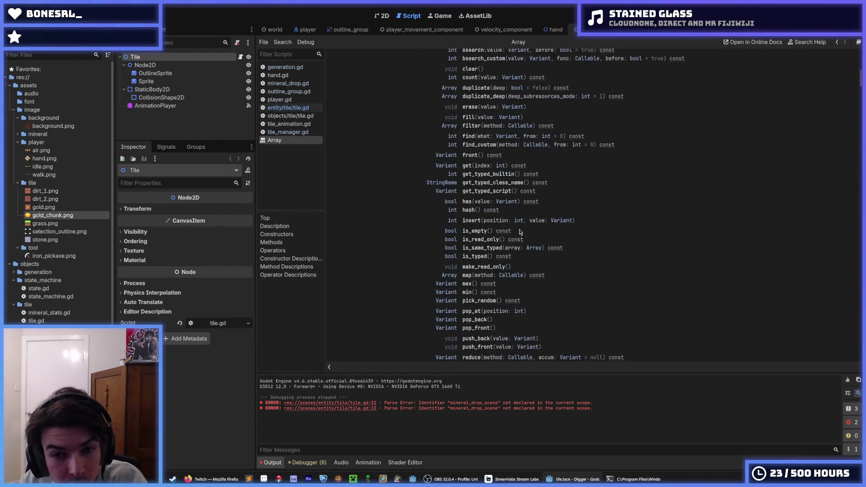
scroll(up, 3)
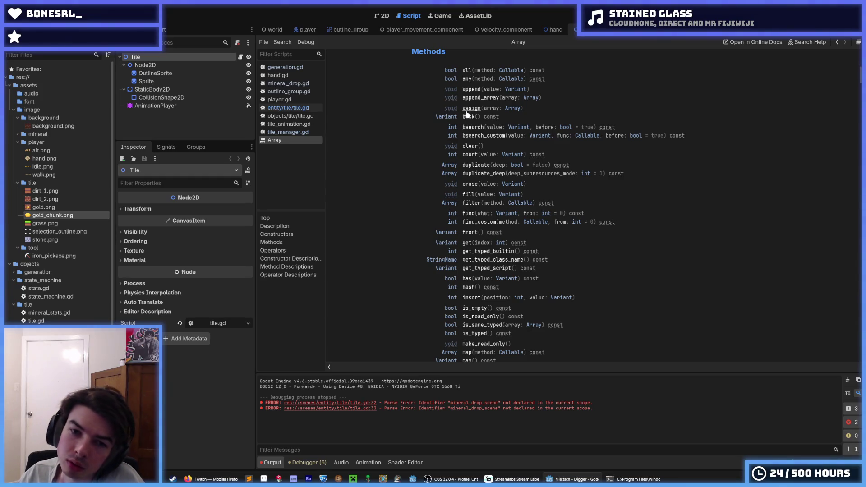
scroll(down, 3)
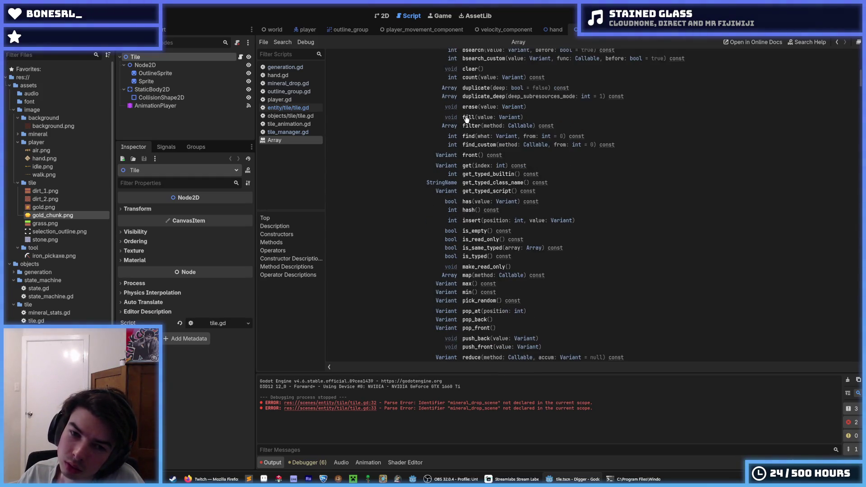
scroll(down, 3)
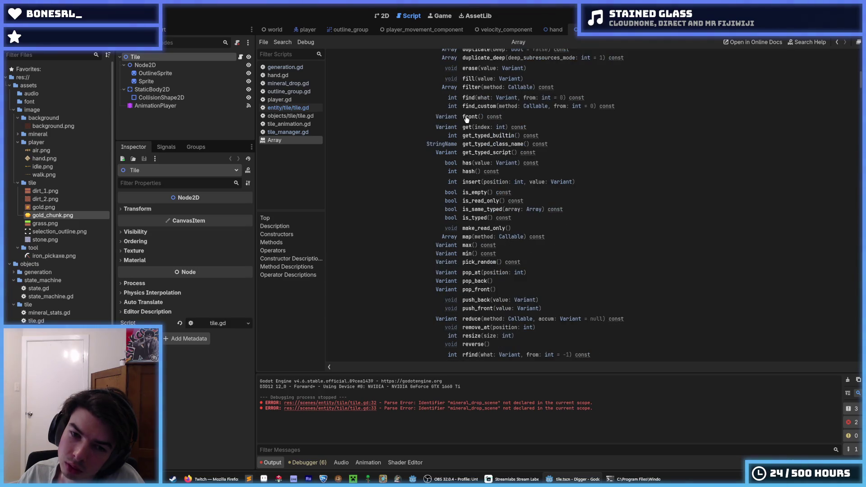
scroll(down, 3)
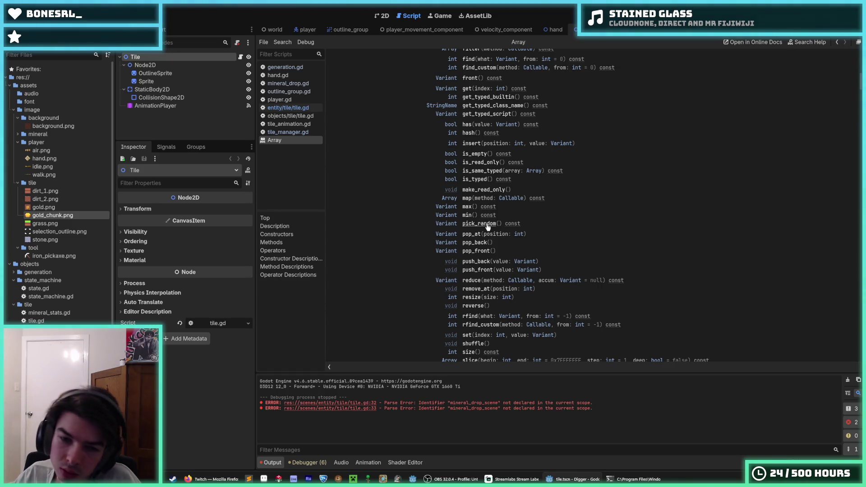
scroll(down, 3)
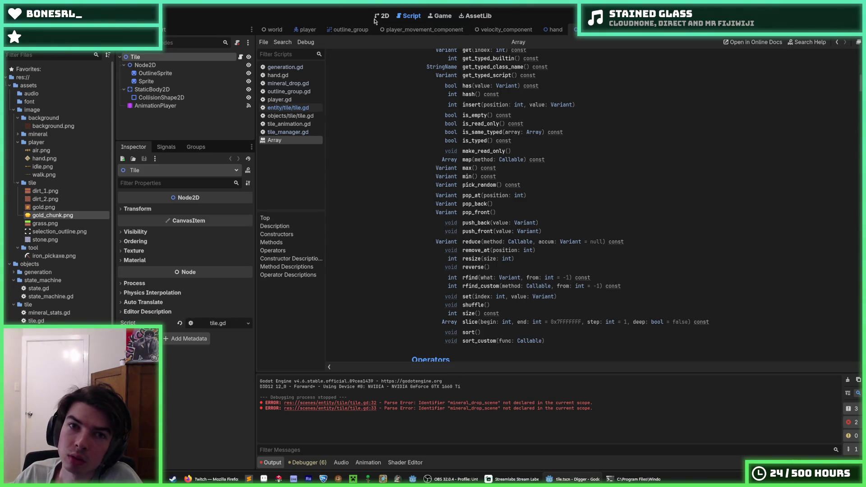
click(289, 107)
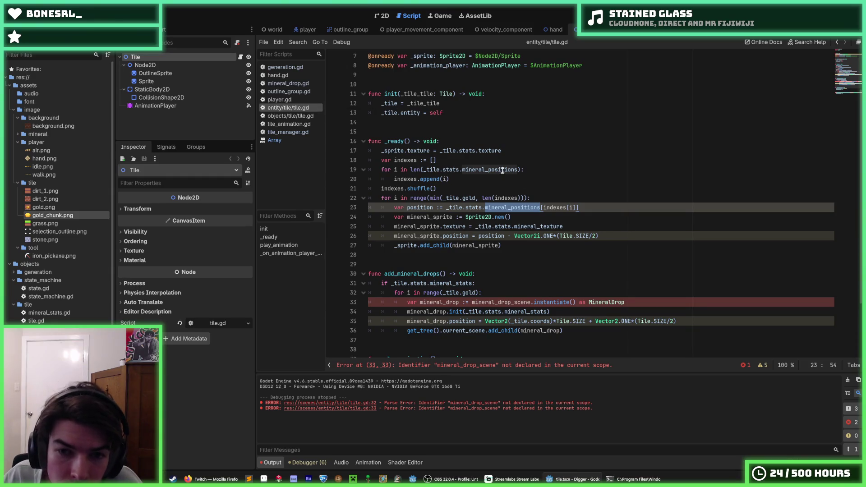
click(537, 179)
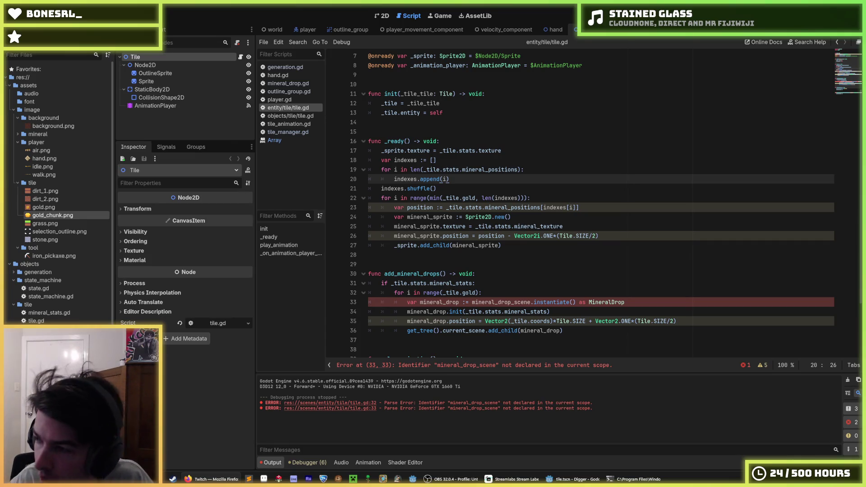
click(637, 302)
click(518, 302)
double_click(519, 301)
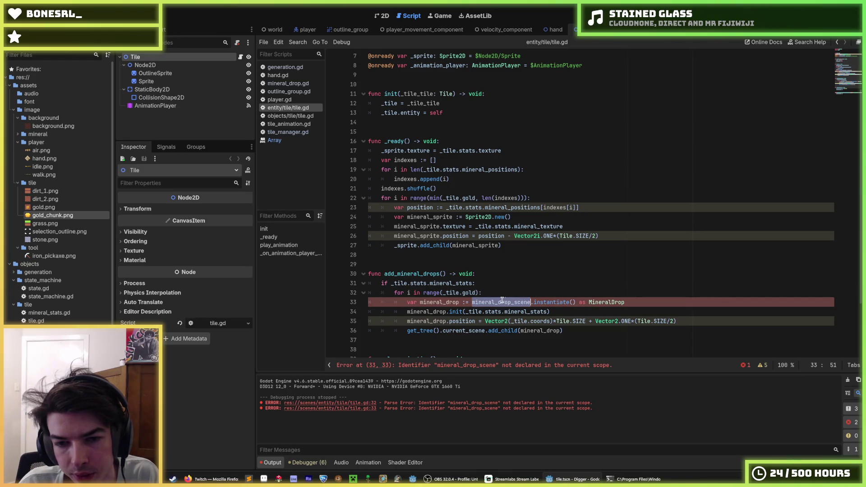
double_click(504, 302)
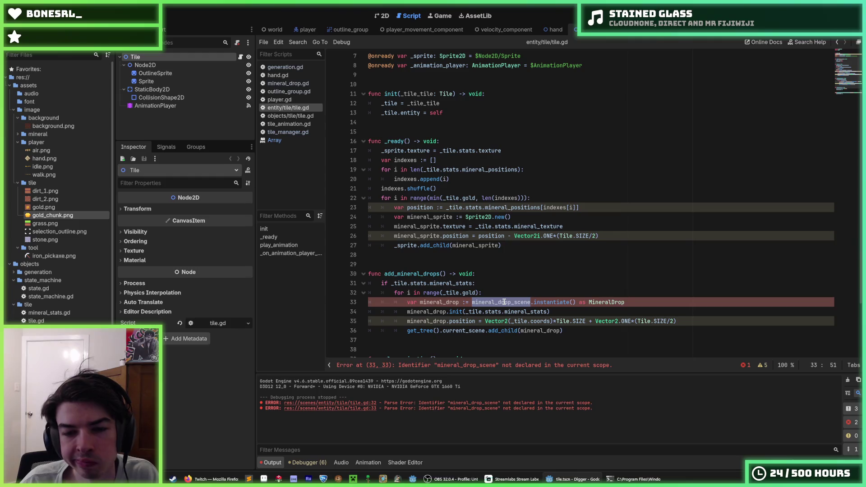
click(428, 479)
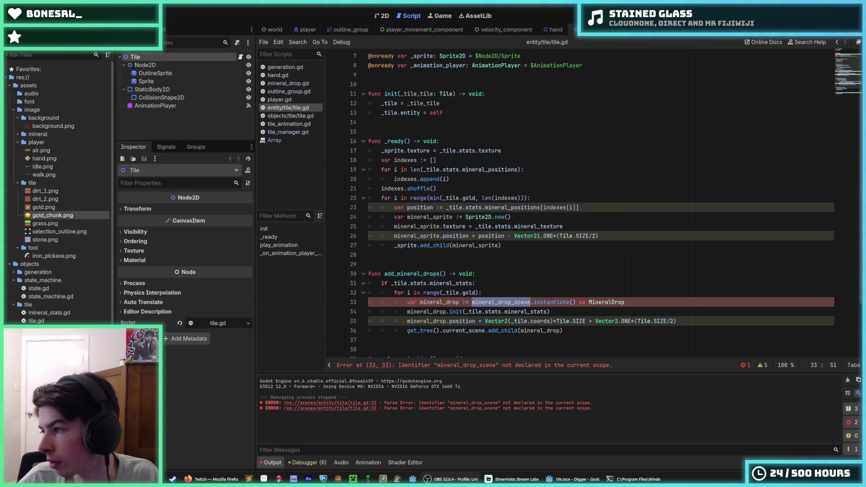
drag(519, 291, 375, 273)
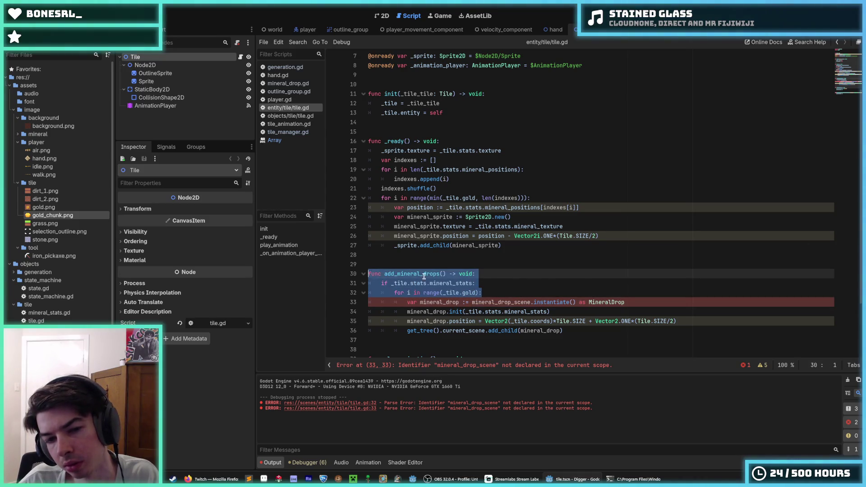
click(528, 283)
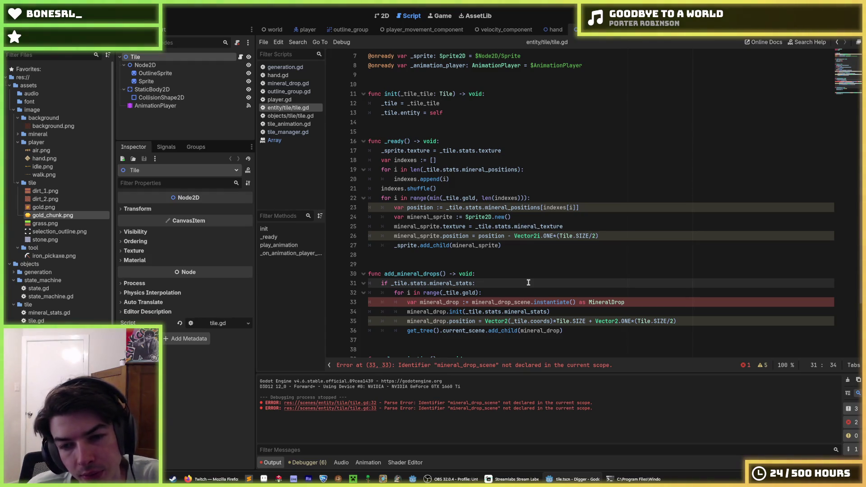
scroll(down, 3)
scroll(up, 3)
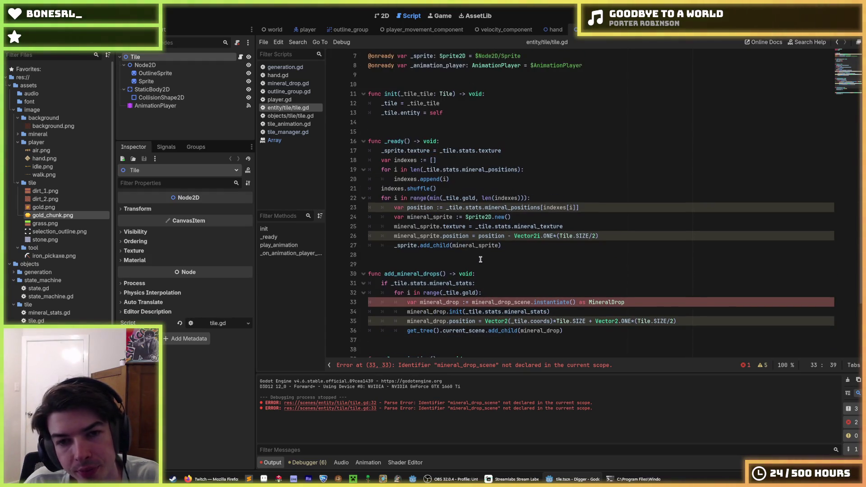
click(495, 226)
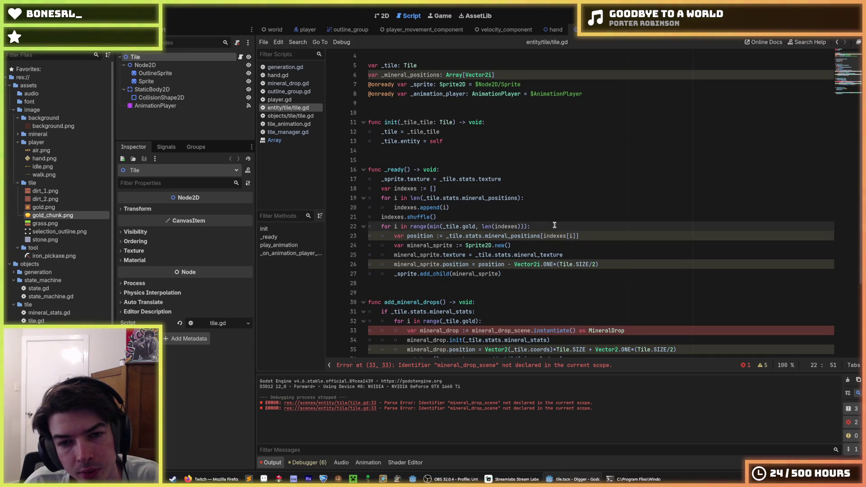
drag(449, 207, 395, 207)
click(406, 198)
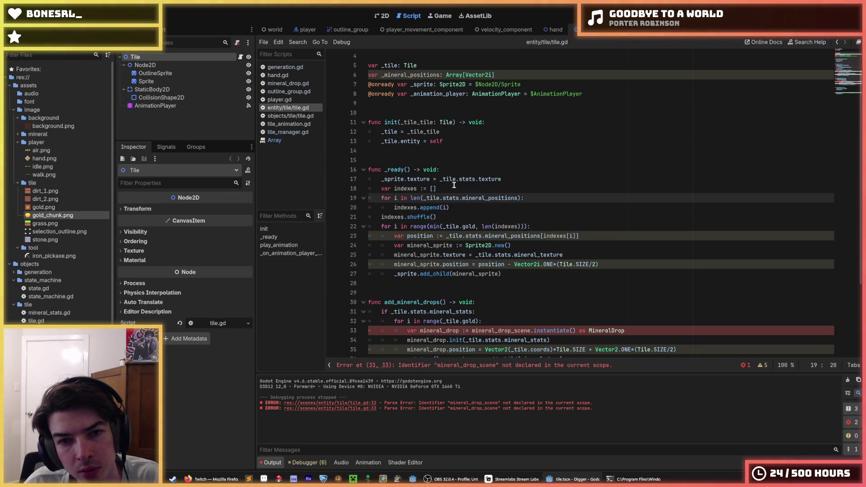
drag(437, 188, 394, 189)
click(394, 189)
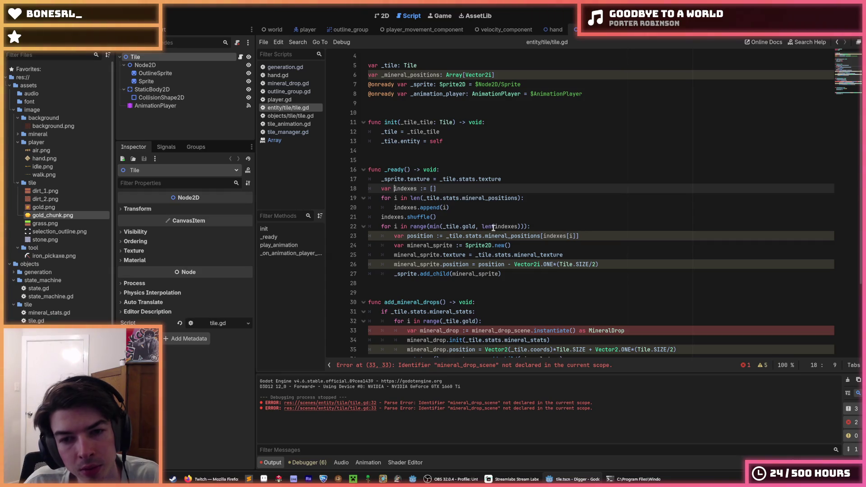
drag(541, 235, 446, 236)
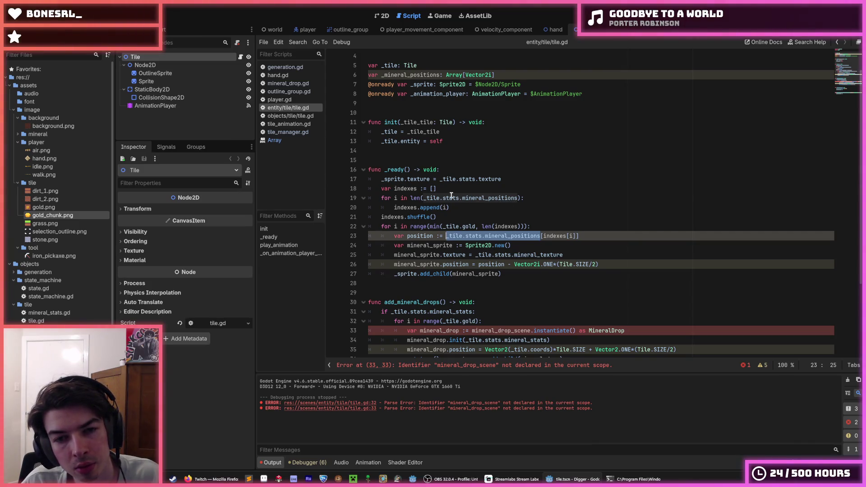
click(437, 189)
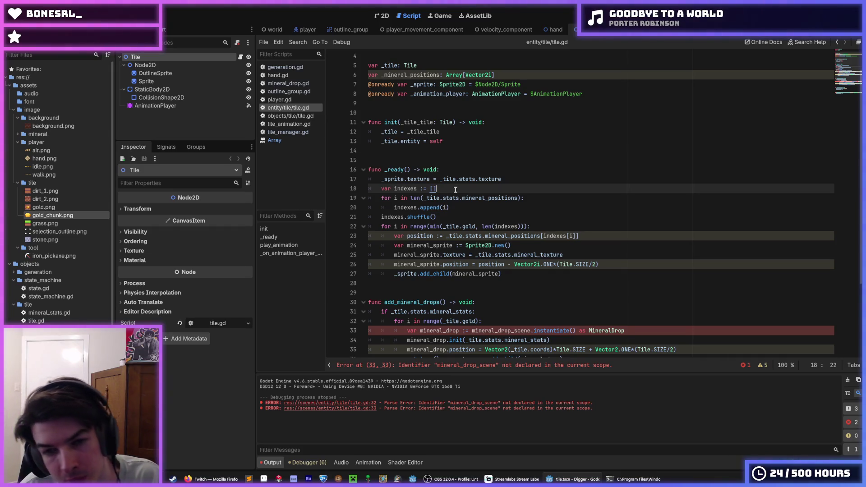
double_click(486, 227)
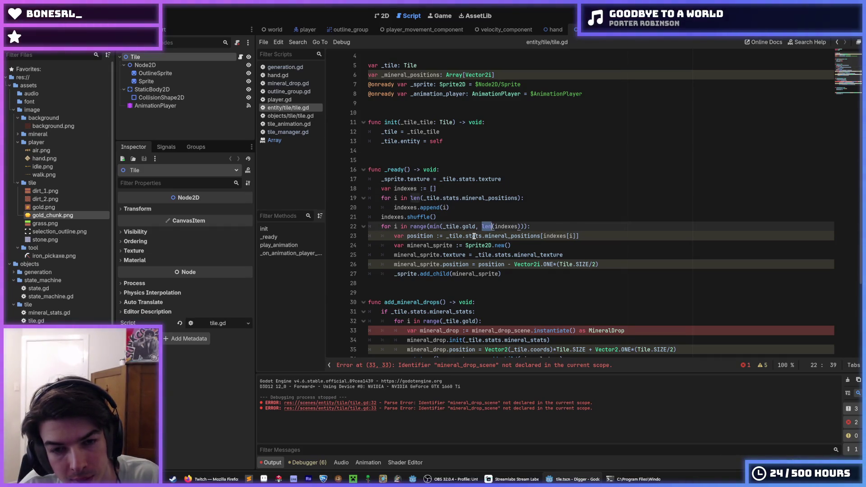
mouse_move(474, 236)
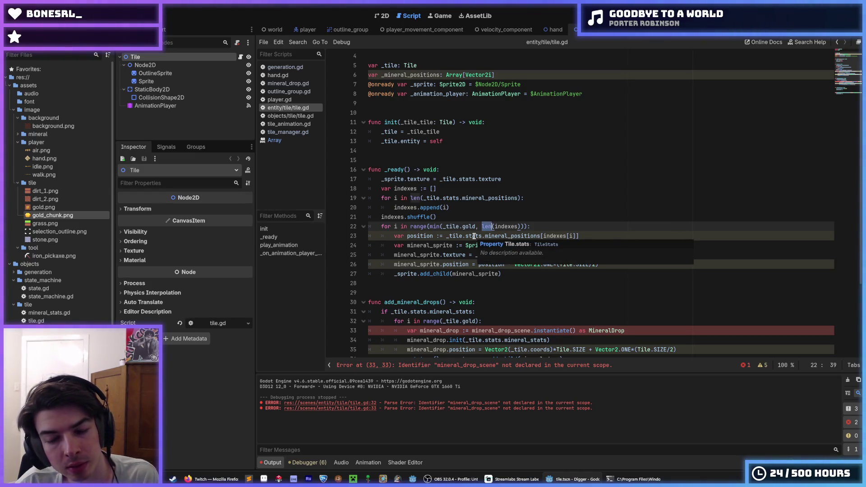
Start a new line 24 reading _mineral_positions.append below the position line
key(End)
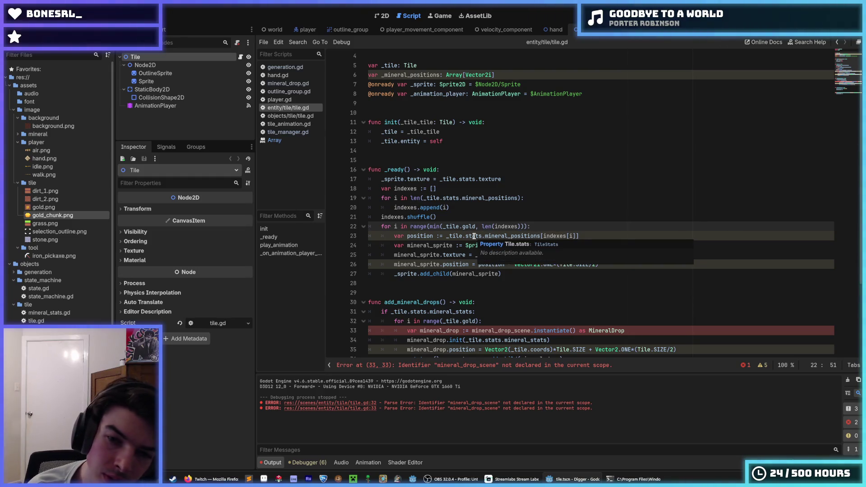
key(Down)
key(Return)
text(position)
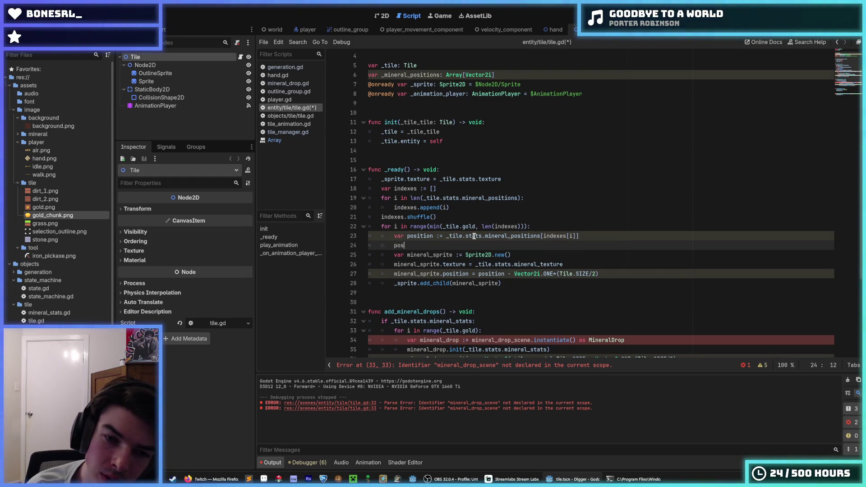
text(.append)
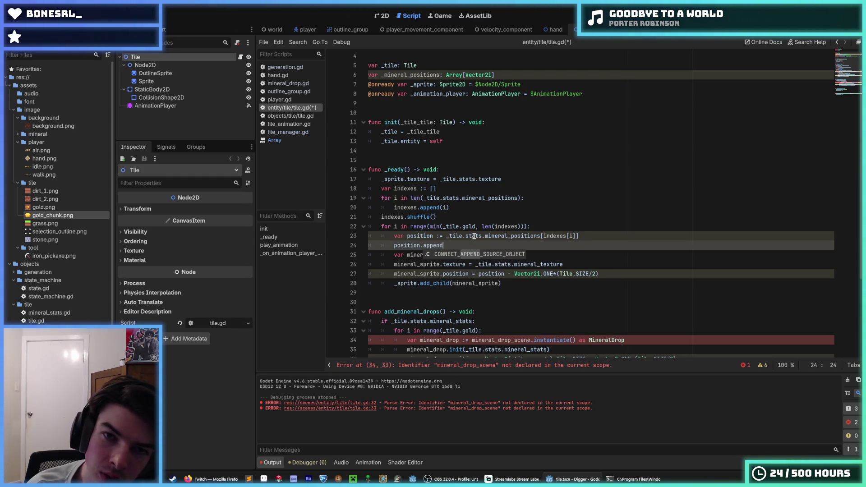
double_click(407, 75)
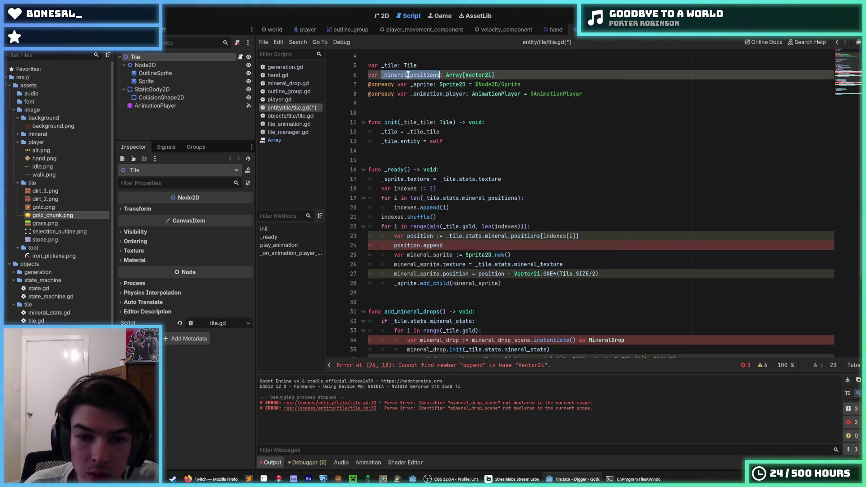
click(396, 245)
double_click(396, 245)
key(ctrl+v)
Complete it as _mineral_positions.append(position) and begin renaming line 23's variable to mineral_position
click(484, 246)
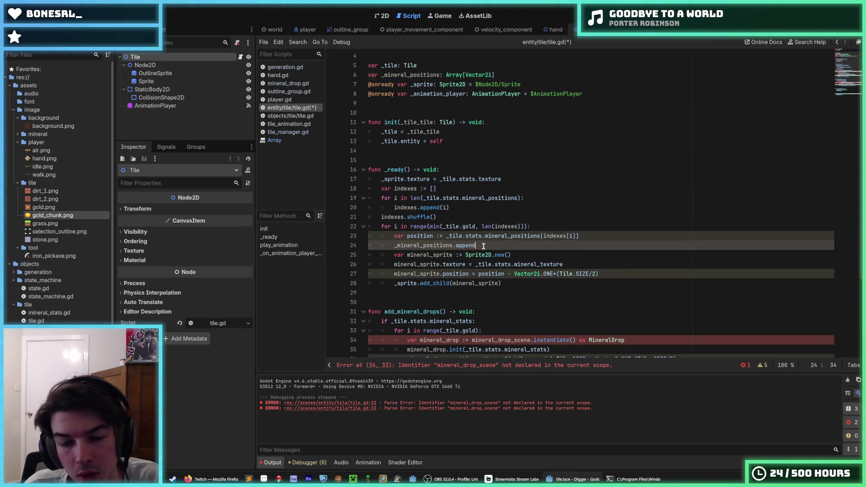
text(()
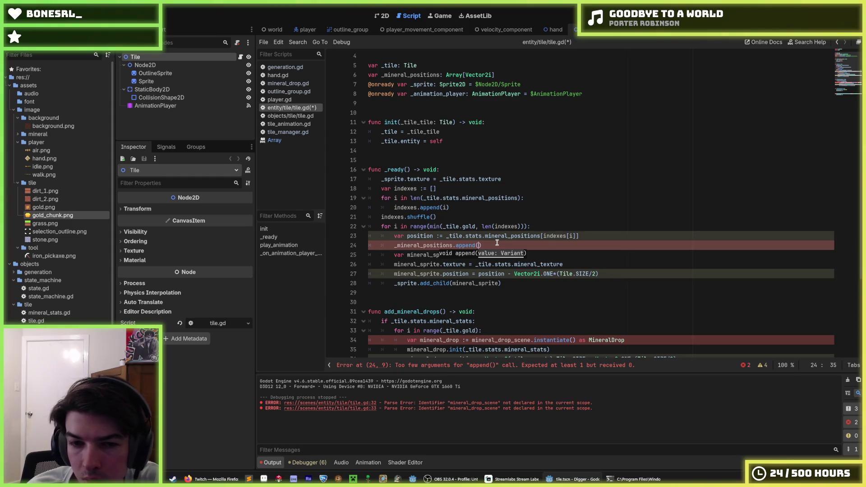
text(position)
key(Escape)
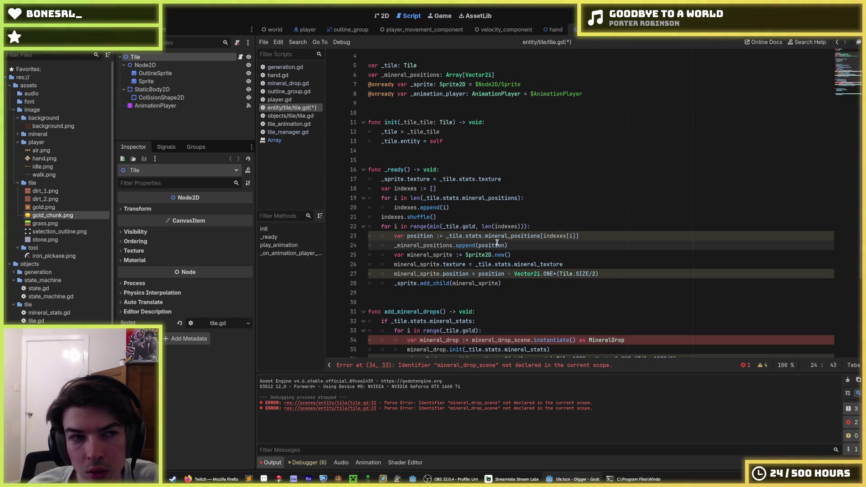
key(Up)
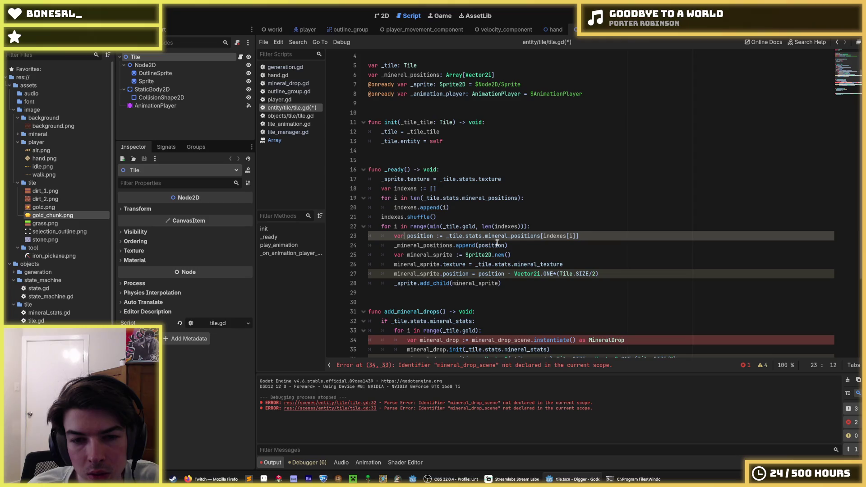
text(minera)
text(l_)
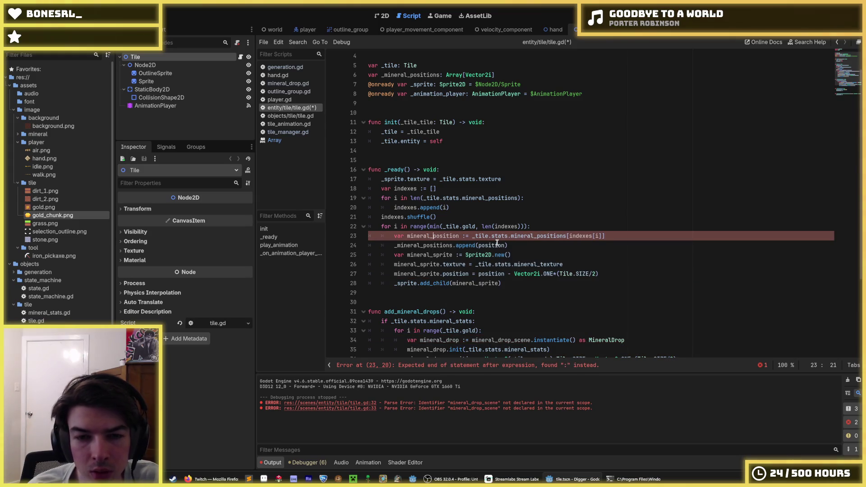
Rename the stray position on line 27 to mineral_position and save tile.gd
double_click(442, 236)
key(ctrl+c)
double_click(491, 273)
key(ctrl+v)
click(547, 264)
key(ctrl+s)
Move the _mineral_positions.append line down to the loop's end after add_child
click(544, 247)
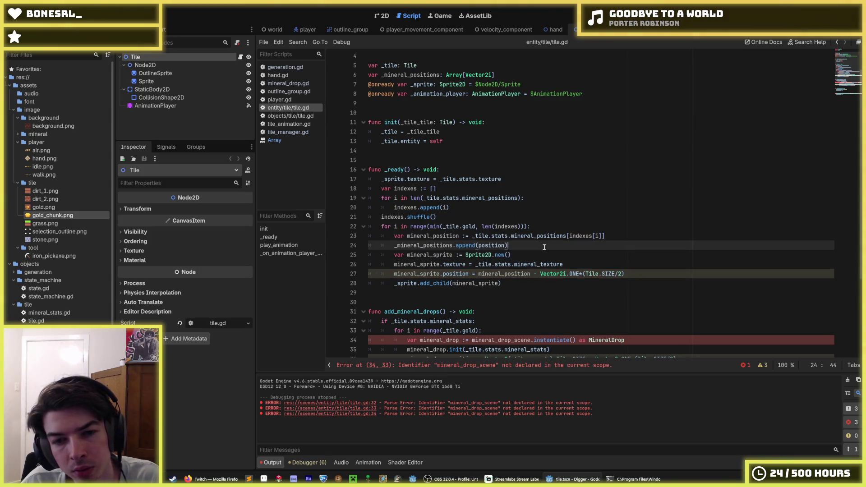
key(alt+Down)
key(alt+Down)
key(alt+Down)
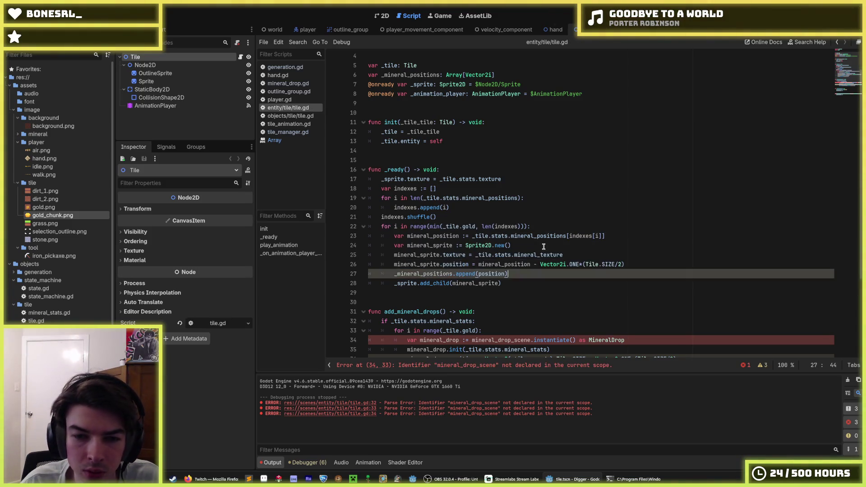
key(alt+Up)
key(alt+Up)
key(alt+Up)
key(alt+Up)
key(alt+Up)
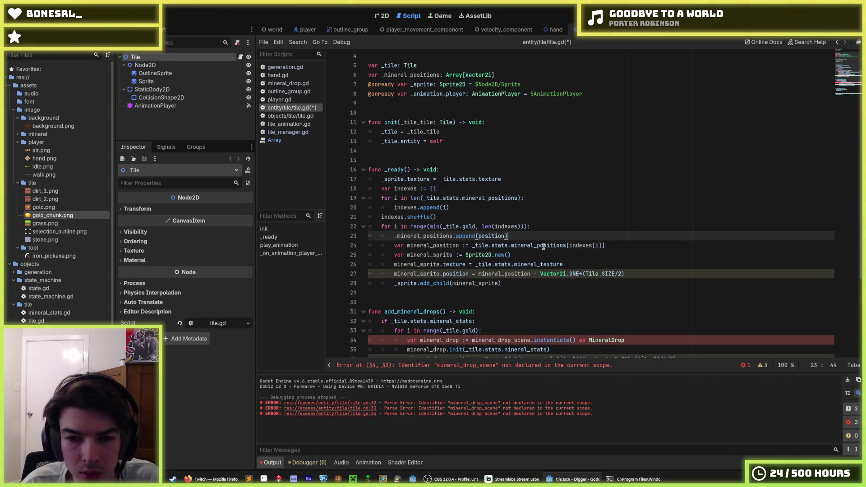
key(ctrl+s)
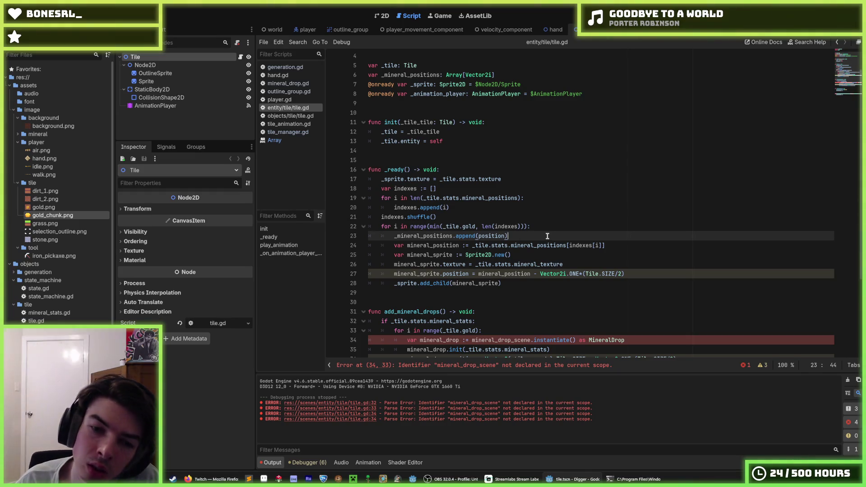
key(alt+Down)
key(alt+Down)
key(alt+Down)
key(alt+Down)
key(alt+Down)
key(Home)
key(ctrl+shift+Right)
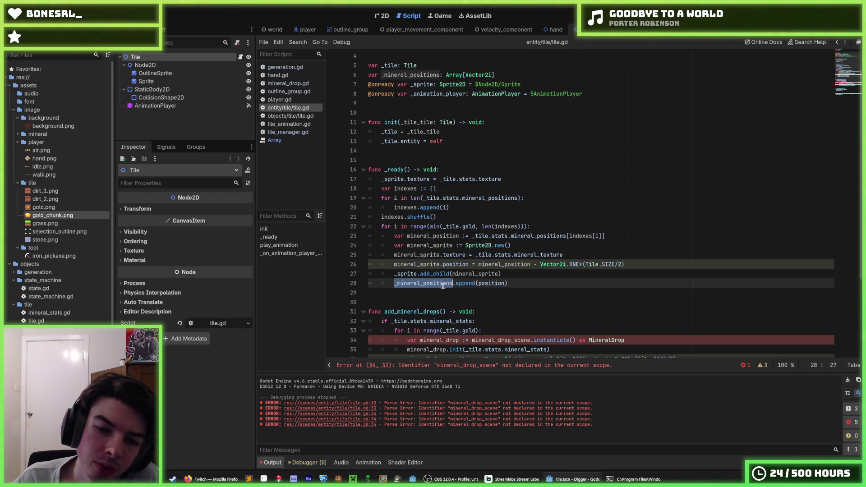
scroll(down, 3)
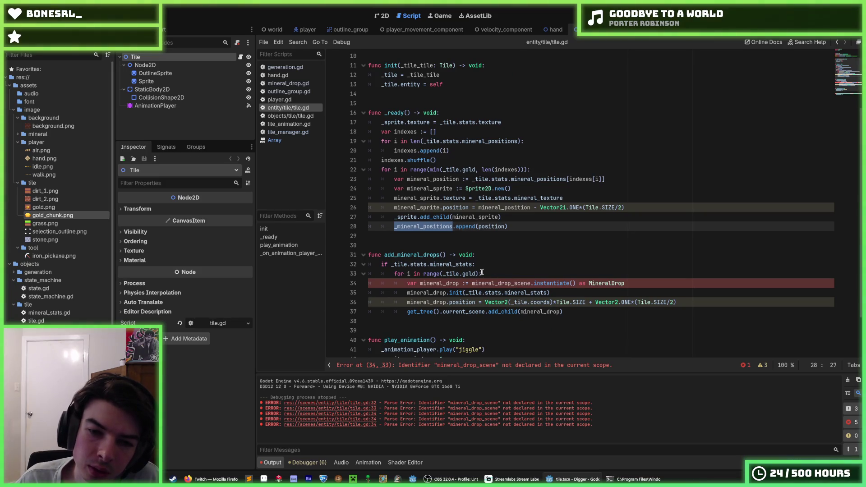
Replace the 'if _tile.stats.mineral_stats:' check with 'for mineral_position in'
click(463, 265)
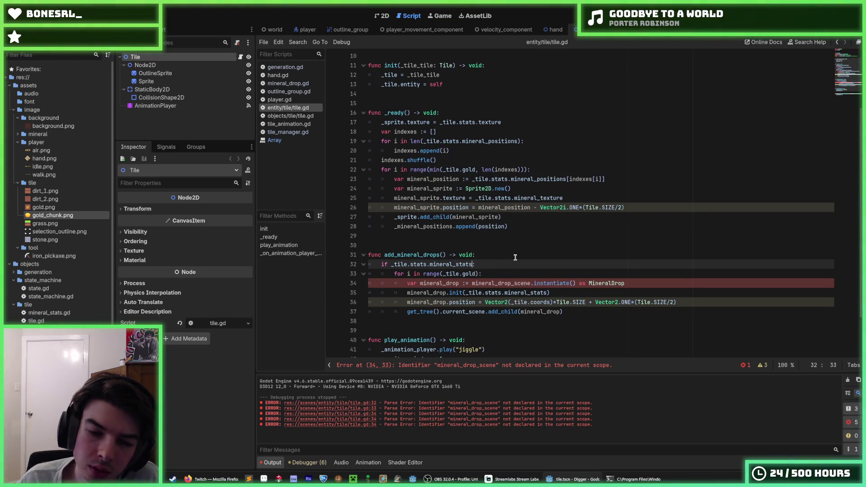
text(._mineral_positions)
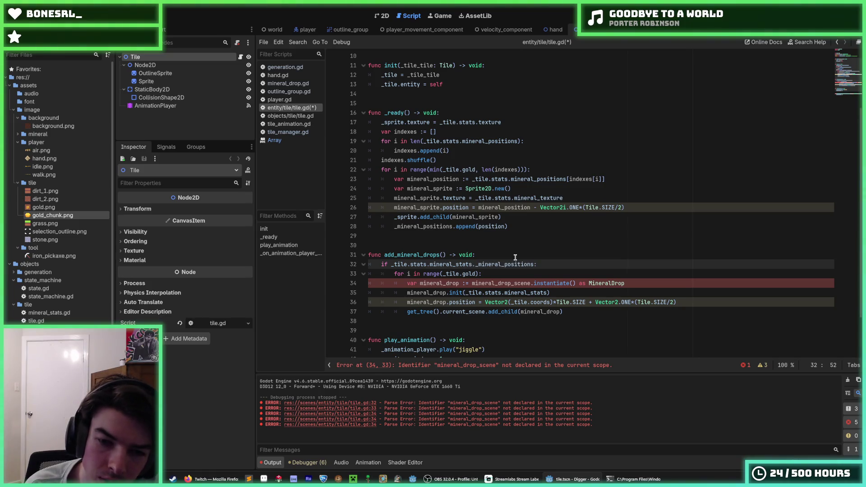
key(BackSpace)
key(BackSpace)
key(BackSpace)
key(ctrl+z)
key(ctrl+z)
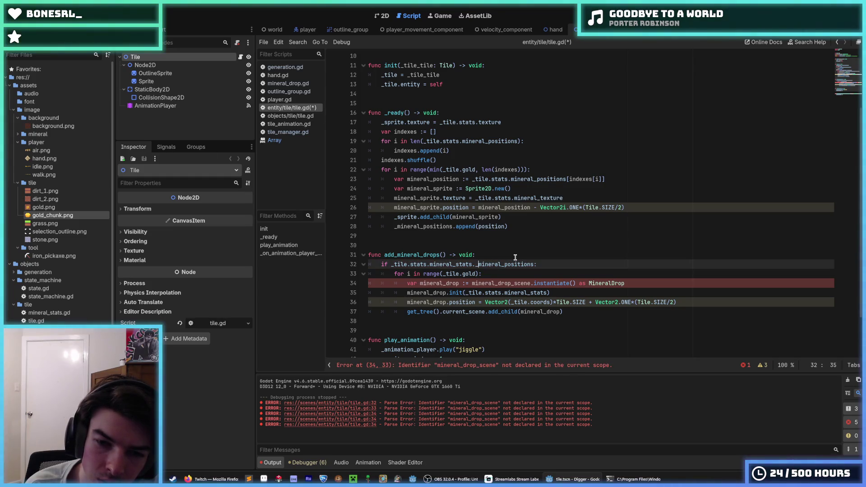
key(BackSpace)
key(BackSpace)
key(BackSpace)
text(for )
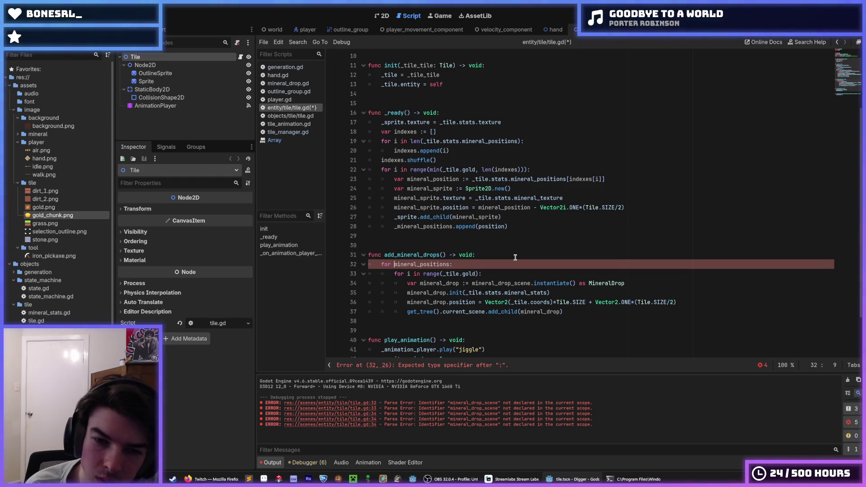
text(mineral_posit)
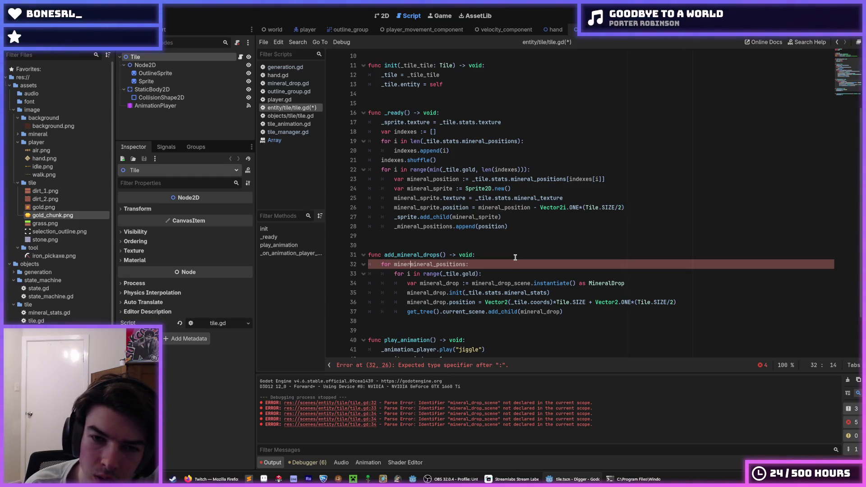
text(ion in)
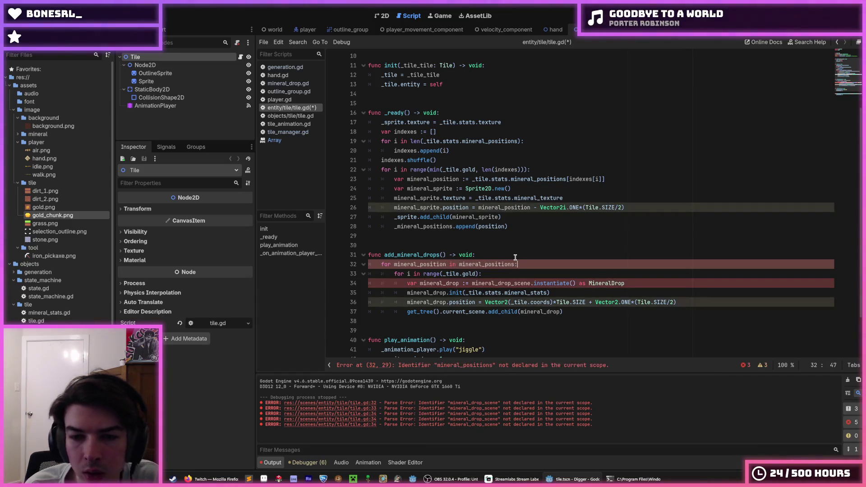
Clear the old 'for i in range(_tile.gold):' loop header line
key(Down)
key(End)
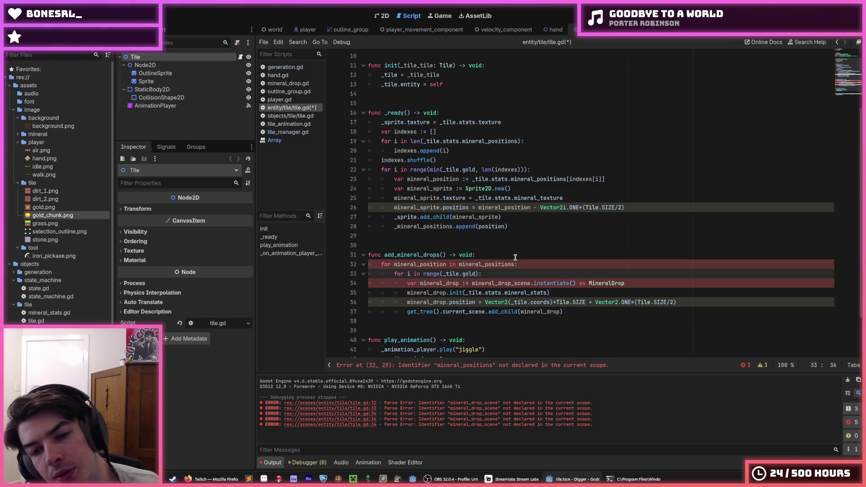
key(shift+Home)
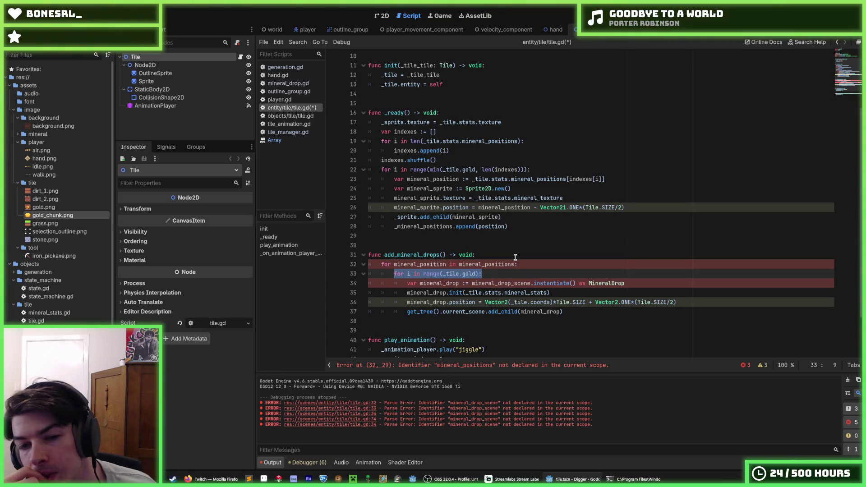
key(BackSpace)
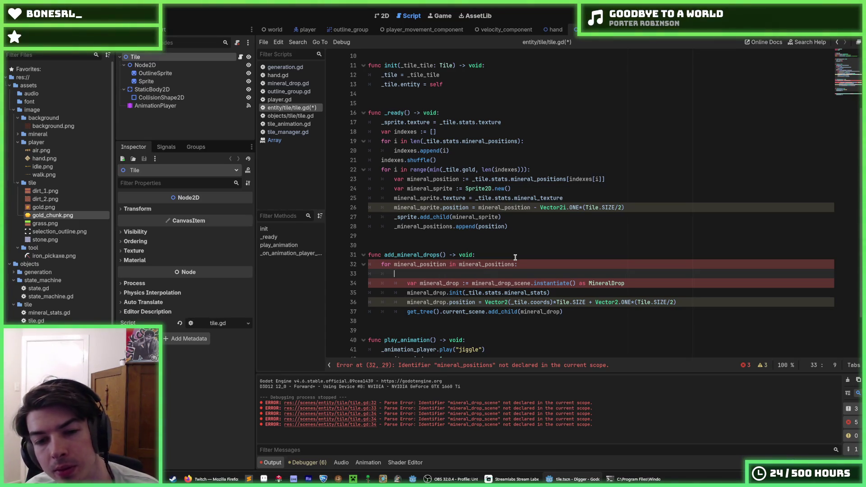
Remove the empty line, dedent the drop-spawning body, and type-hint the loop variable as Vector2i
key(BackSpace)
key(shift+Down)
key(shift+Down)
key(shift+Down)
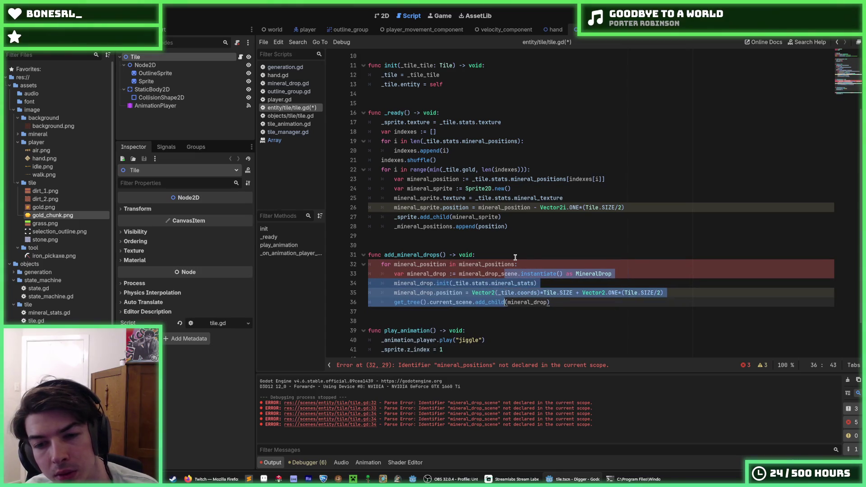
key(shift+Tab)
click(411, 256)
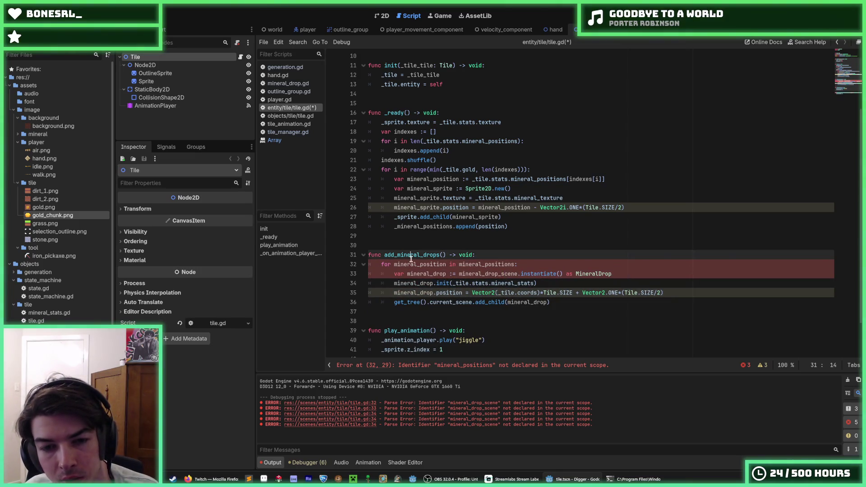
double_click(424, 265)
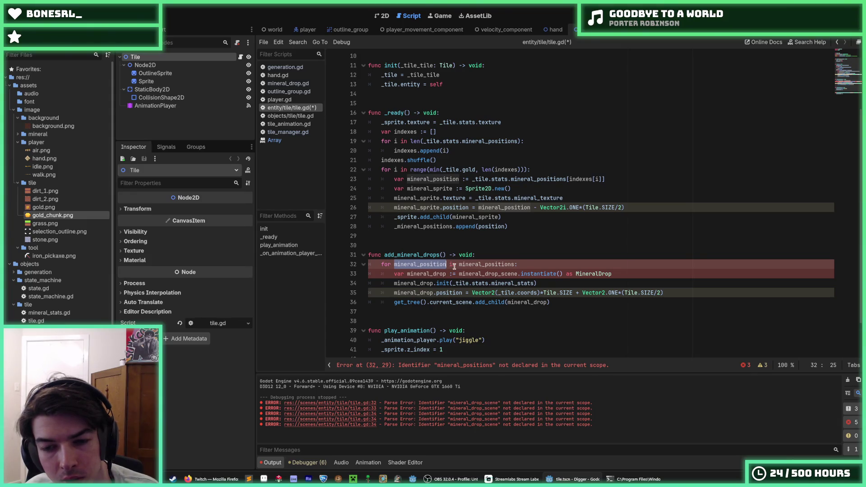
key(Right)
text(: )
text(Vector2i)
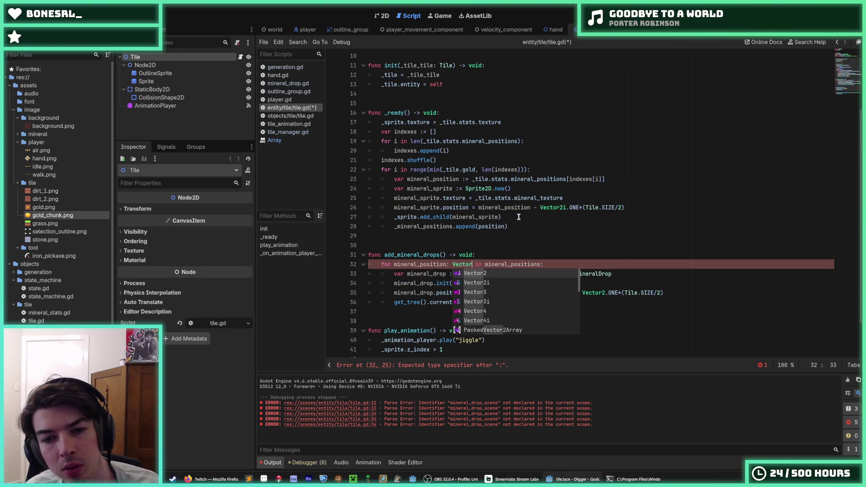
key(ctrl+s)
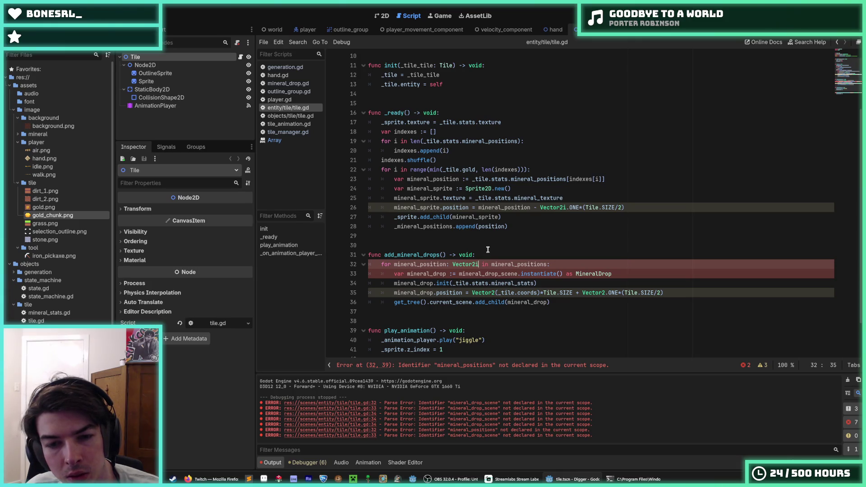
Prefix the looped array with an underscore so it iterates _mineral_positions
click(392, 264)
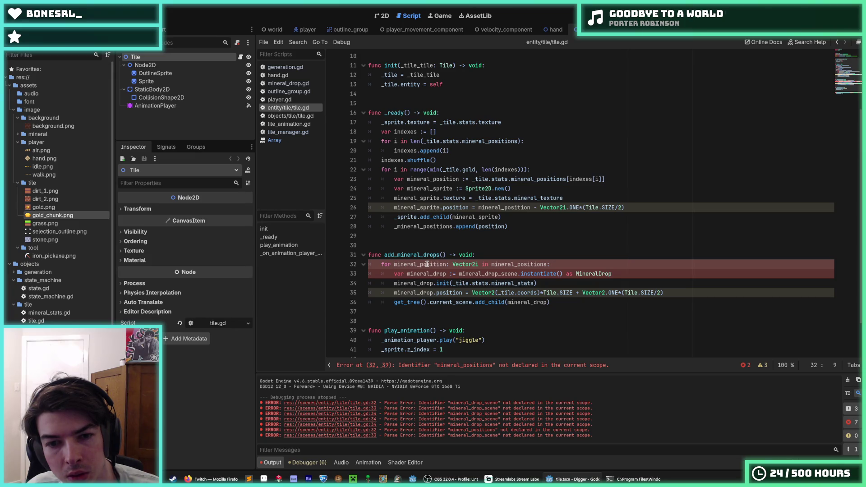
double_click(428, 264)
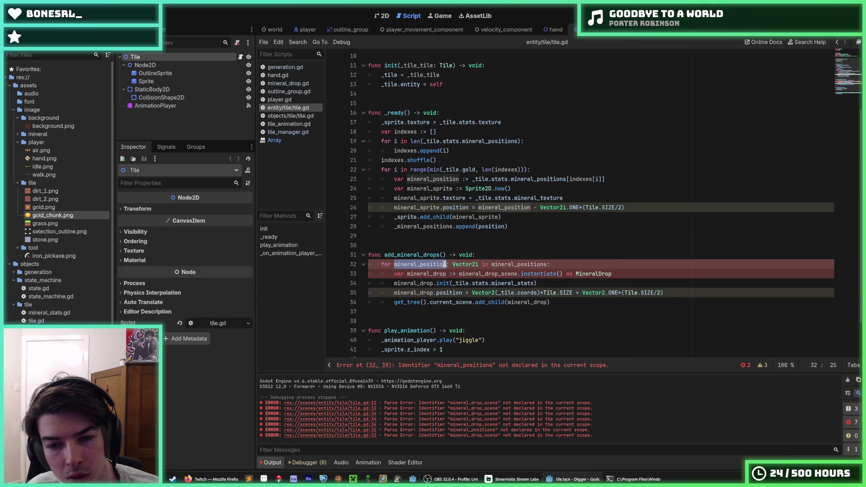
double_click(523, 265)
scroll(up, 3)
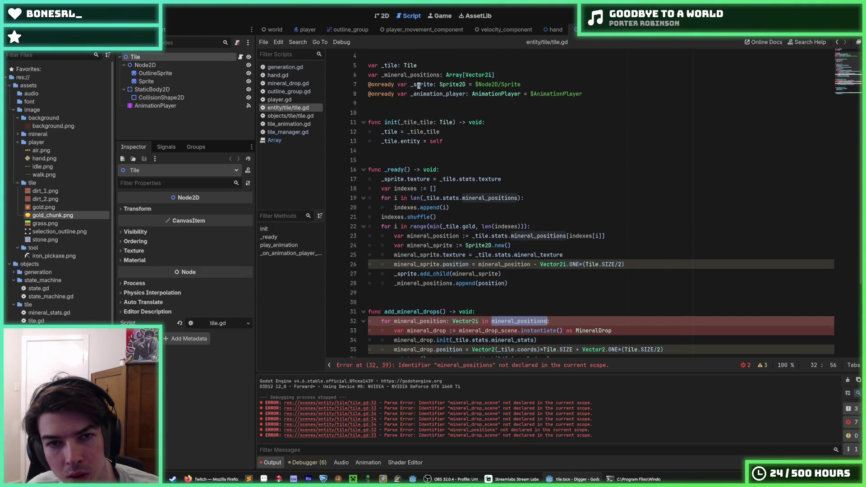
key(F3)
key(shift+F3)
click(491, 321)
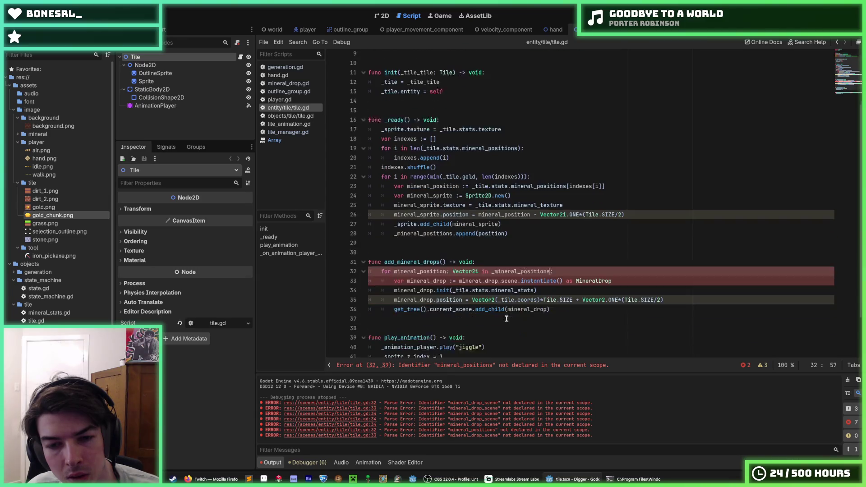
text(_)
Remove the Vector2i type hint from the loop variable and save tile.gd
scroll(down, 3)
drag(480, 264, 444, 262)
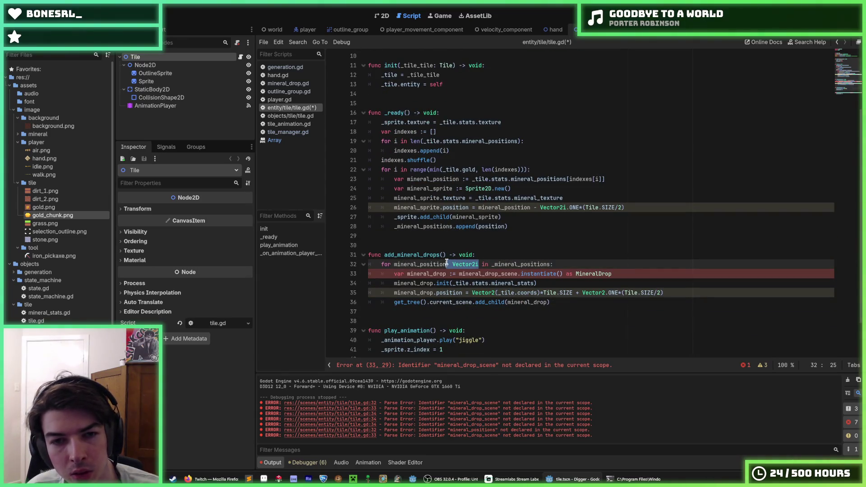
key(BackSpace)
key(ctrl+s)
key(Down)
scroll(down, 3)
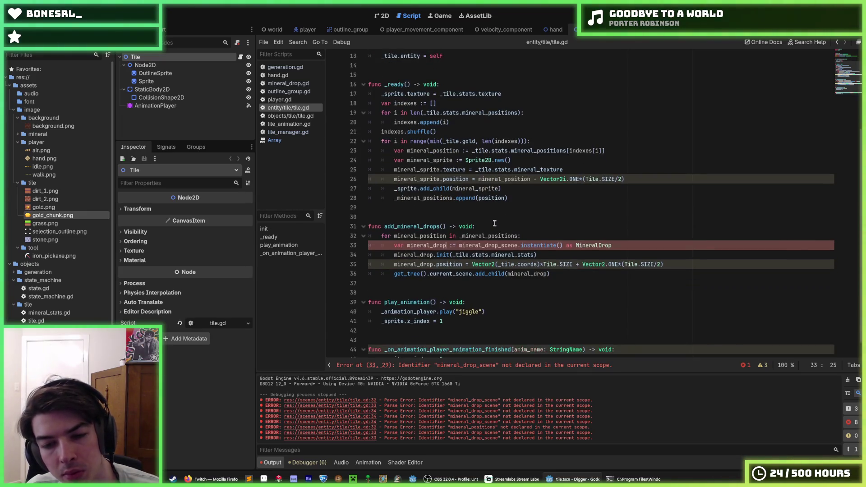
Cut the mineral_drop_scene preload line out of tile_manager.gd and save it
click(538, 253)
click(291, 117)
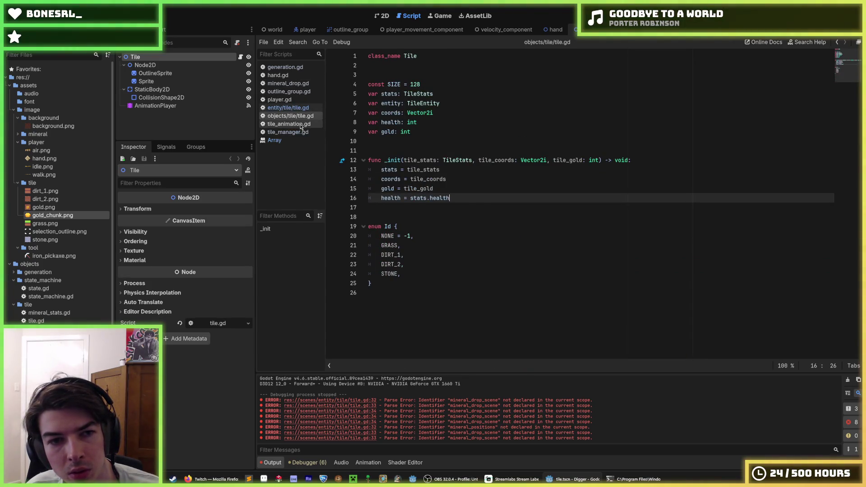
click(288, 132)
drag(680, 104, 340, 105)
key(BackSpace)
key(BackSpace)
key(ctrl+s)
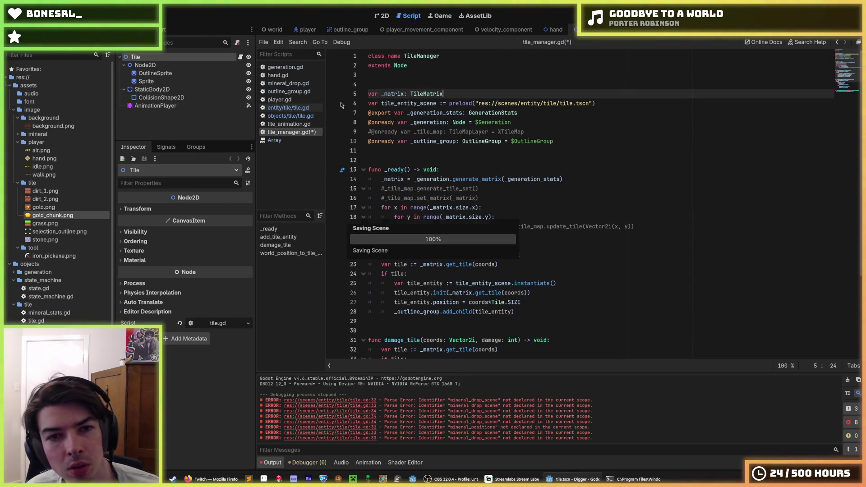
click(293, 109)
scroll(up, 3)
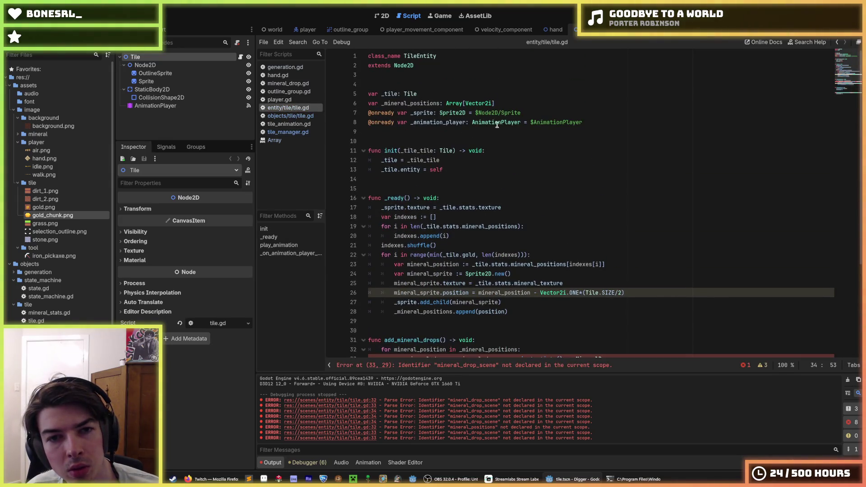
click(609, 121)
text(var mineral_drop_scene := preload("res://scenes/entity/mineral_drop/mineral_drop.tscn"))
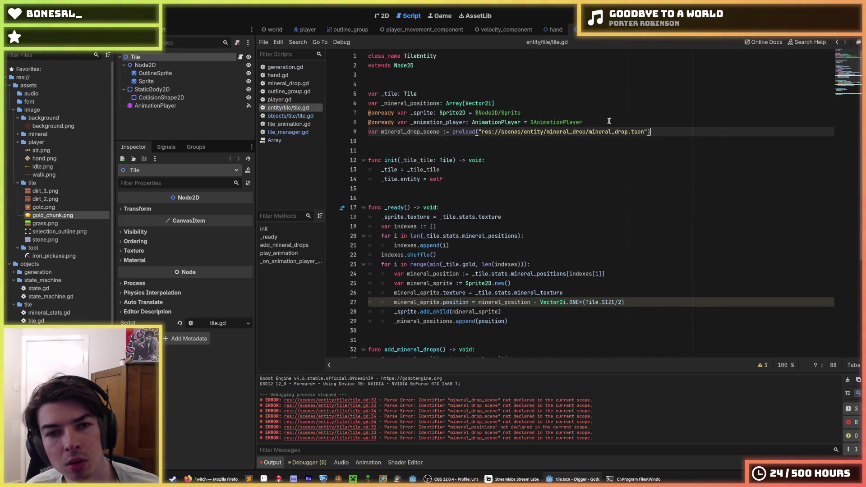
key(Up)
key(Up)
key(End)
scroll(down, 3)
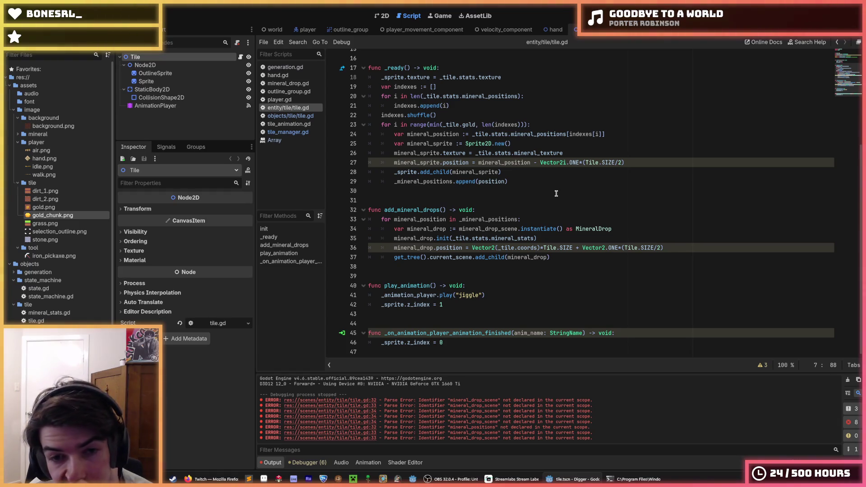
Add '+ mineral_drop.position' to the drop's spawn position on line 36
click(559, 260)
scroll(up, 3)
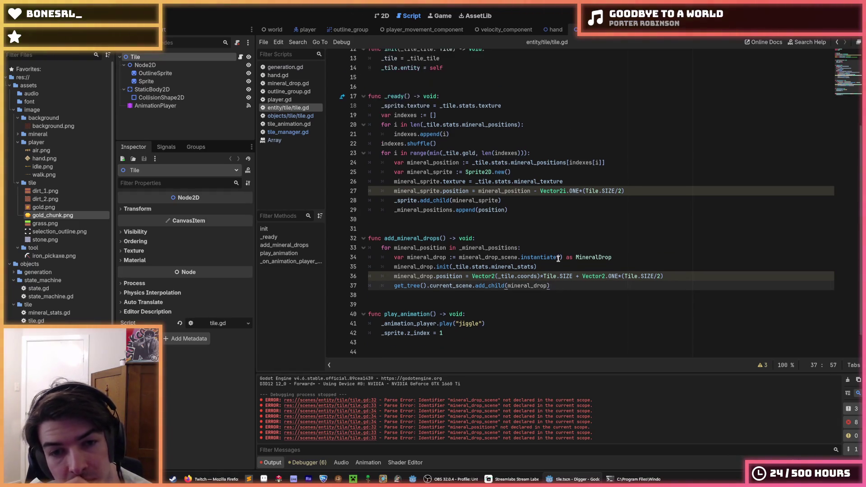
click(552, 275)
click(558, 289)
click(552, 277)
click(559, 288)
click(574, 292)
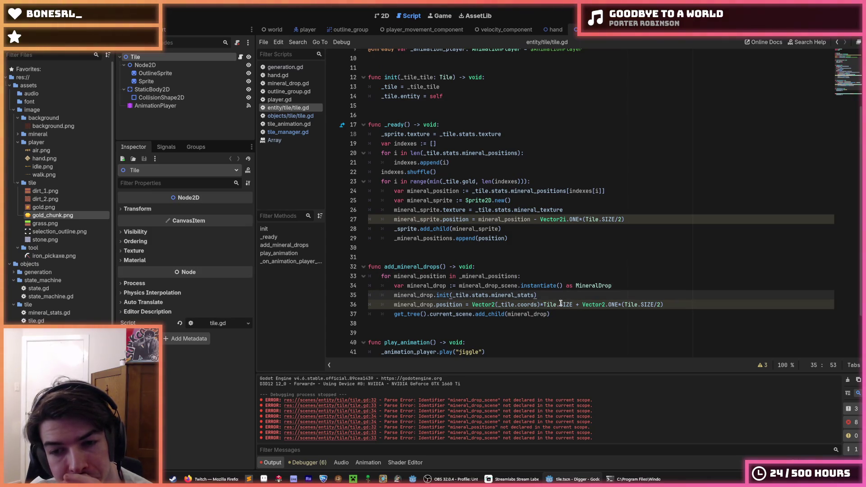
click(577, 306)
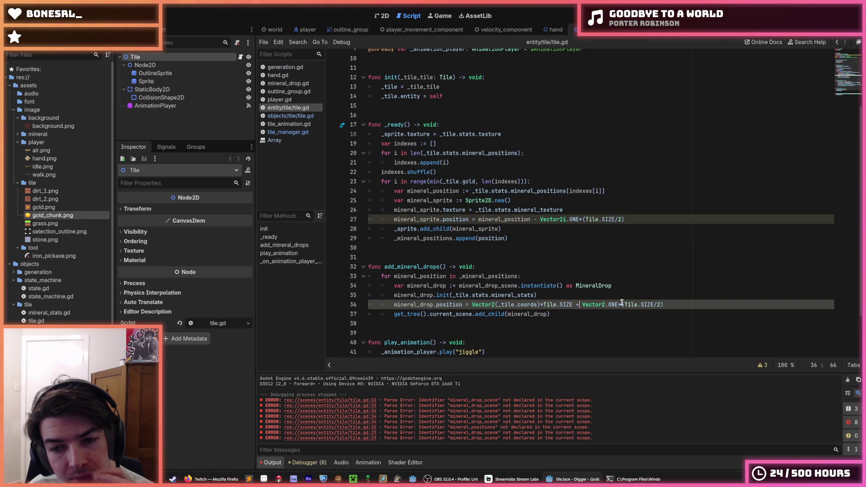
text(+ )
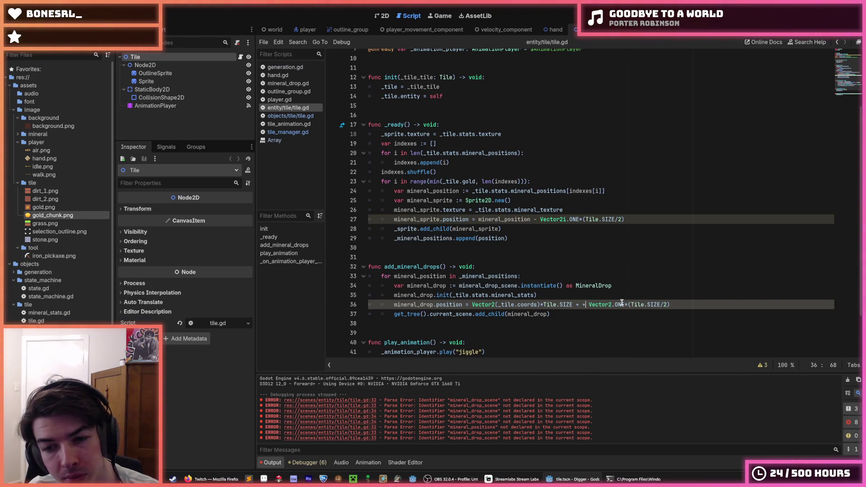
text(mineral_)
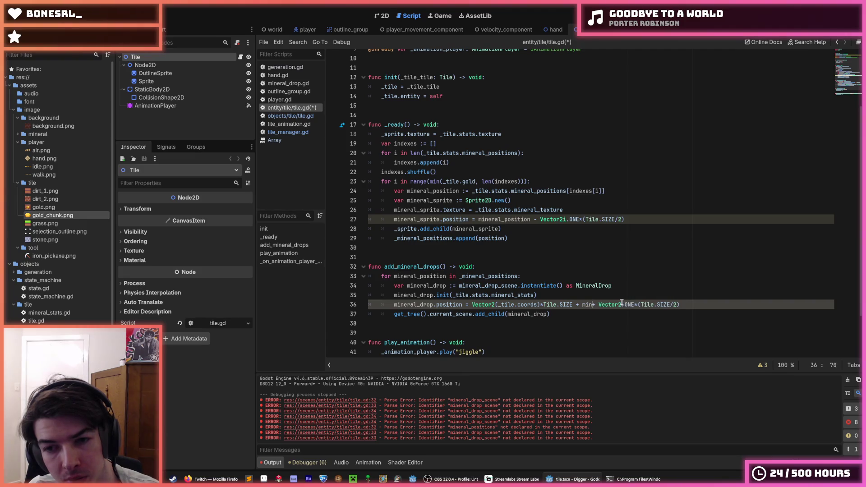
text(drop.position +)
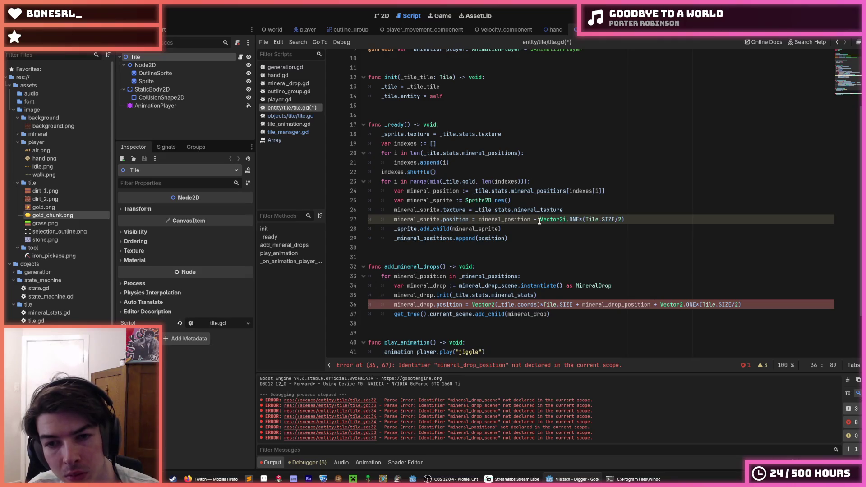
Move the half-tile offset from line 27 to line 24, rename line 29's position to mineral_position, save
drag(532, 219, 623, 219)
key(BackSpace)
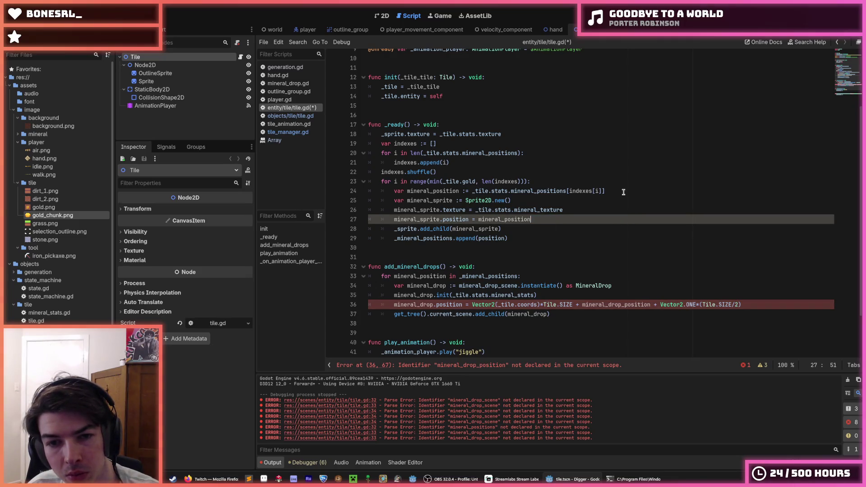
click(622, 187)
text(- Vector2i.ONE*(Tile.SIZE/2))
double_click(492, 239)
text(mineral_position)
click(560, 227)
key(ctrl+s)
Cut the half-tile offset back off the end of line 24
click(563, 222)
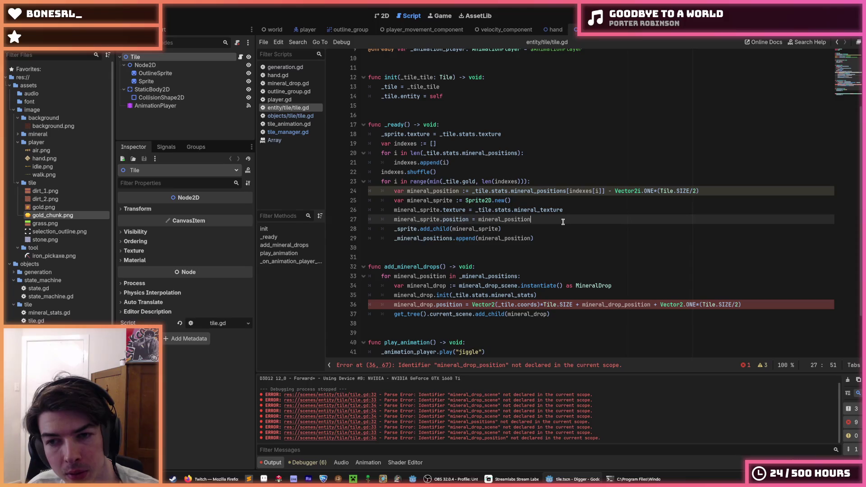
click(511, 236)
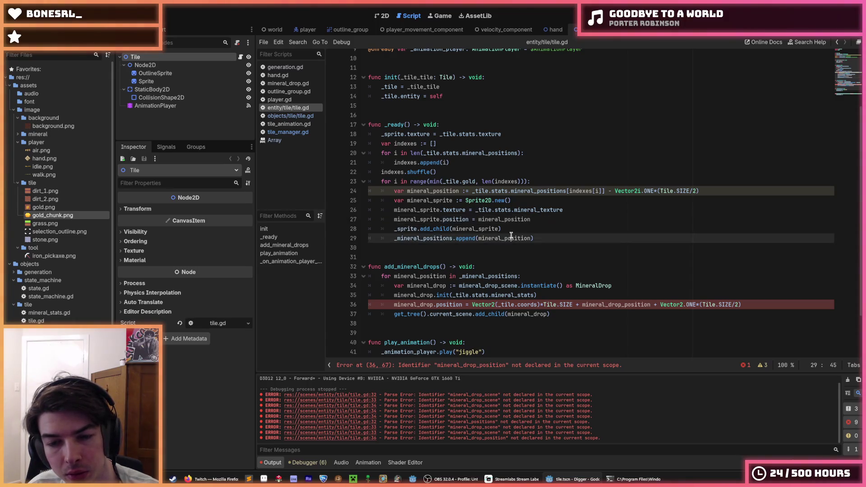
click(561, 204)
click(719, 191)
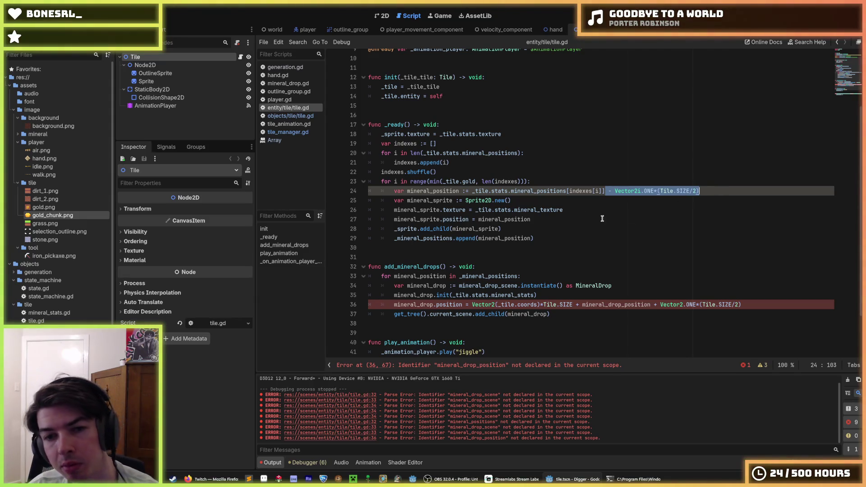
key(ctrl+x)
click(538, 220)
Paste the half-tile offset back onto line 27 and save
key(ctrl+v)
key(ctrl+s)
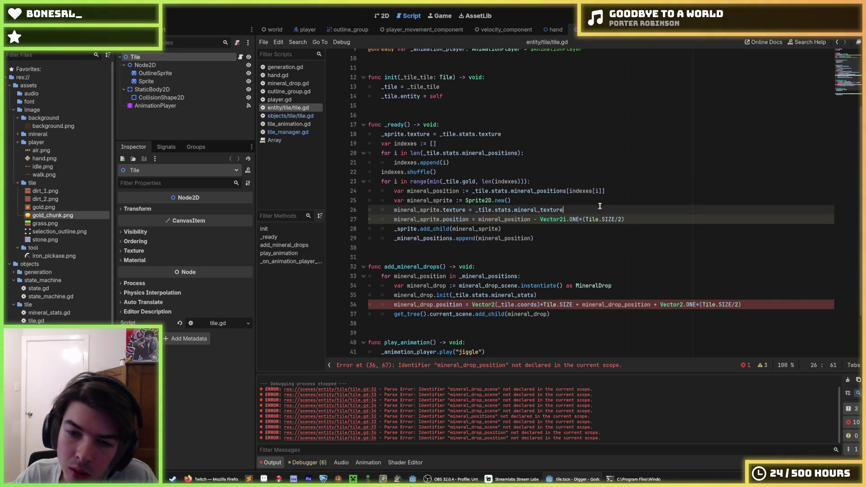
click(756, 299)
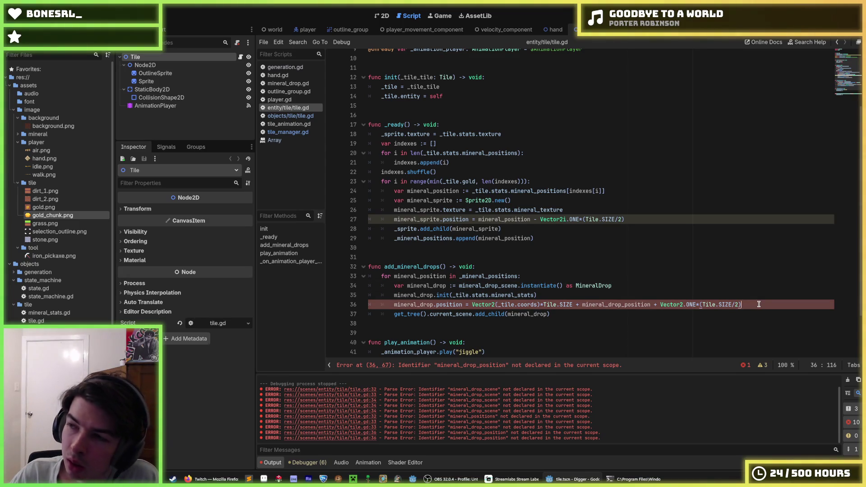
key(ctrl+s)
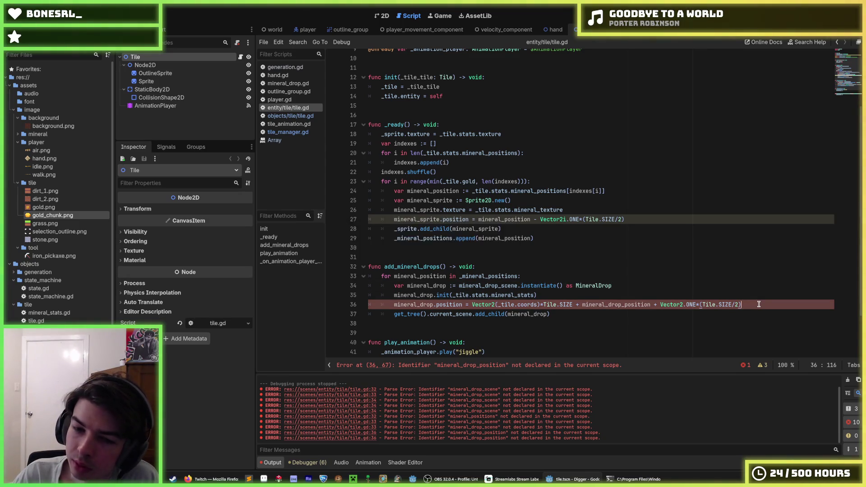
Replace the undeclared mineral_drop_position on line 36 with mineral_position
double_click(434, 276)
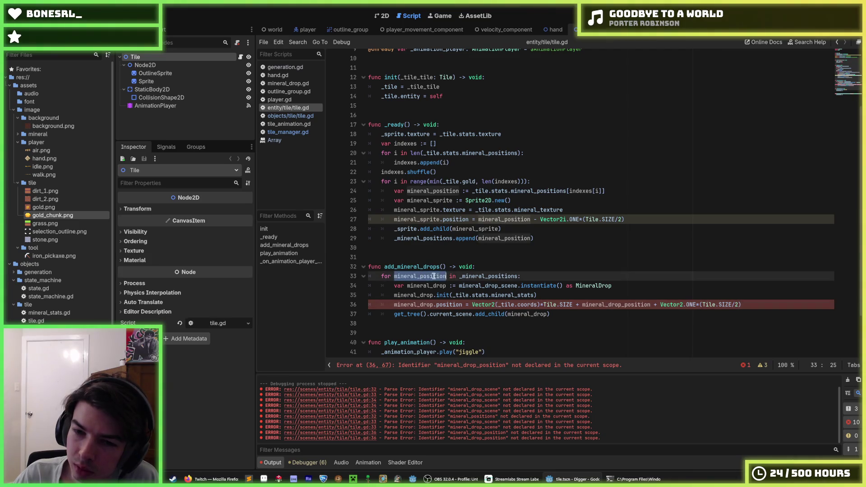
double_click(619, 306)
key(ctrl+v)
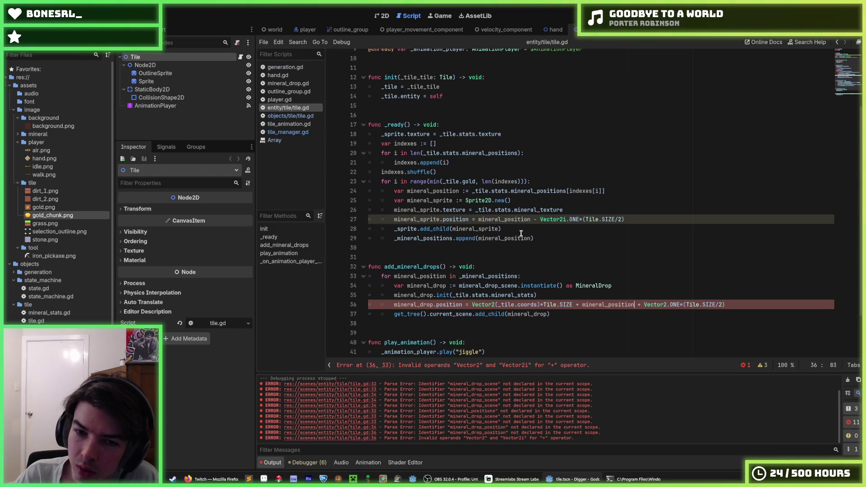
double_click(427, 286)
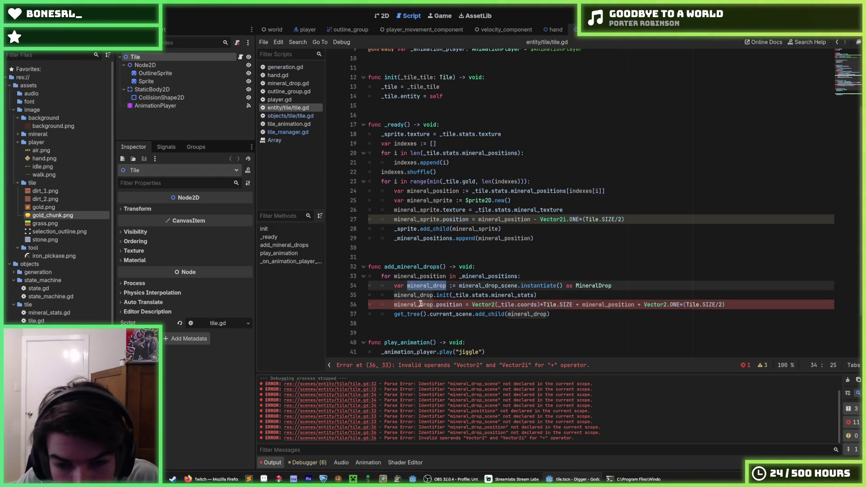
click(420, 305)
click(469, 302)
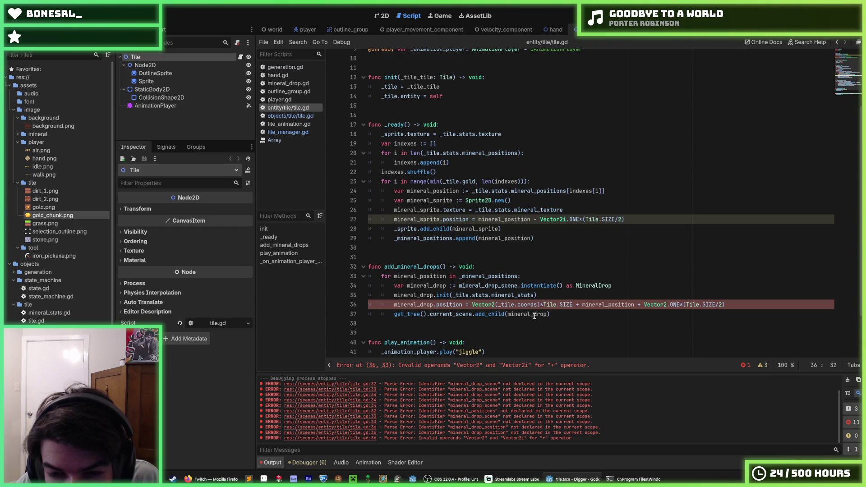
double_click(534, 314)
click(424, 302)
double_click(431, 302)
click(446, 303)
double_click(537, 314)
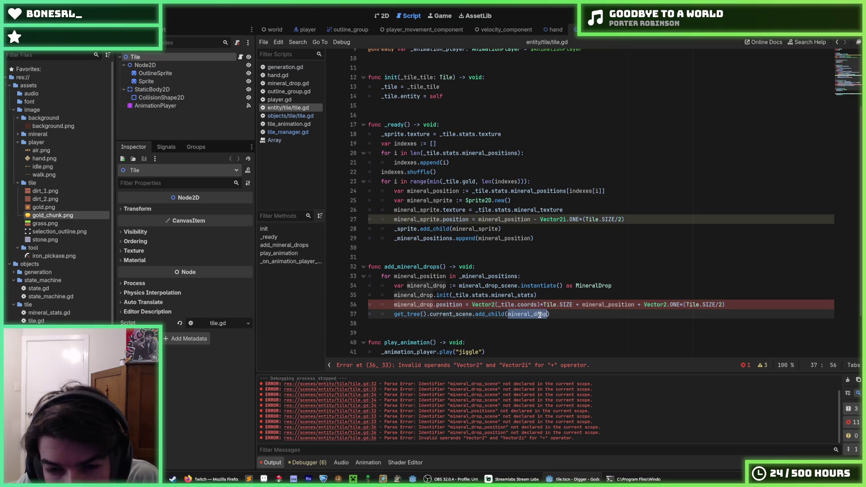
click(563, 313)
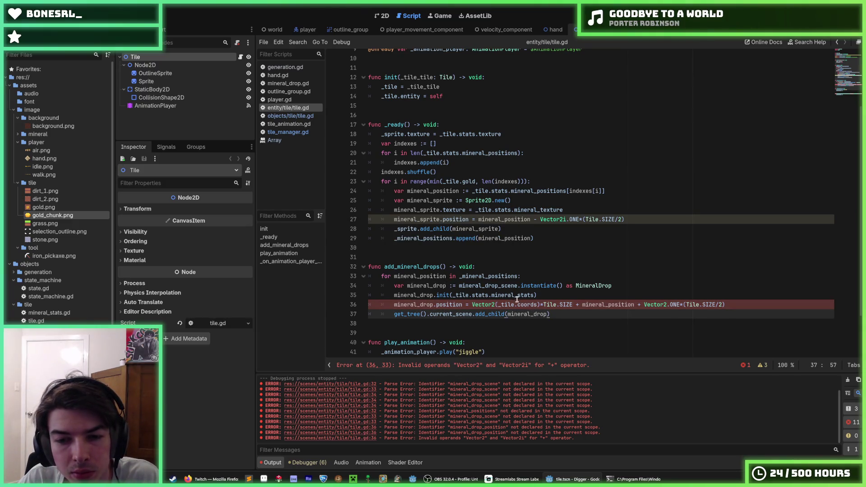
Remove the Vector2() casts from line 36's drop position, save, and run the game with F5
click(635, 303)
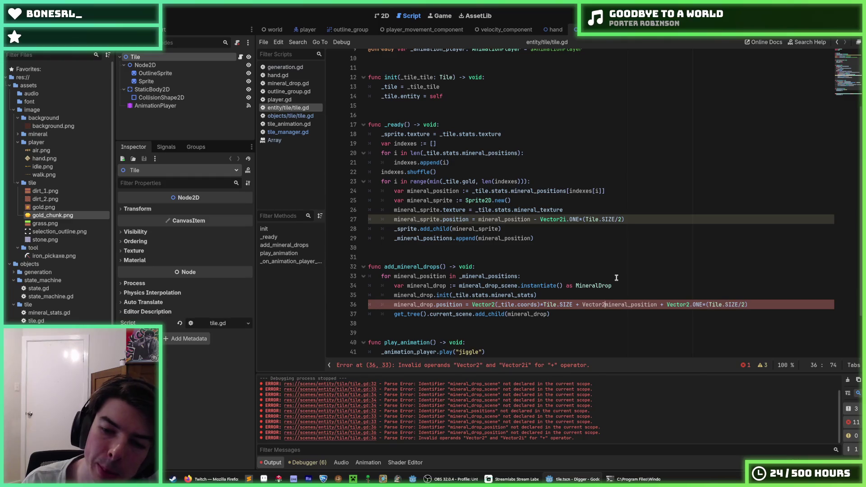
text(()
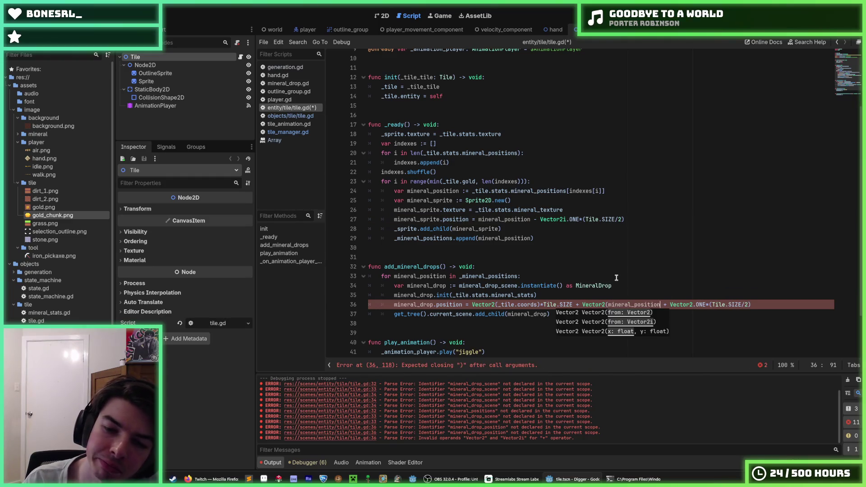
text())
key(ctrl+s)
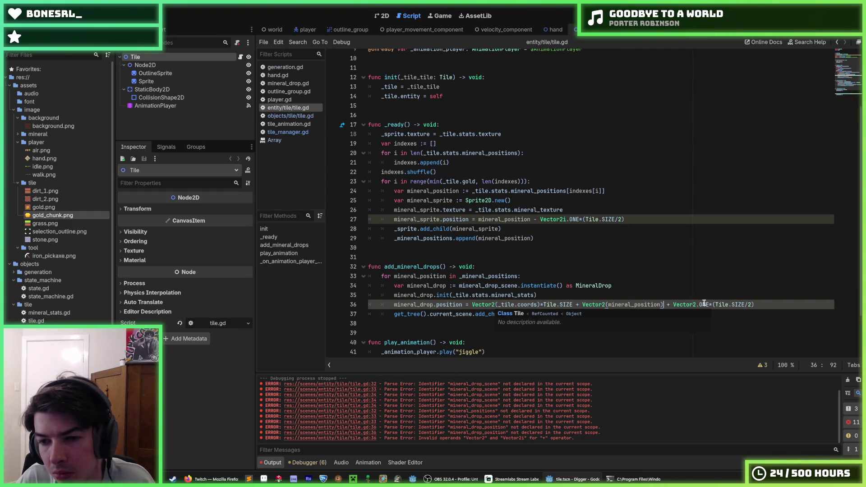
mouse_move(697, 304)
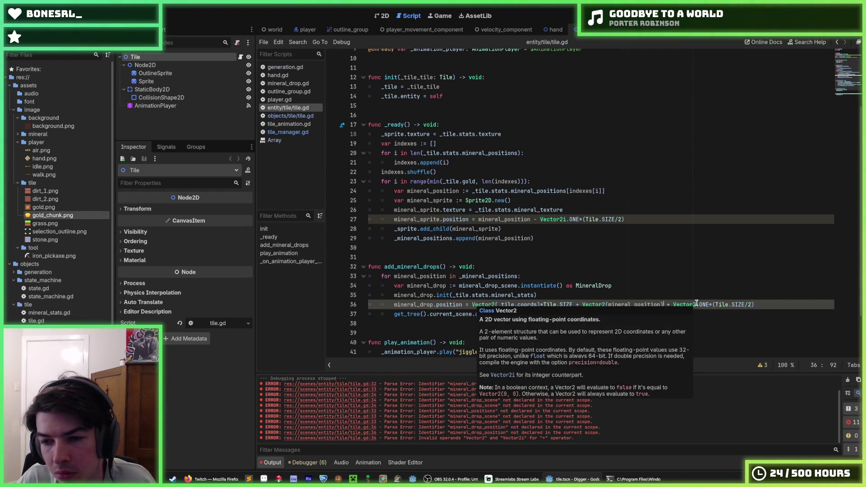
click(697, 303)
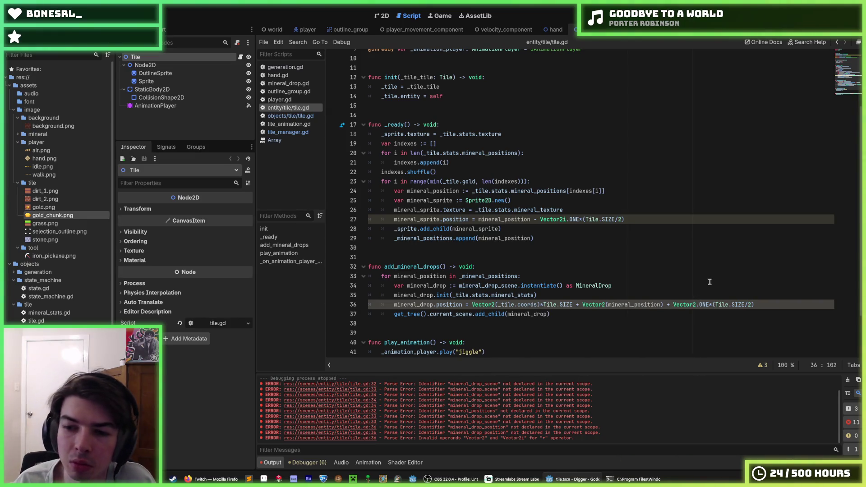
text(i)
key(Left)
key(Left)
key(Left)
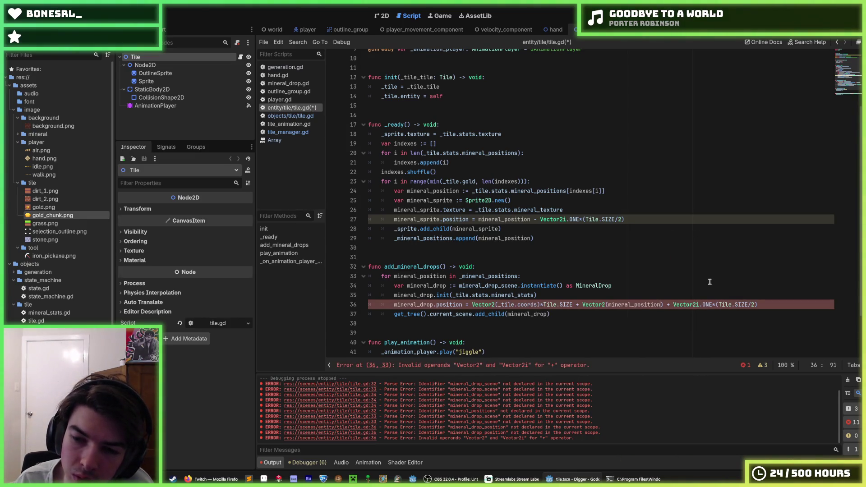
key(Left)
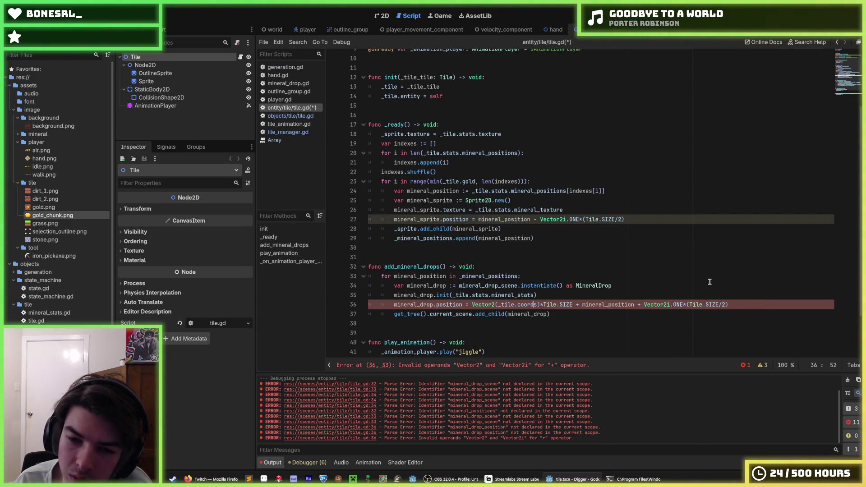
key(BackSpace)
key(BackSpace)
key(BackSpace)
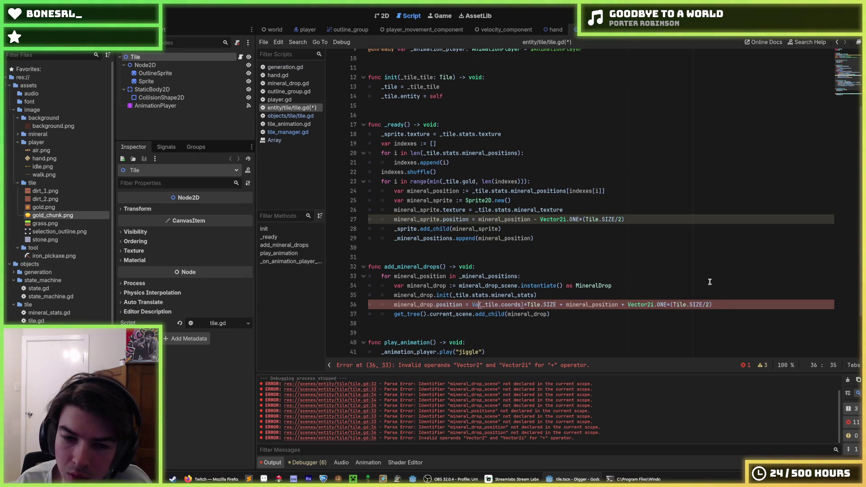
key(Right)
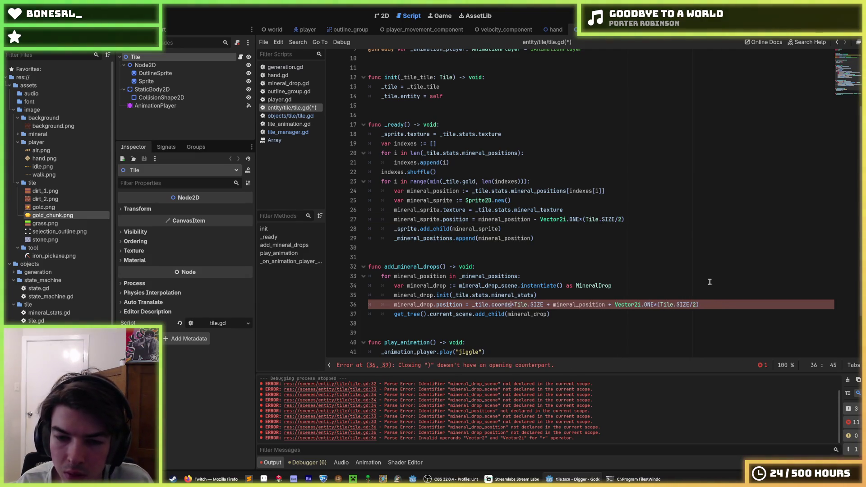
key(ctrl+s)
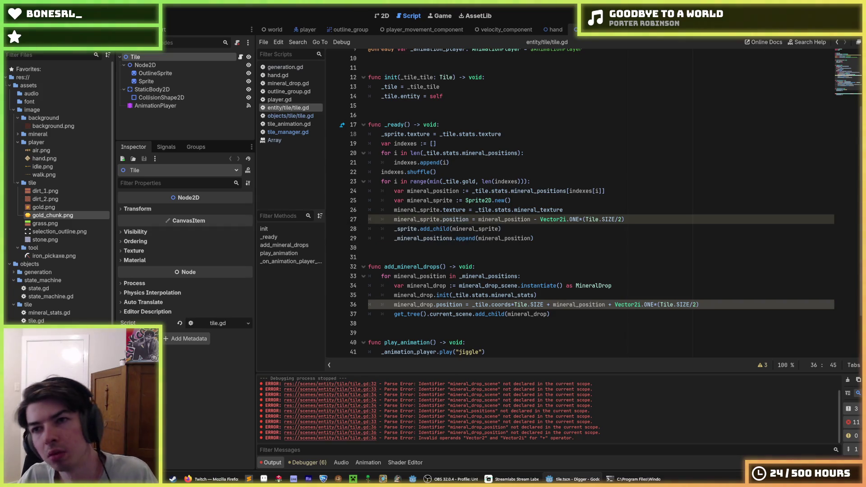
key(F5)
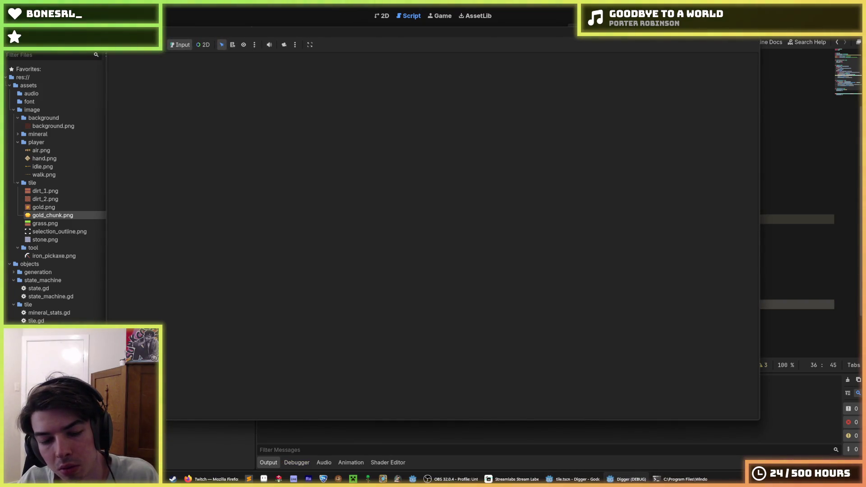
Dig through the grass and dirt around the player and mine the gold tiles below
click(467, 369)
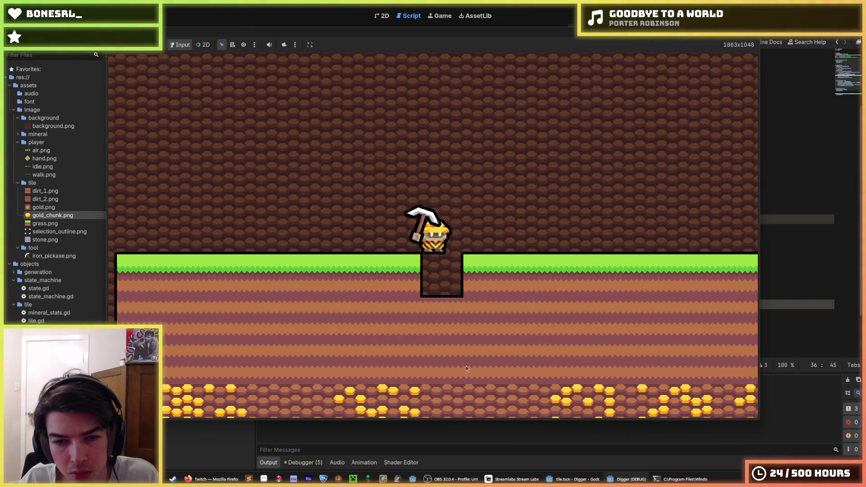
click(445, 381)
click(445, 381)
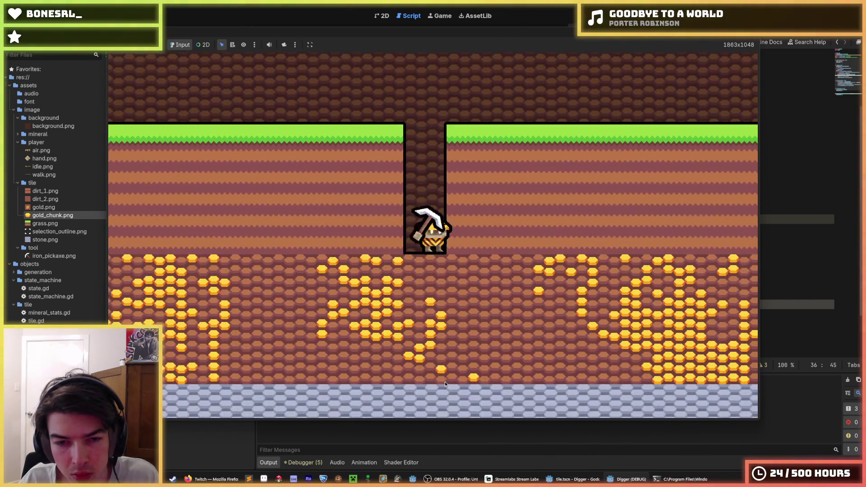
click(300, 283)
click(404, 356)
click(461, 340)
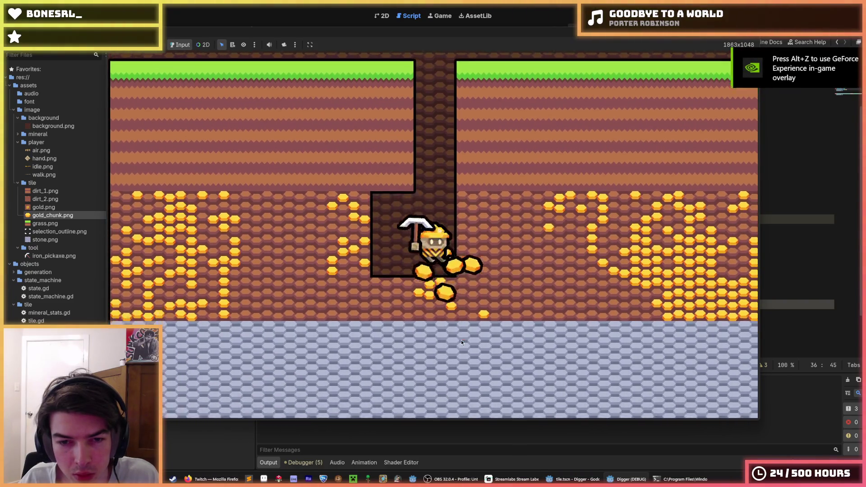
Move ' - Vector2i.ONE*(Tile.SIZE/2)' from line 27 to the end of line 24, then run the game
key(alt+Tab)
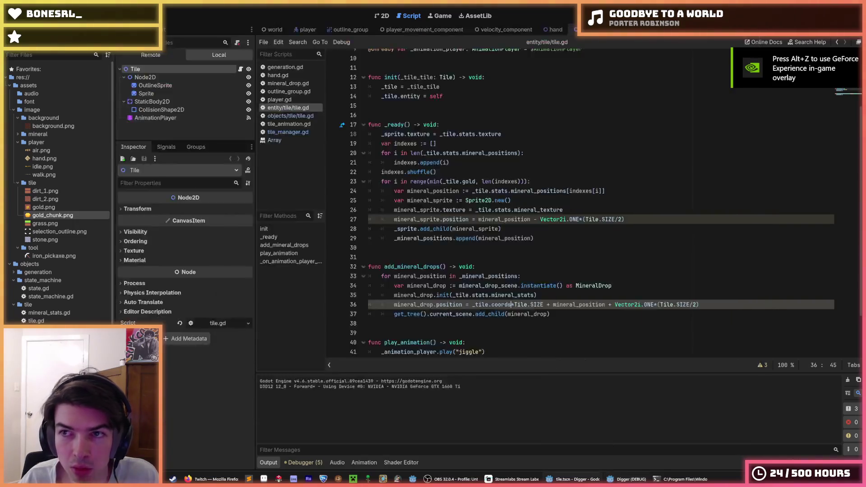
drag(624, 219, 573, 218)
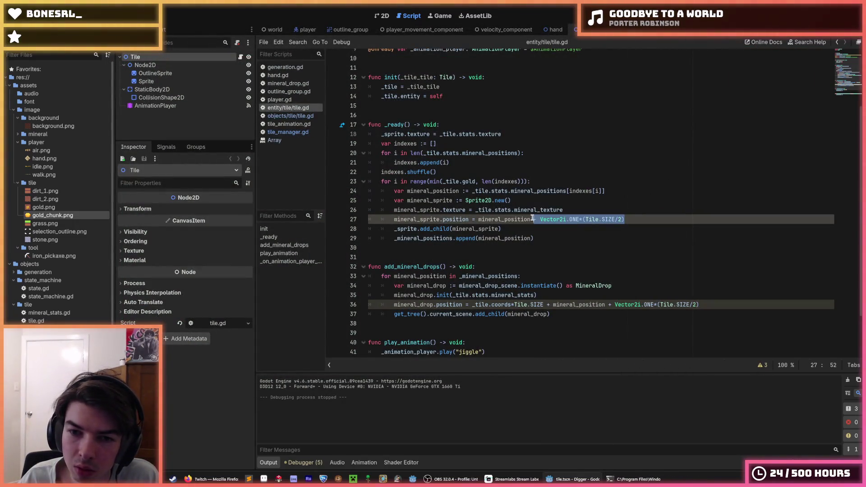
key(ctrl+x)
click(722, 191)
key(ctrl+v)
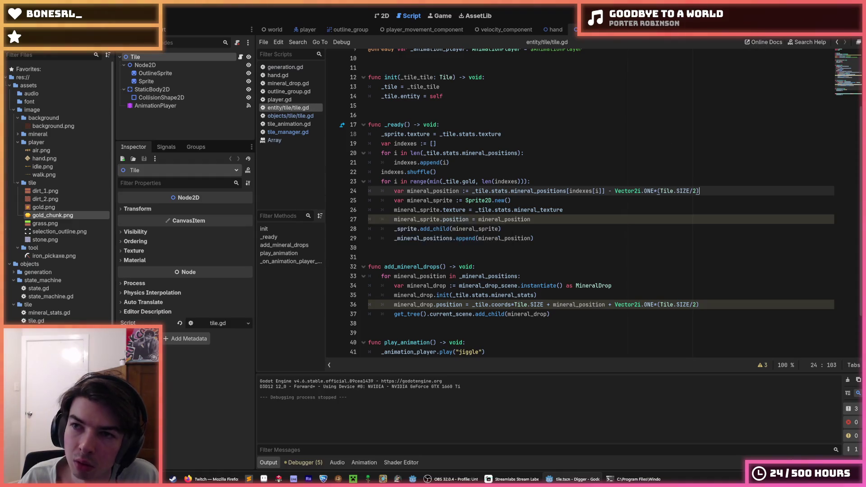
key(F5)
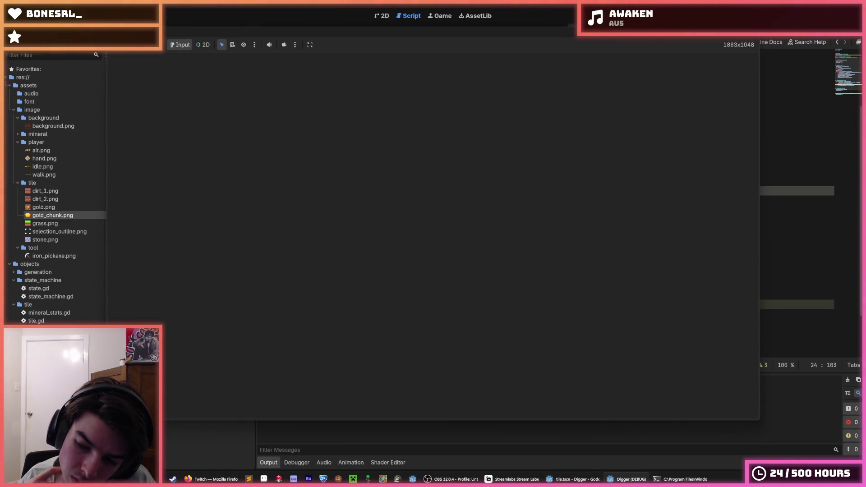
Dig down from the player and break gold tiles to see where chunks spawn
click(421, 340)
click(448, 364)
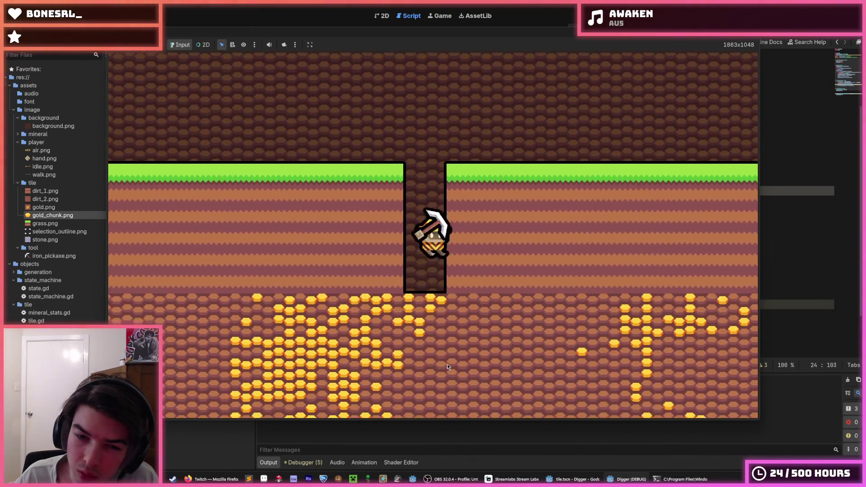
click(342, 271)
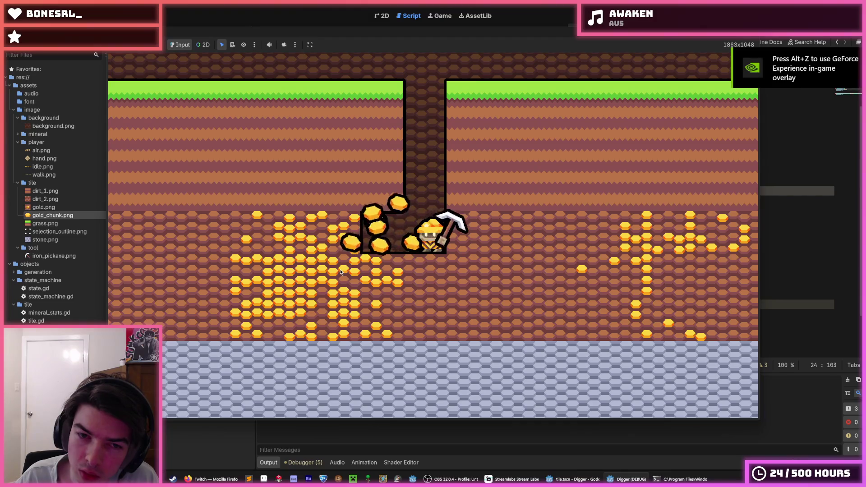
click(363, 265)
click(371, 263)
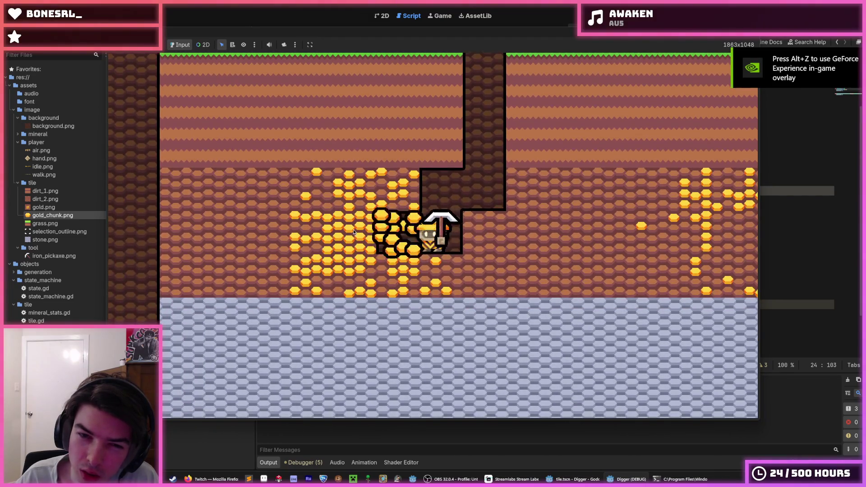
click(301, 218)
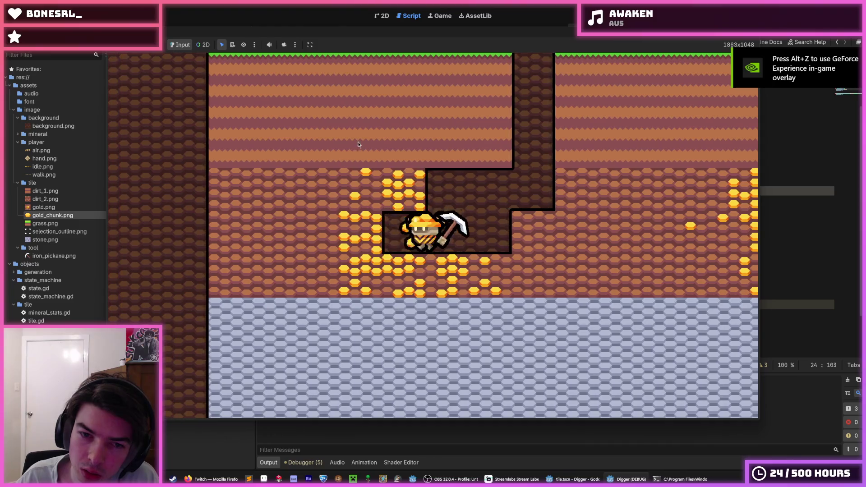
click(454, 361)
Walk, jump and mine a tunnel through the dirt to the right and left
key(a)
click(630, 259)
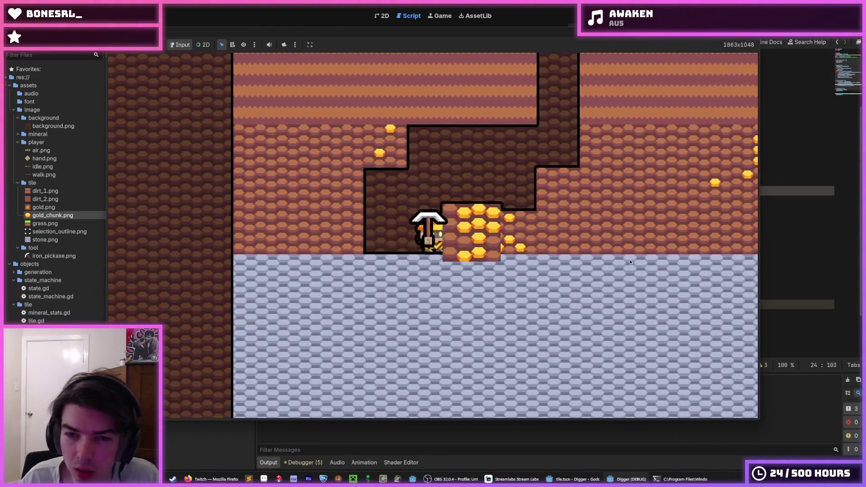
key(d)
key(space)
click(554, 244)
key(d)
click(555, 242)
key(d)
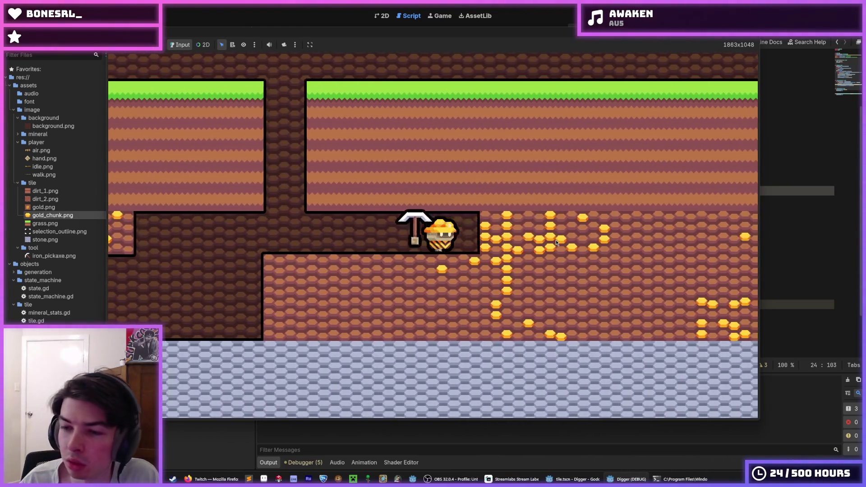
click(403, 286)
key(a)
click(361, 256)
key(a)
click(418, 278)
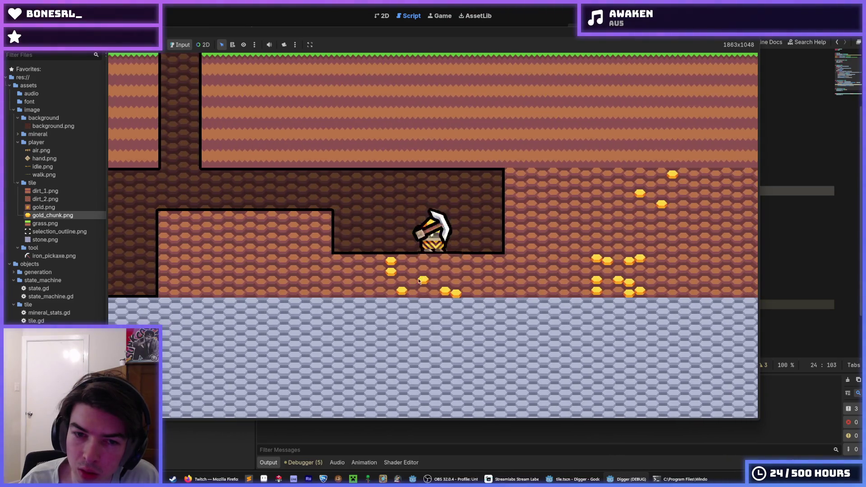
click(550, 244)
click(550, 241)
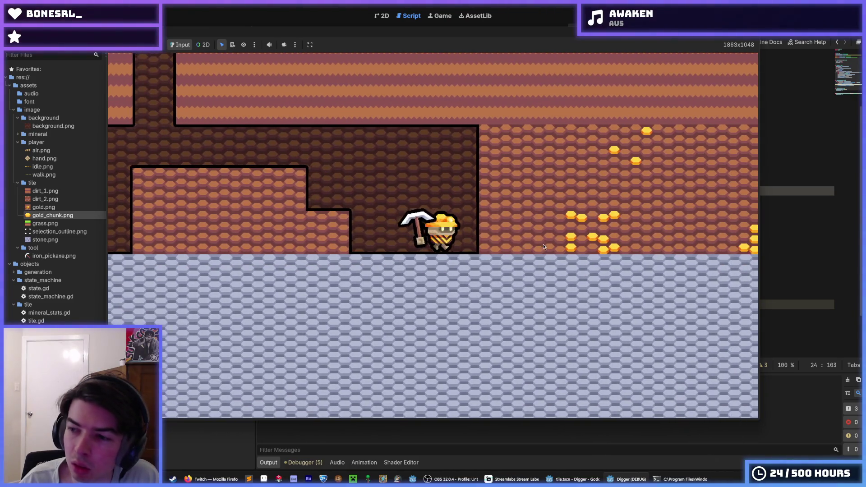
key(d)
click(546, 245)
click(544, 247)
key(d)
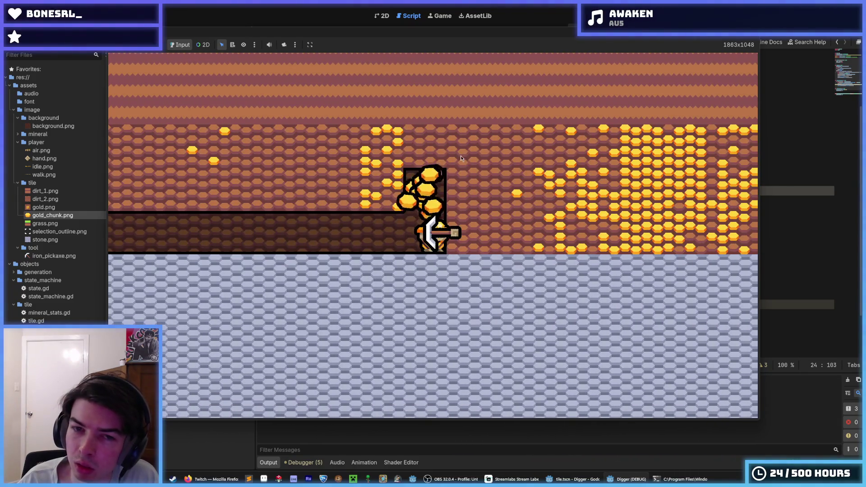
Mine the gold tiles above and to the right, then close the game with F8
click(424, 153)
click(423, 153)
click(423, 154)
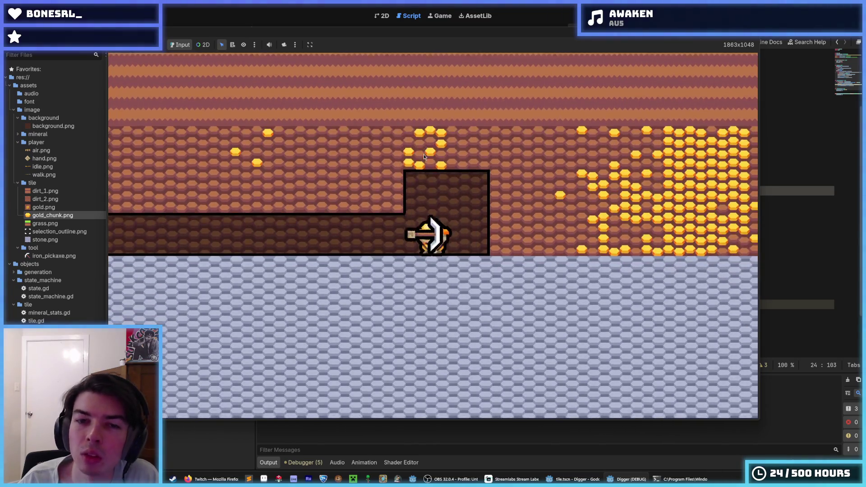
click(556, 207)
key(d)
click(556, 207)
key(d)
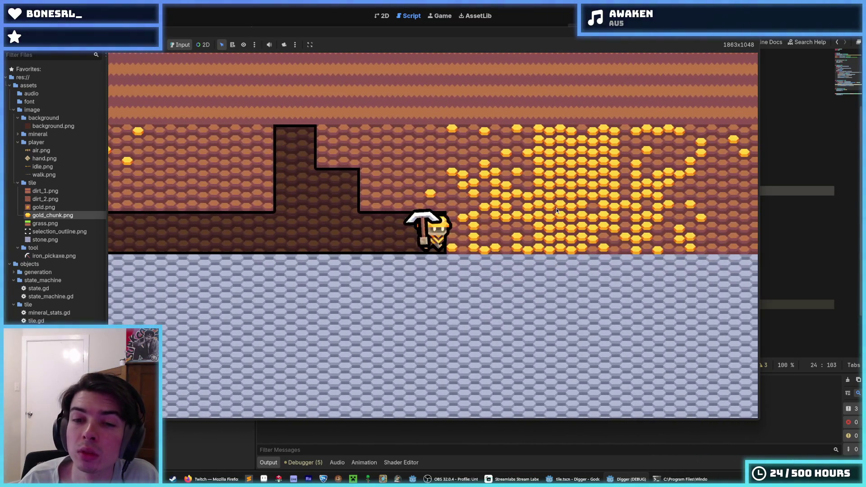
click(421, 146)
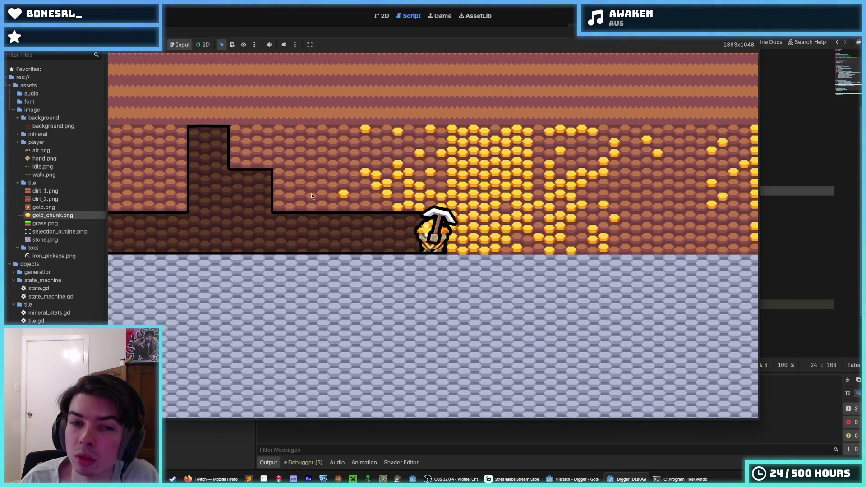
key(a)
key(d)
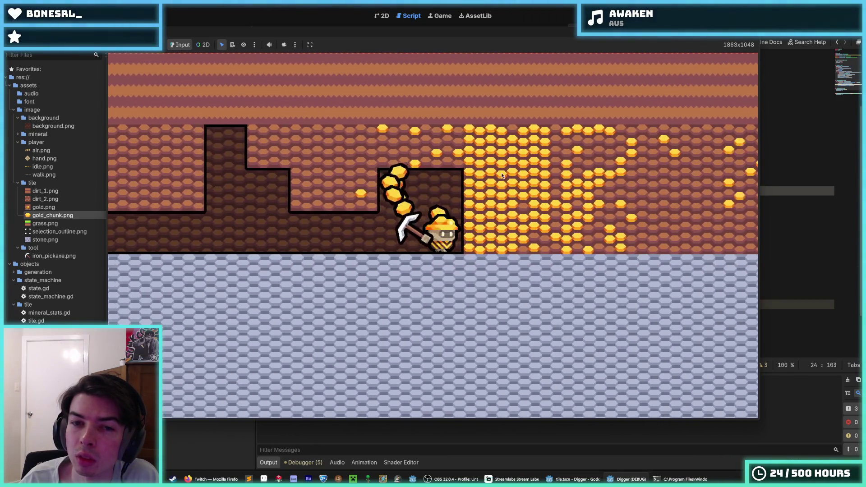
click(438, 145)
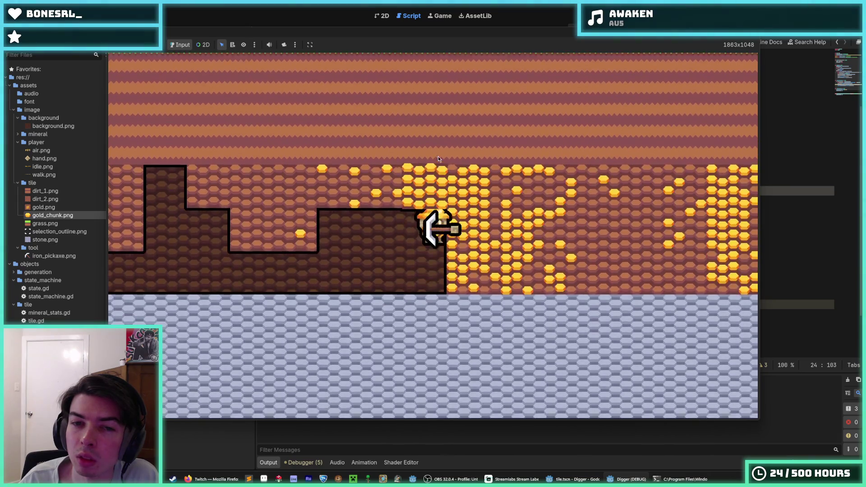
click(543, 220)
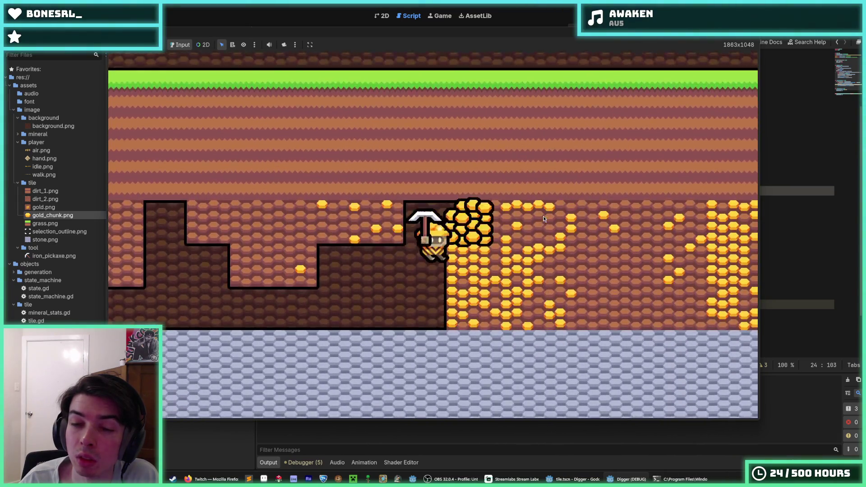
key(d)
click(460, 310)
key(d)
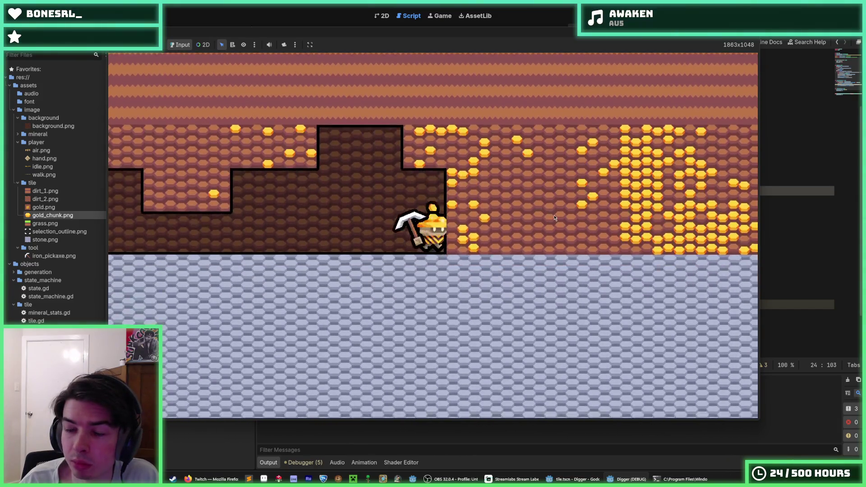
key(F8)
click(640, 156)
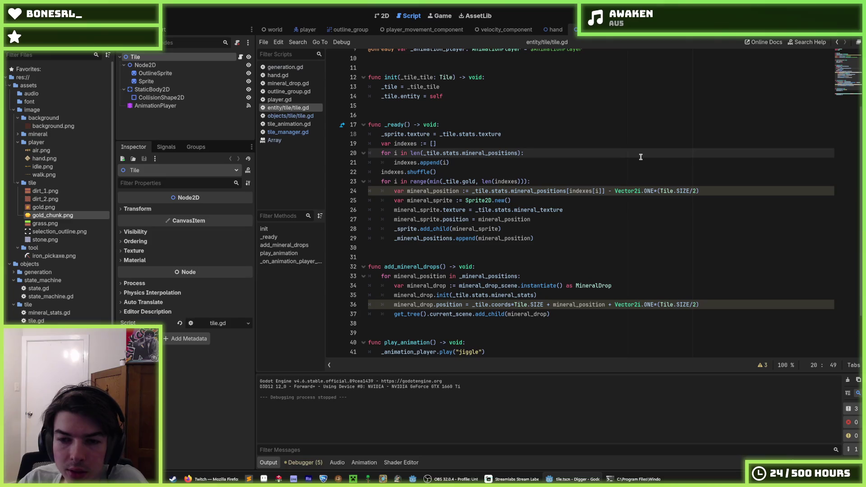
Leave tile.gd and view the Tile scene in the 2D workspace
click(572, 231)
click(383, 16)
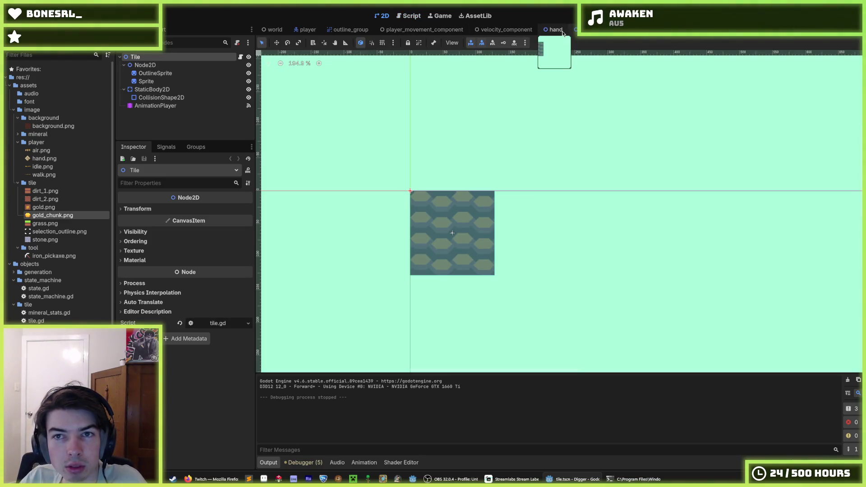
Switch to the MineralDrop scene, inspect its nodes, and select its AnimationPlayer
key(ctrl+Tab)
click(145, 73)
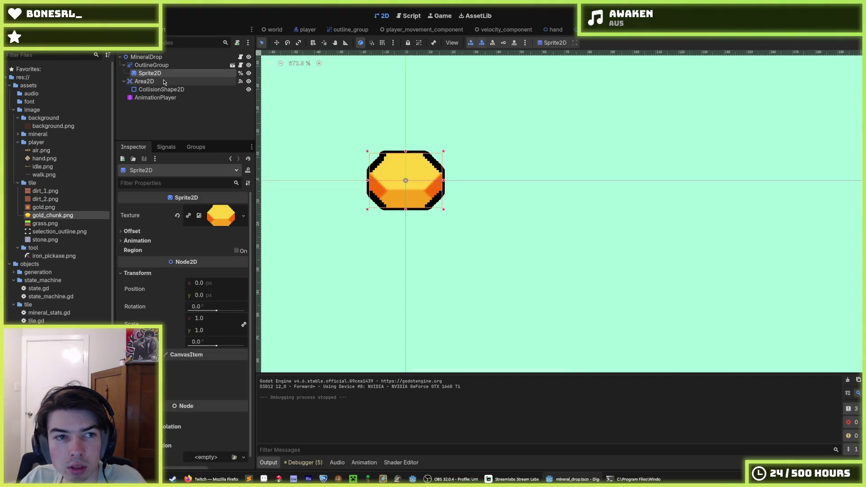
click(151, 81)
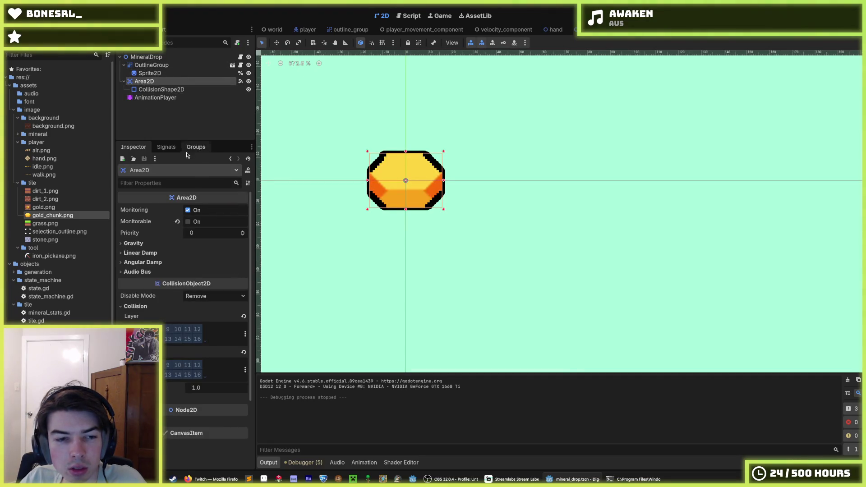
click(149, 73)
click(152, 65)
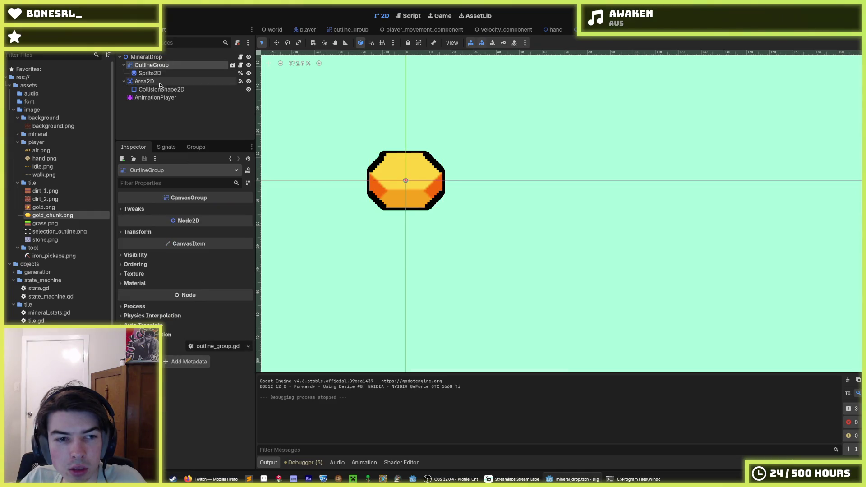
click(156, 82)
click(154, 75)
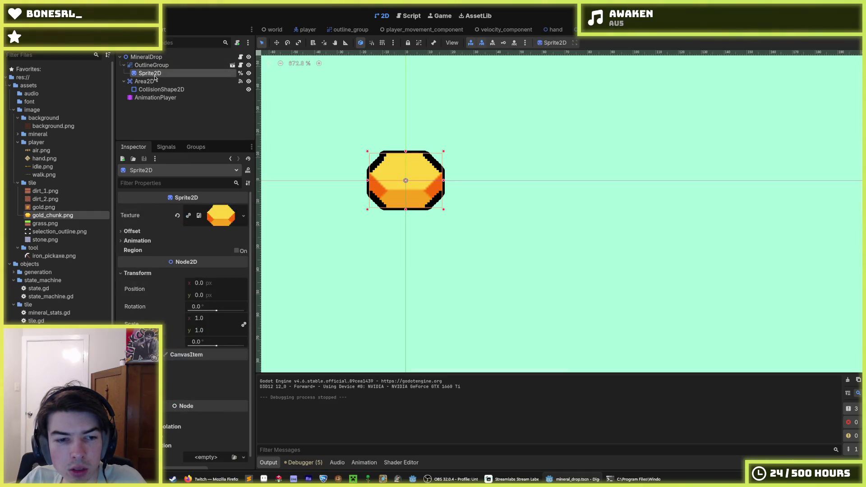
click(155, 82)
click(155, 74)
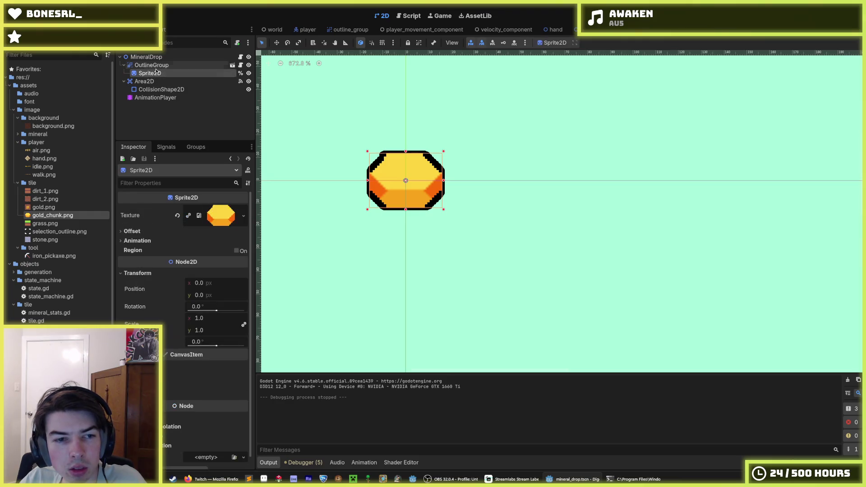
click(155, 66)
click(155, 73)
click(155, 66)
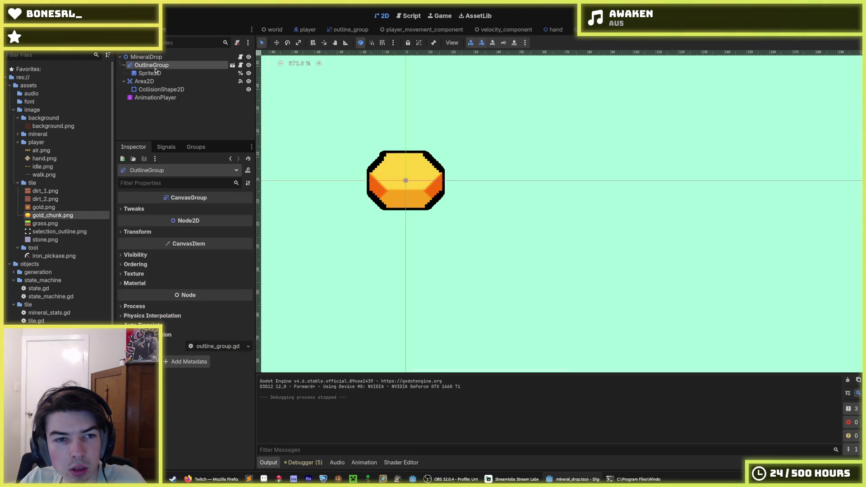
click(151, 84)
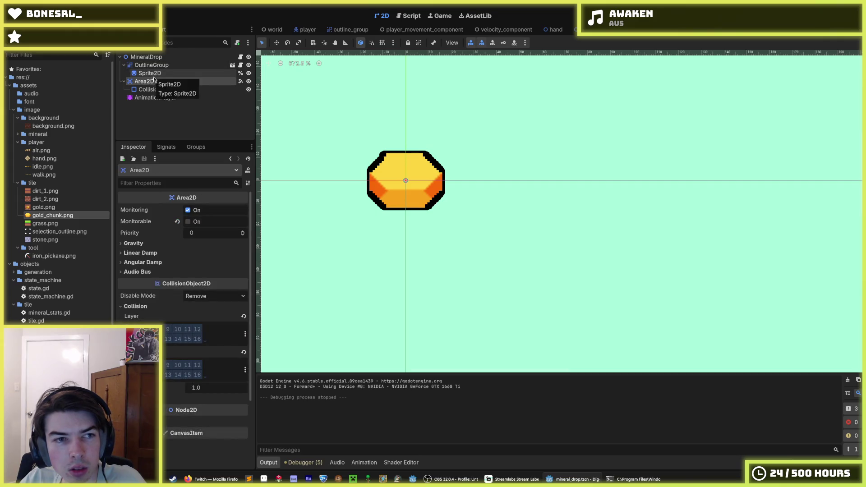
click(156, 66)
click(149, 58)
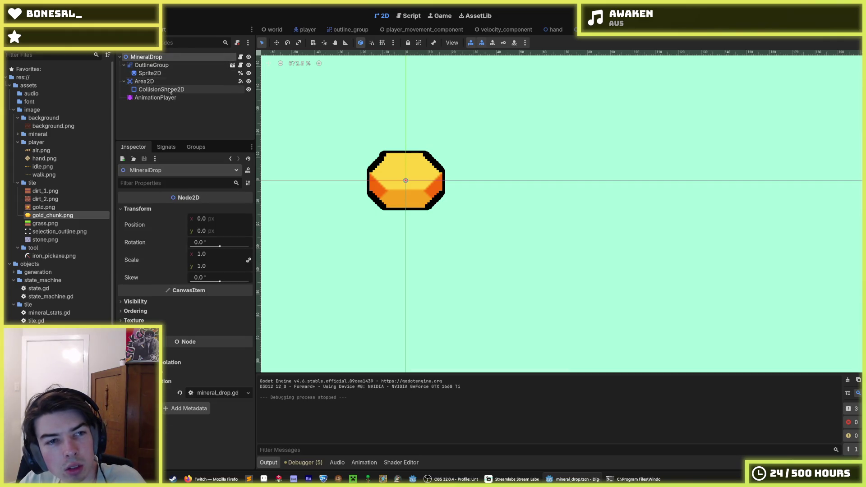
click(171, 99)
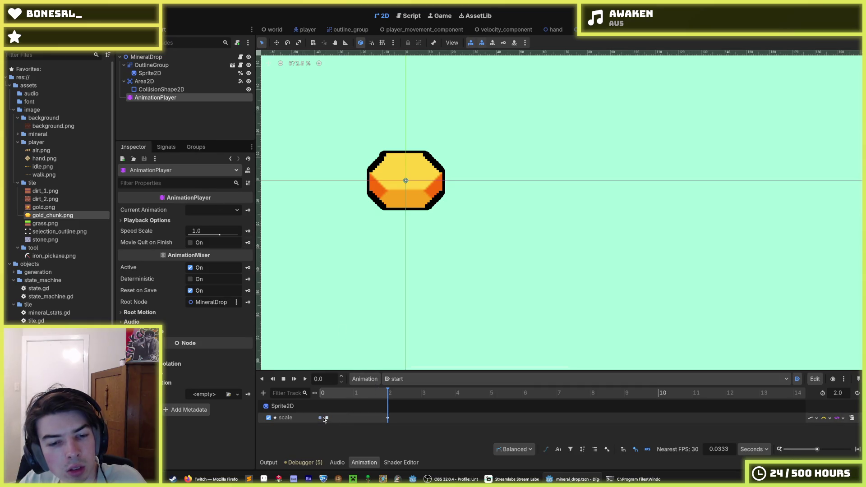
Set the first scale keyframe's easing to 0.8, preview the start animation, and run the game
click(326, 418)
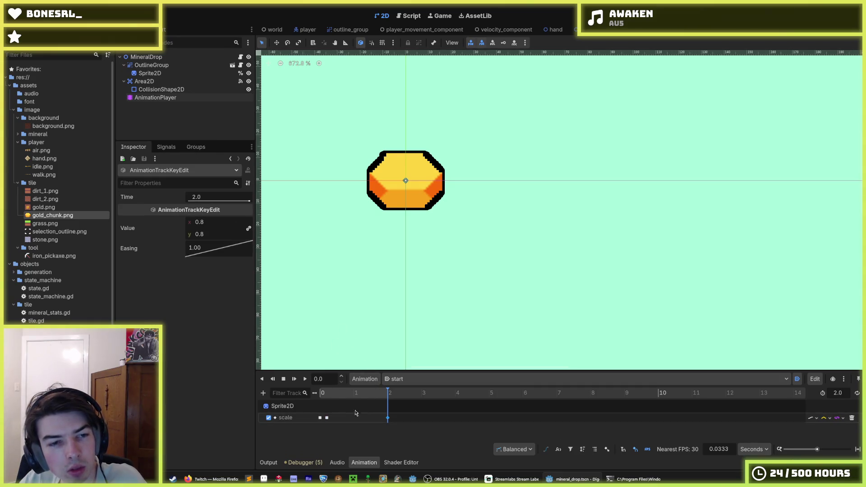
double_click(208, 252)
text(0.8)
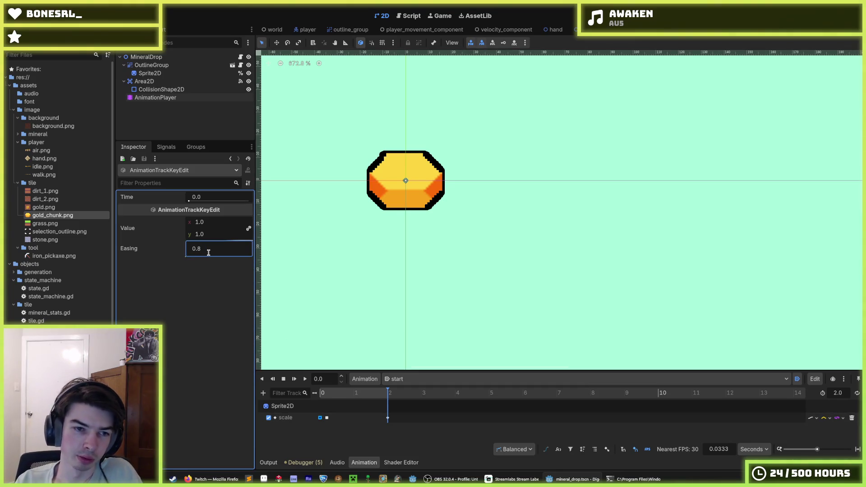
key(Return)
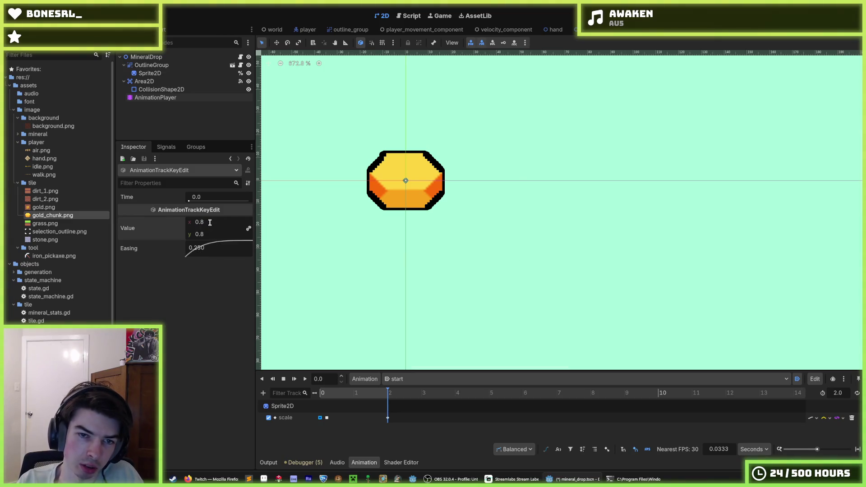
click(327, 417)
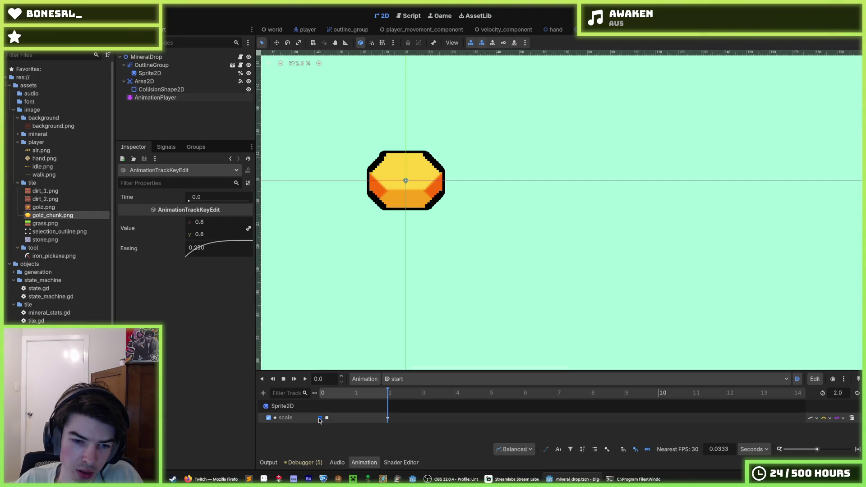
click(388, 418)
click(321, 393)
click(306, 379)
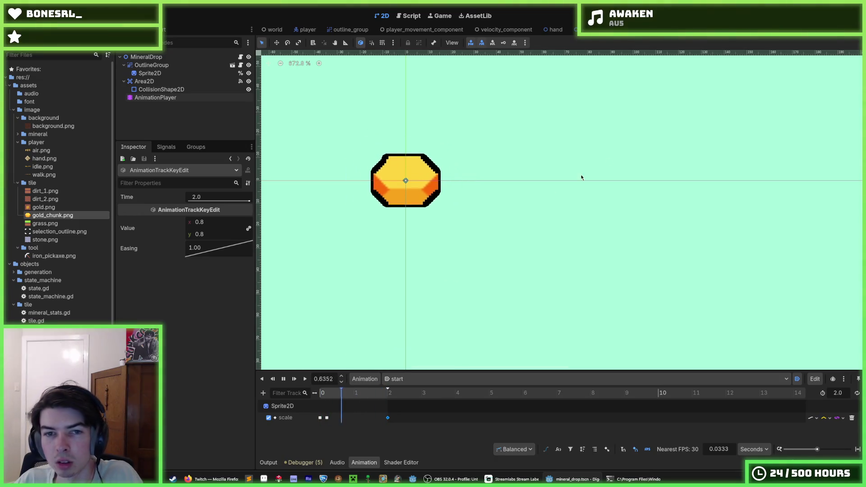
key(F5)
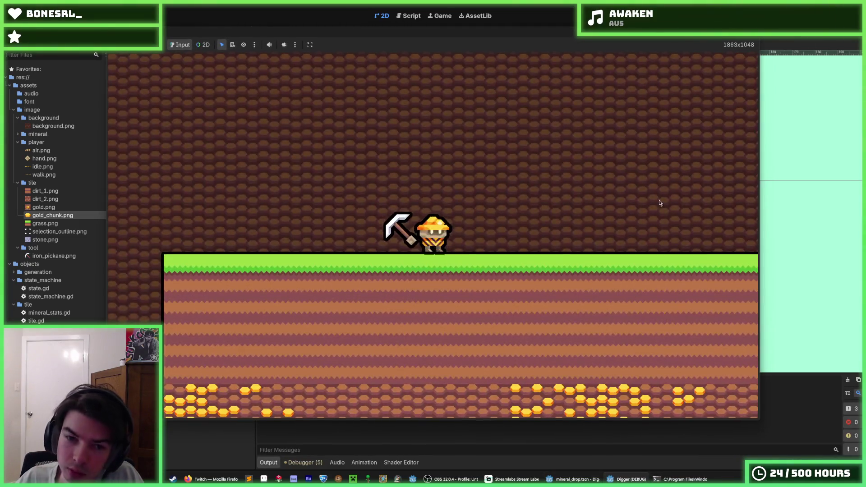
Mine the tiles below and around the miner into the gold layer, then stop the game
click(427, 367)
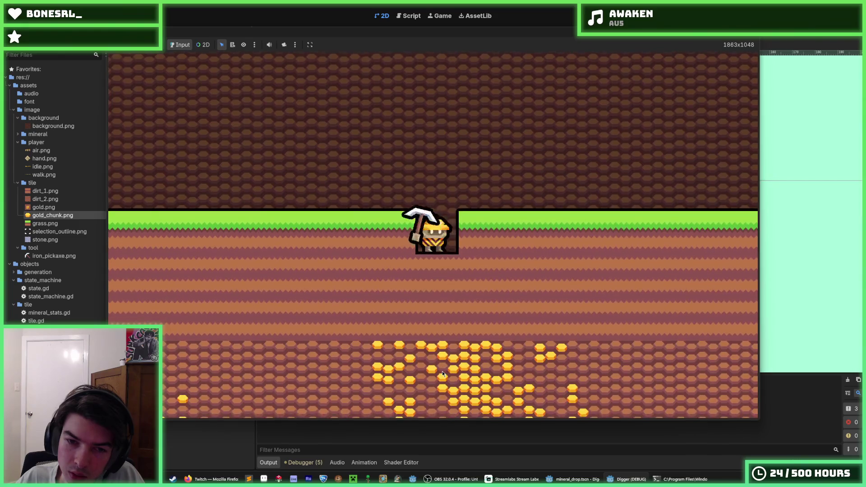
click(443, 371)
click(443, 373)
click(443, 374)
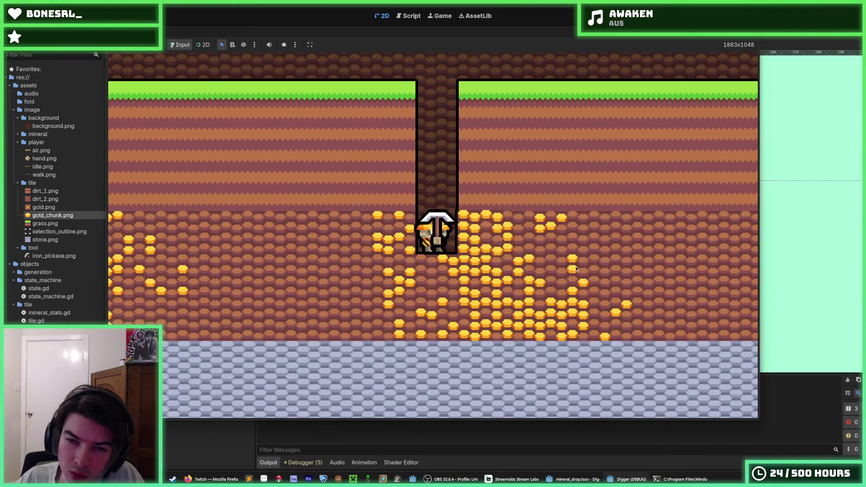
click(568, 250)
click(567, 250)
click(473, 318)
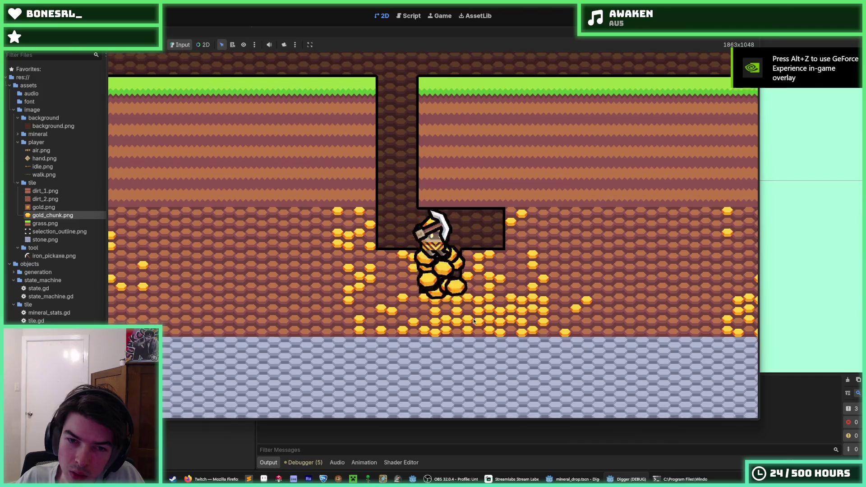
click(562, 255)
click(324, 230)
click(324, 231)
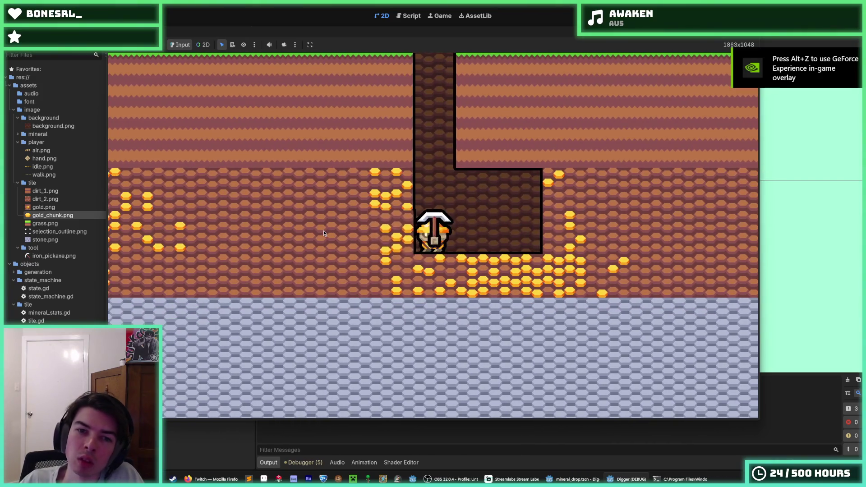
click(454, 308)
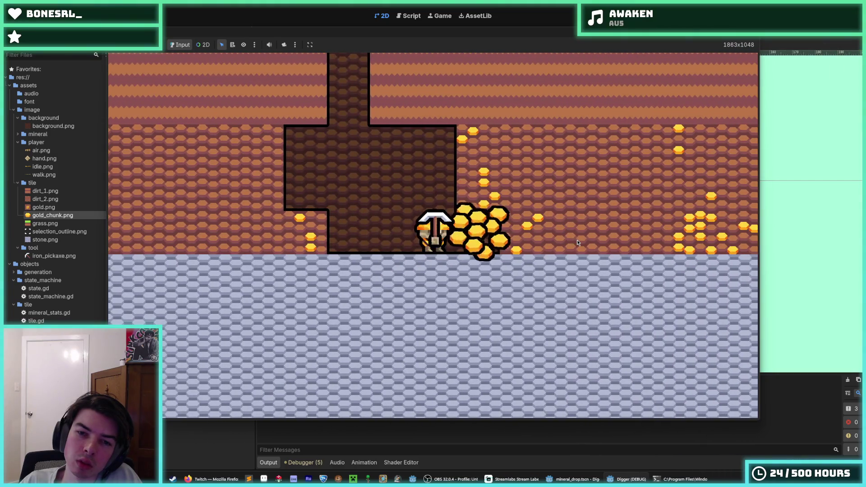
key(F8)
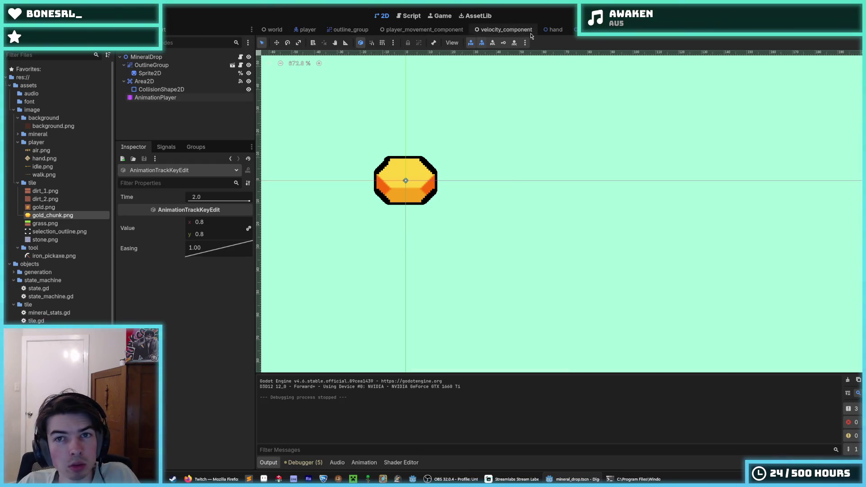
click(576, 29)
Open objects/tile/tile.gd and place the caret at the end of line 14
click(240, 57)
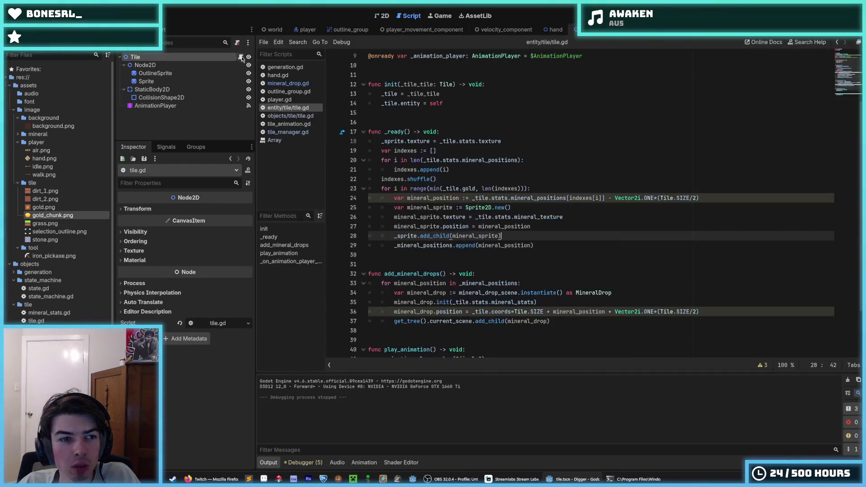
click(291, 116)
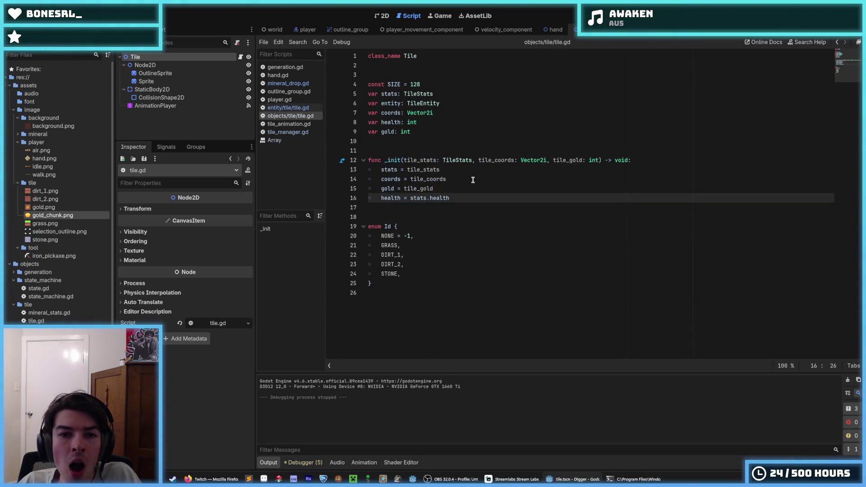
click(466, 188)
click(460, 180)
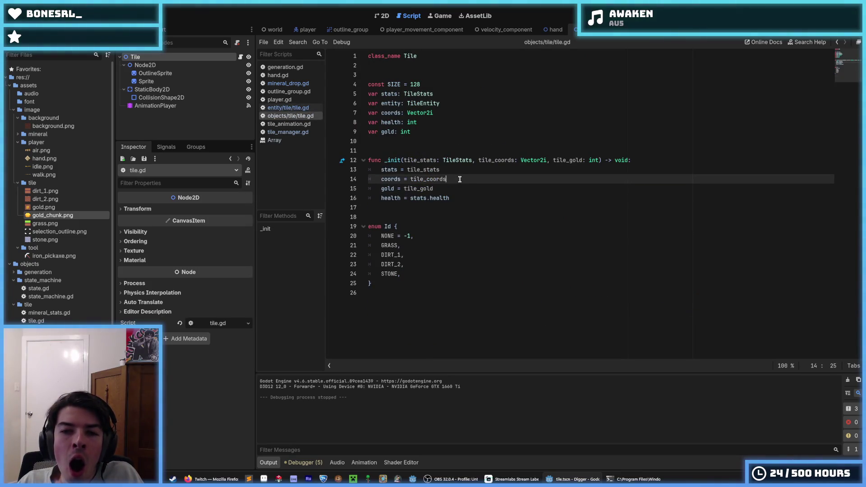
click(457, 184)
click(458, 180)
click(459, 185)
click(459, 178)
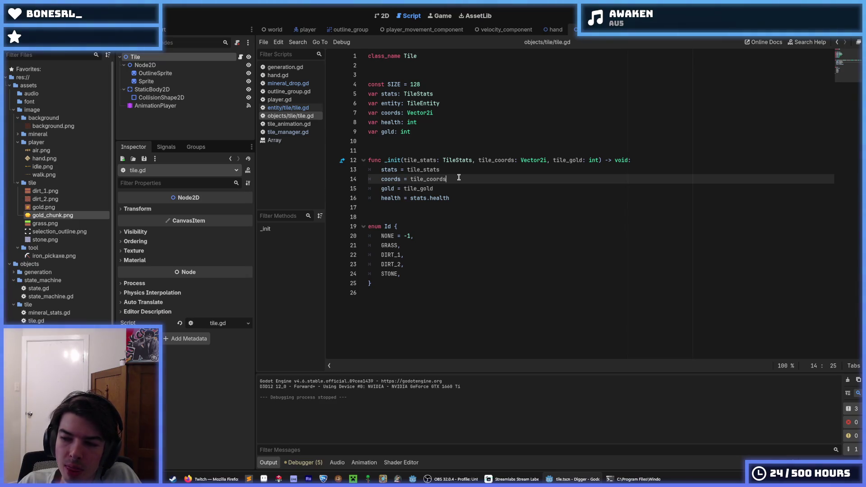
Add 'if not stats.mineral_positions' above the gold assignment, indent it beneath, and run the game
key(Return)
text(if stats)
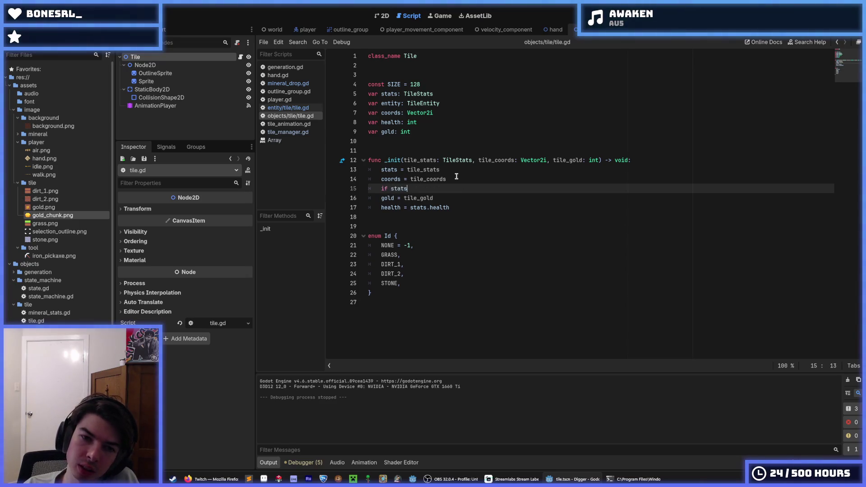
text(.mineral_p)
text(ositions)
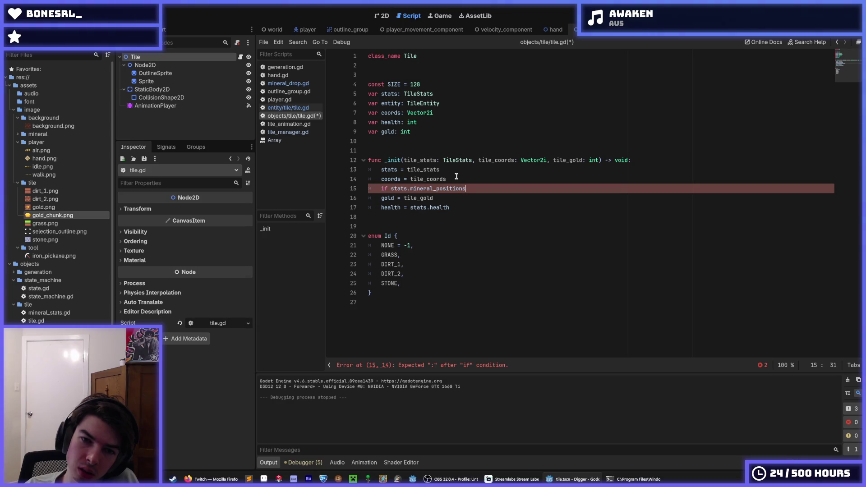
key(ctrl+Left)
text(not)
key(End)
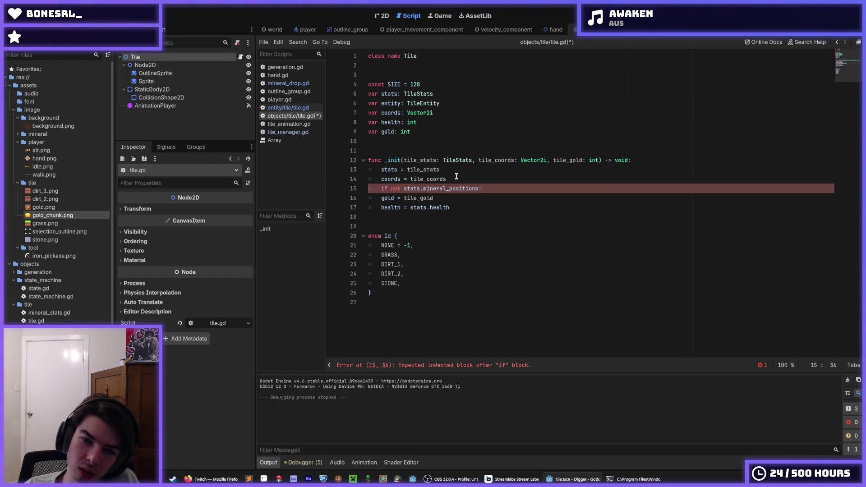
key(Left)
key(Left)
key(Left)
key(Down)
key(Tab)
key(F5)
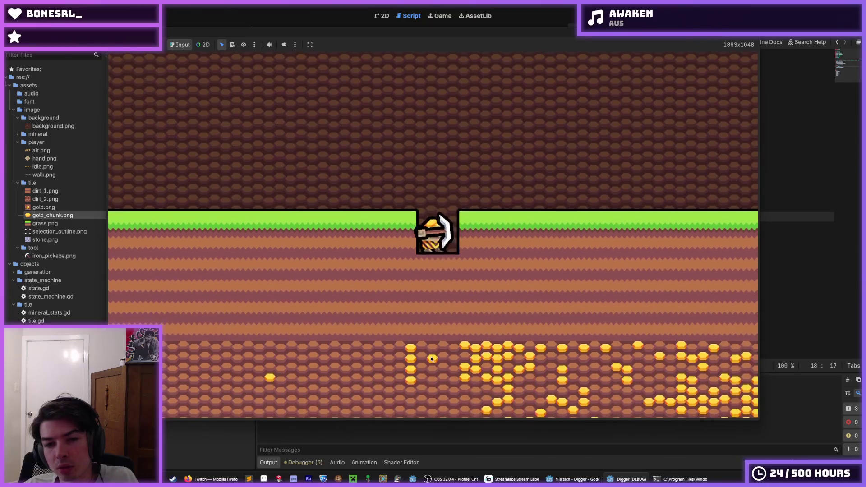
Tunnel right, then dig down and left into the gold layer mining gold tiles, and stop the game
click(530, 300)
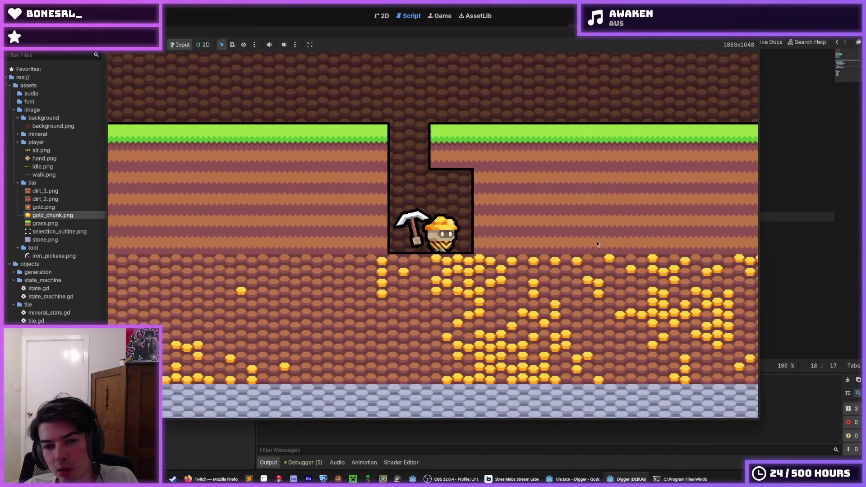
key(d)
click(596, 244)
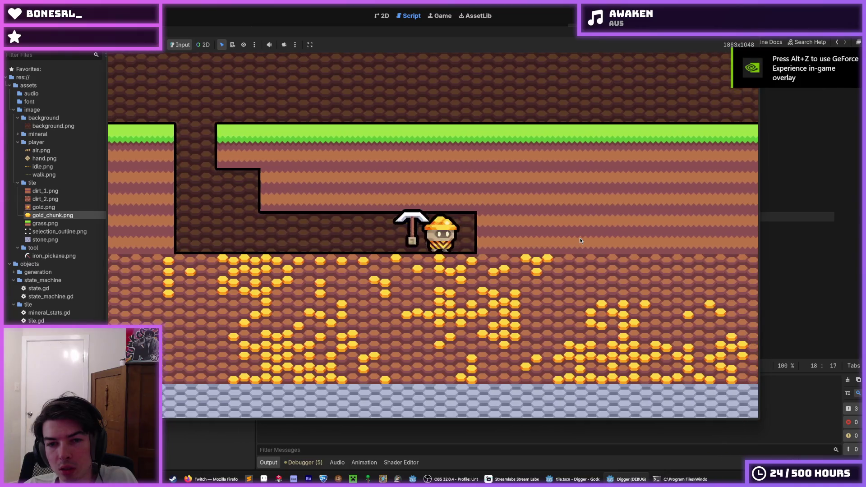
click(429, 287)
click(439, 296)
key(a)
click(323, 266)
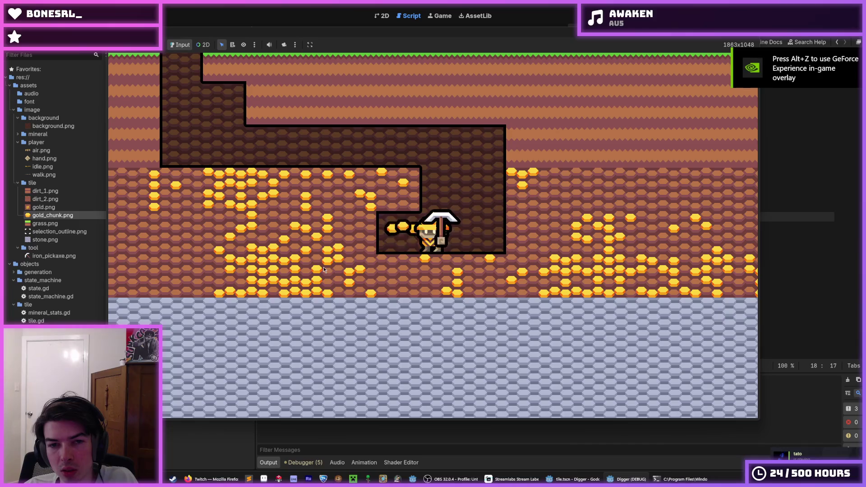
key(a)
click(306, 257)
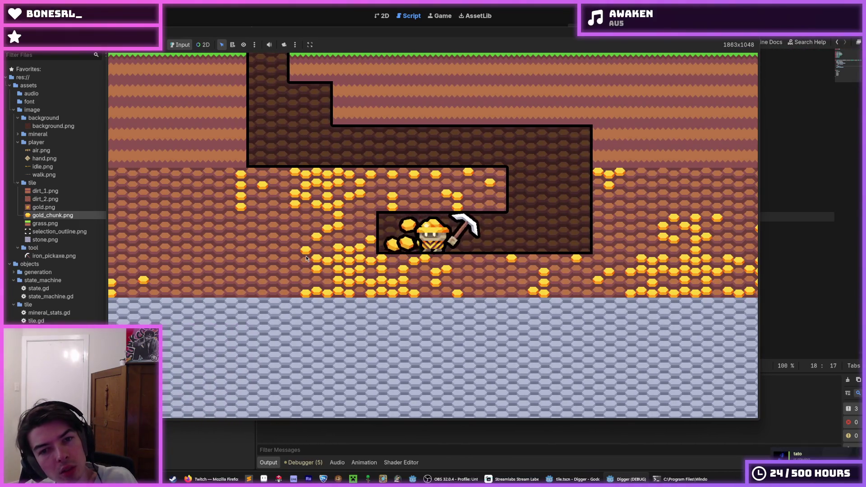
key(a)
click(305, 258)
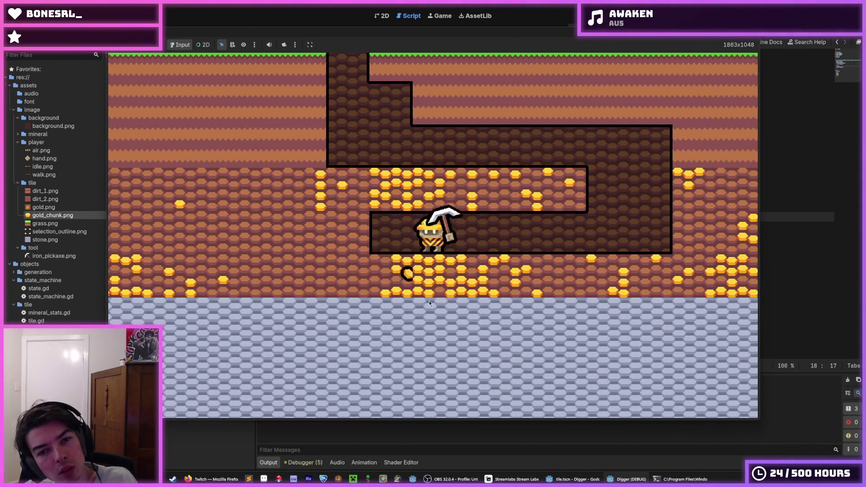
key(a)
click(319, 259)
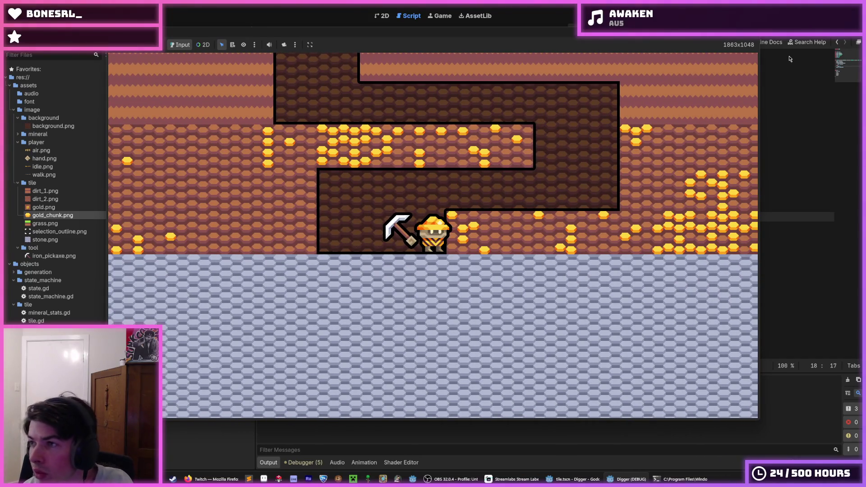
key(F8)
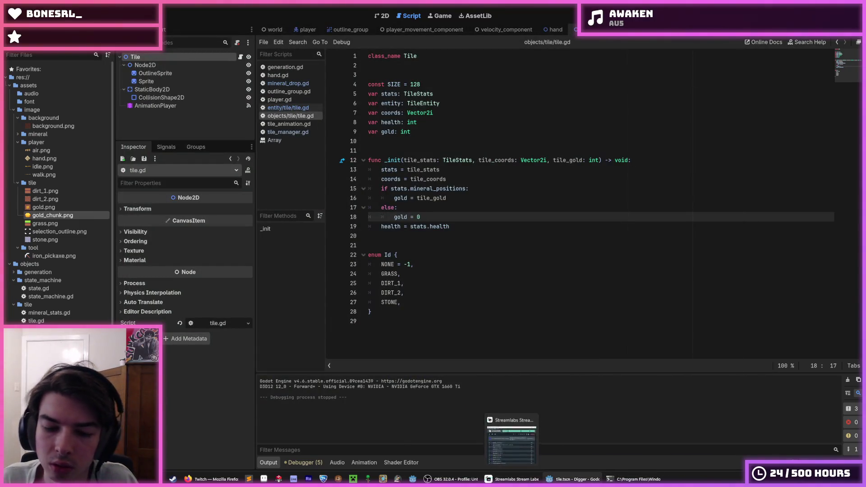
Save the tile.gd gold-check changes with Ctrl+S and relaunch the game with F5
mouse_move(572, 479)
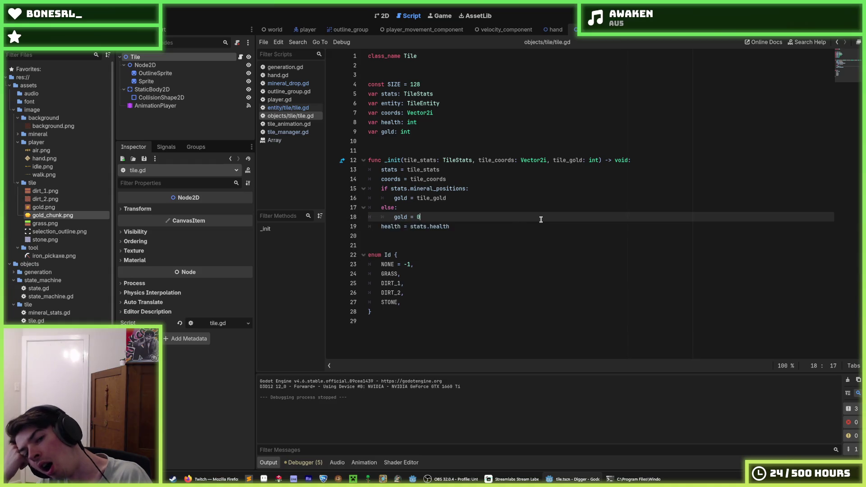
key(ctrl+s)
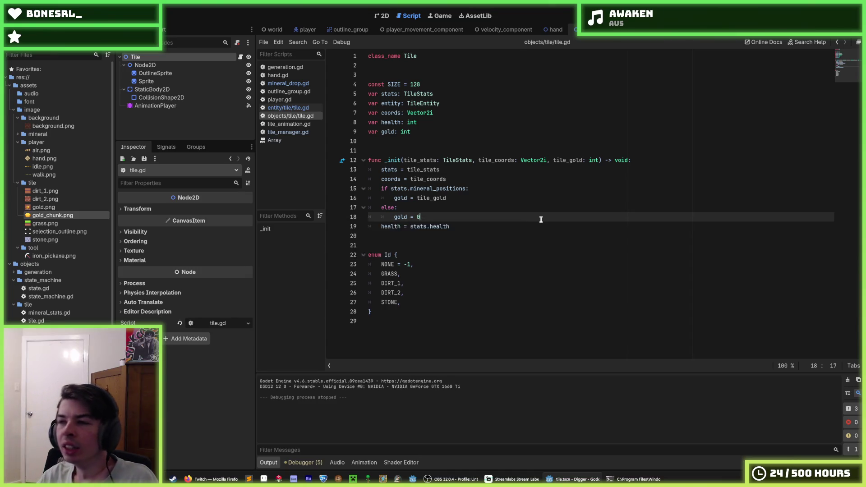
key(F5)
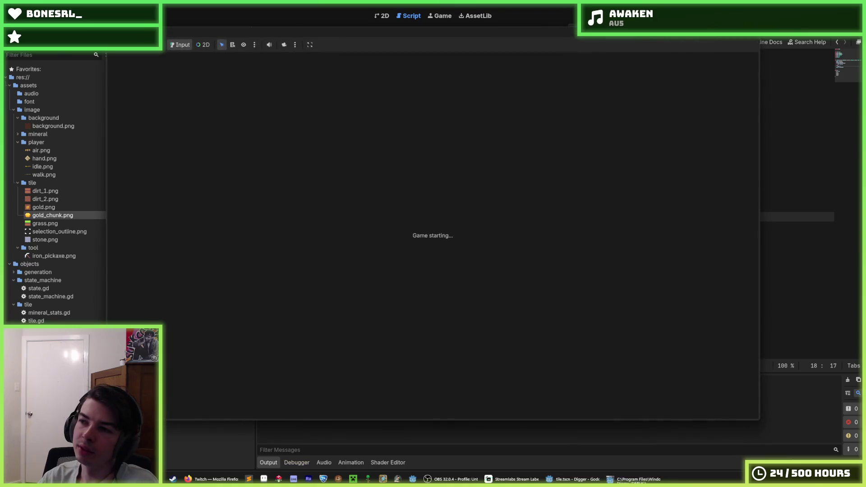
Dig a shaft down through the grass into the gold layer, mine gold tiles on both sides, then stop
key(d)
click(453, 349)
click(459, 346)
click(459, 345)
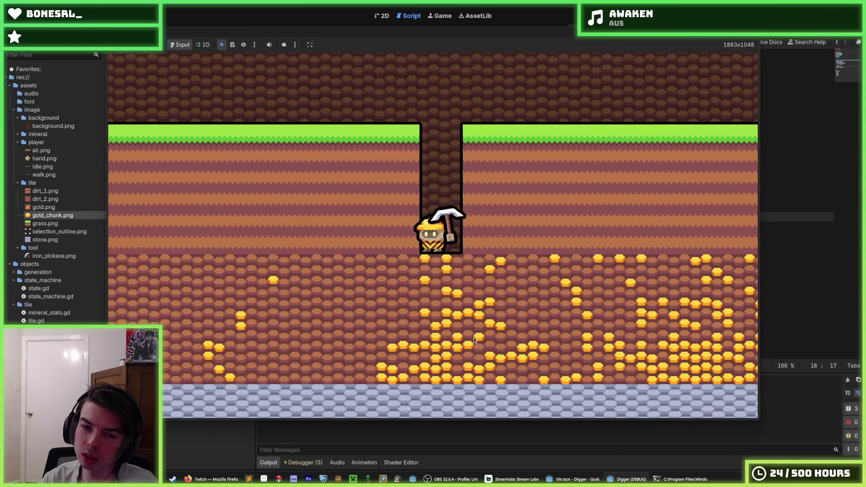
click(473, 338)
click(529, 258)
click(470, 333)
key(d)
click(277, 258)
key(s)
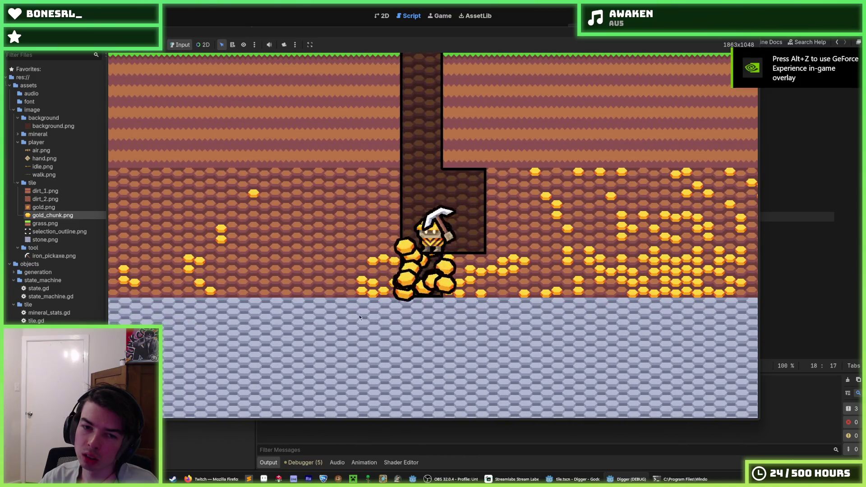
key(a)
key(F8)
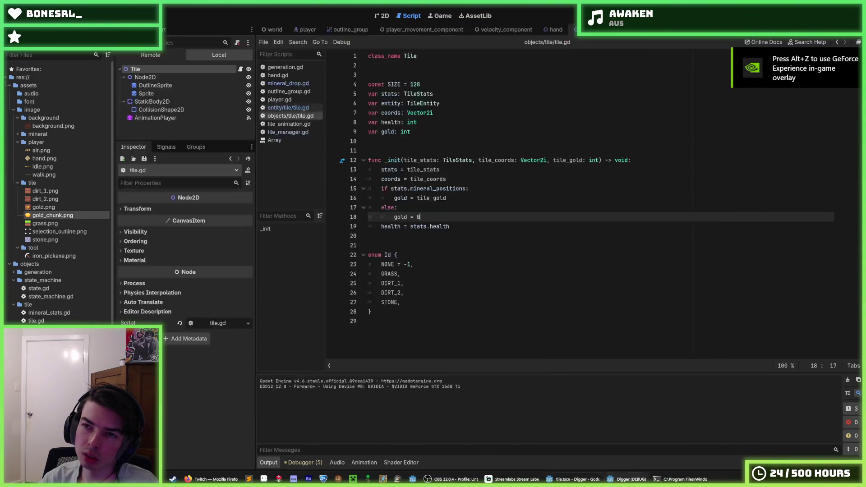
Look over the tile.gd and mineral_drop.gd scripts
click(470, 179)
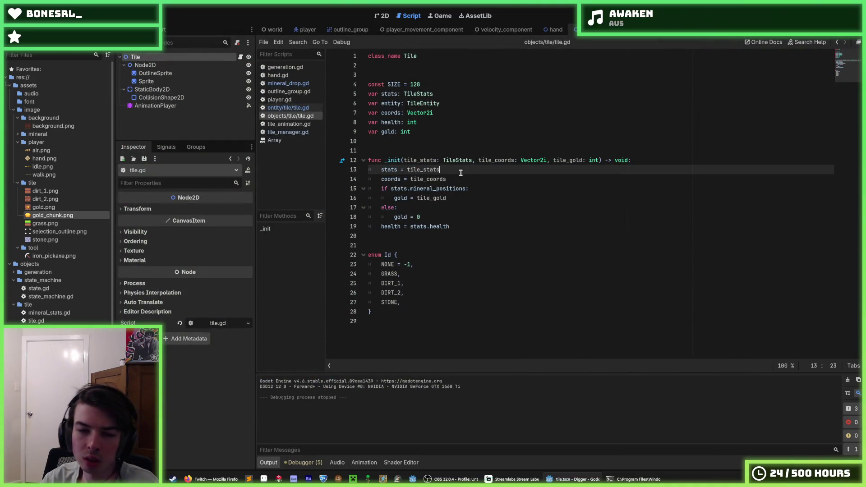
click(458, 169)
click(288, 83)
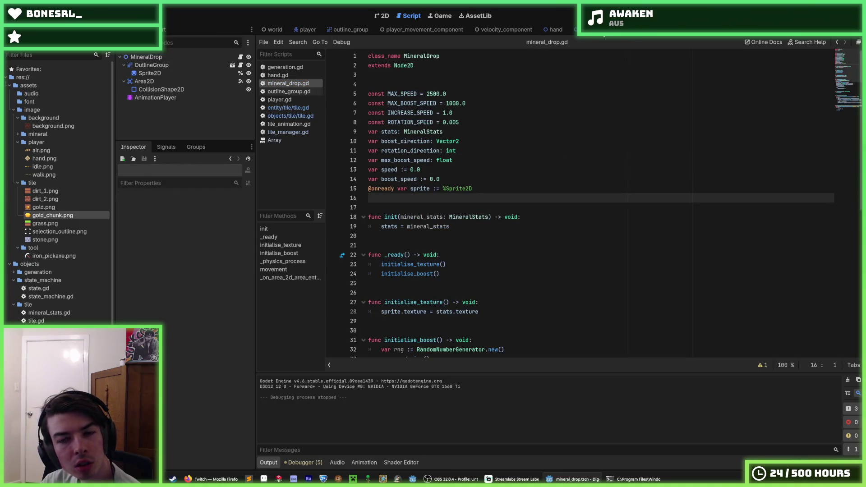
scroll(down, 3)
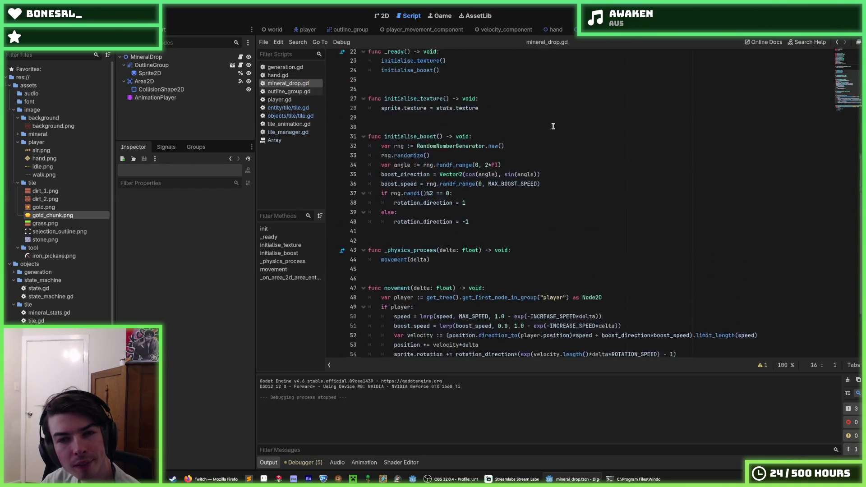
scroll(up, 3)
Return to the Tile scene and select its AnimationPlayer to show the RESET scale track
click(573, 29)
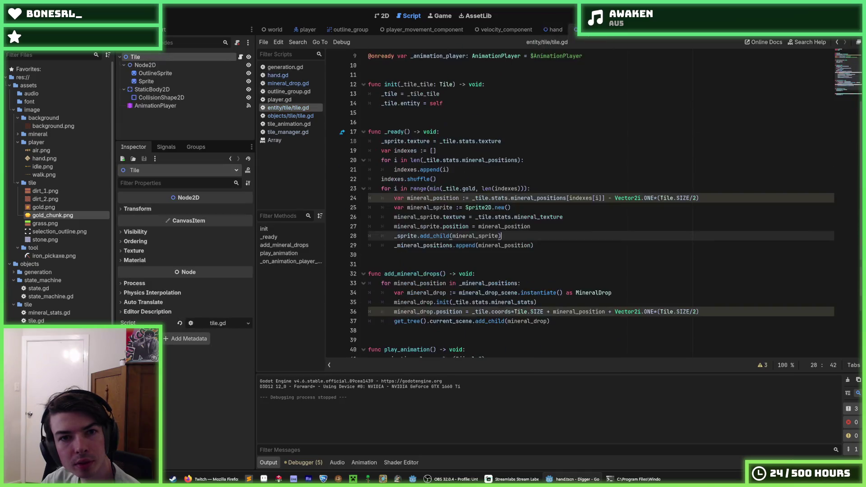
click(350, 30)
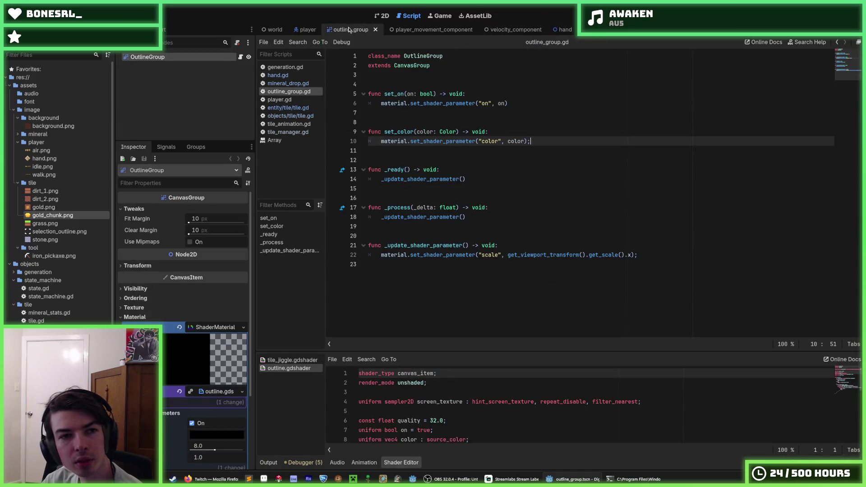
click(574, 29)
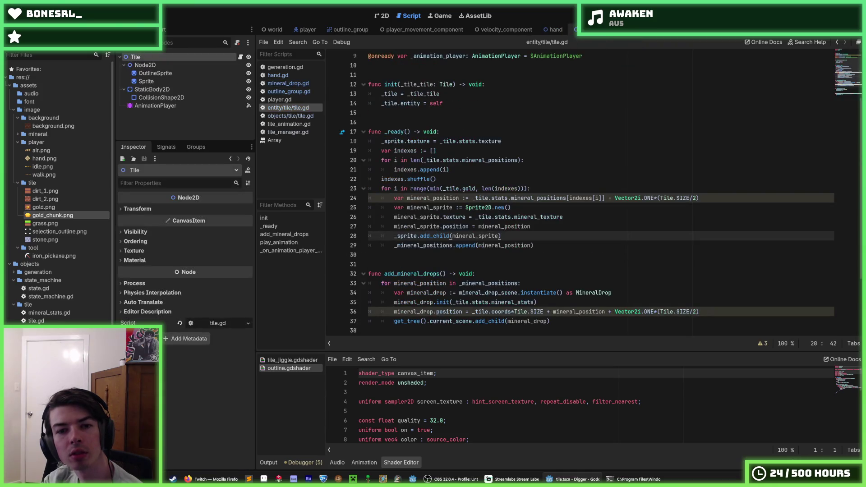
click(155, 105)
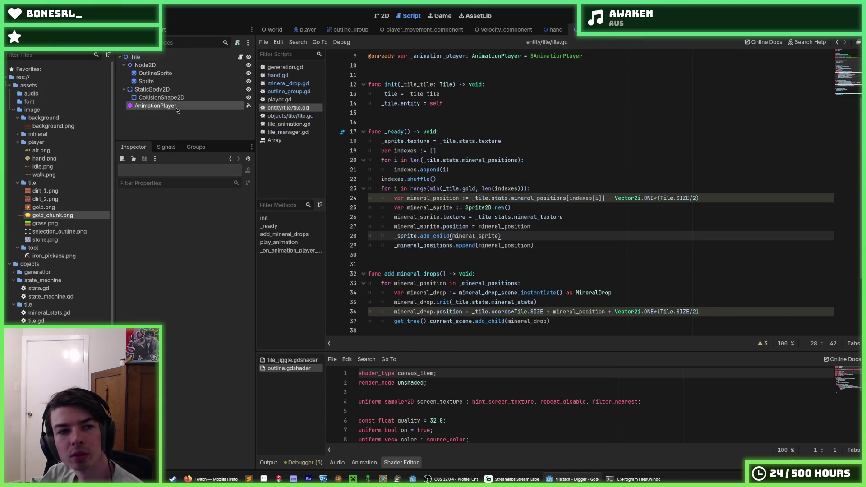
scroll(down, 3)
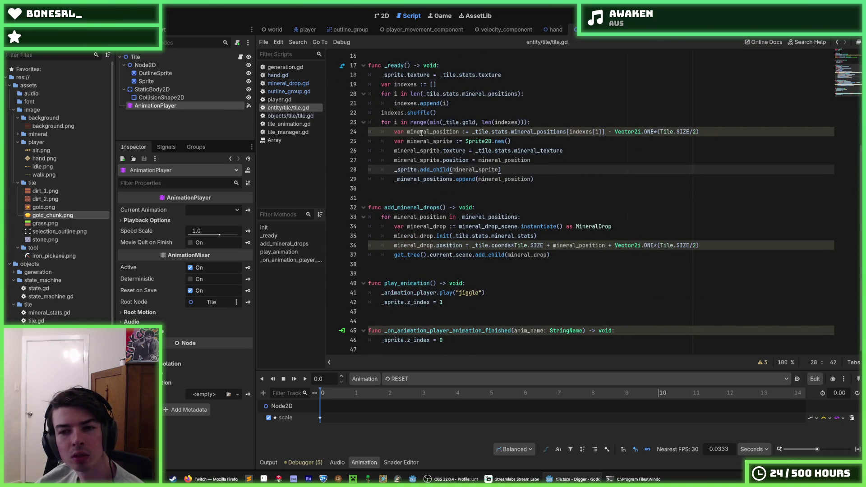
Choose the jiggle animation in the Animation panel and play it as a preview
mouse_move(528, 148)
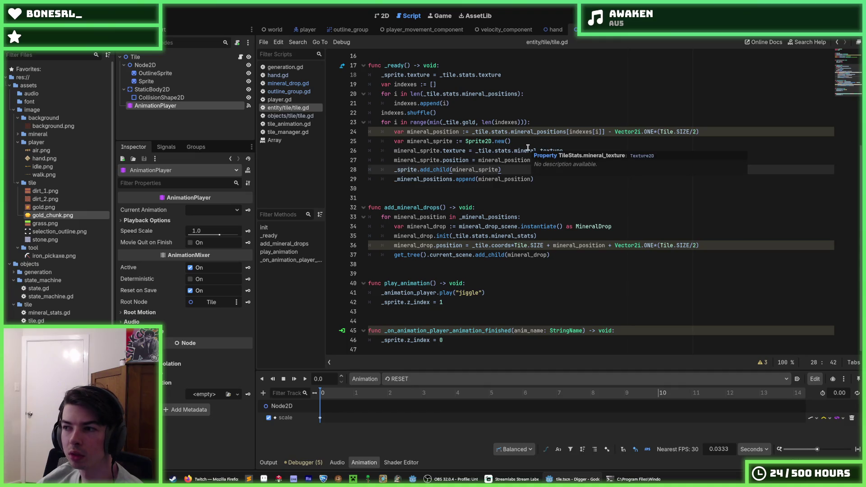
click(549, 175)
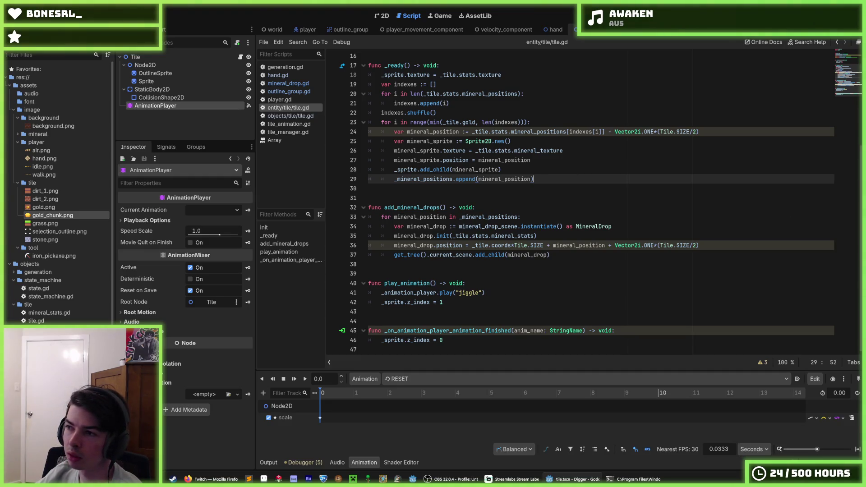
click(590, 210)
click(310, 382)
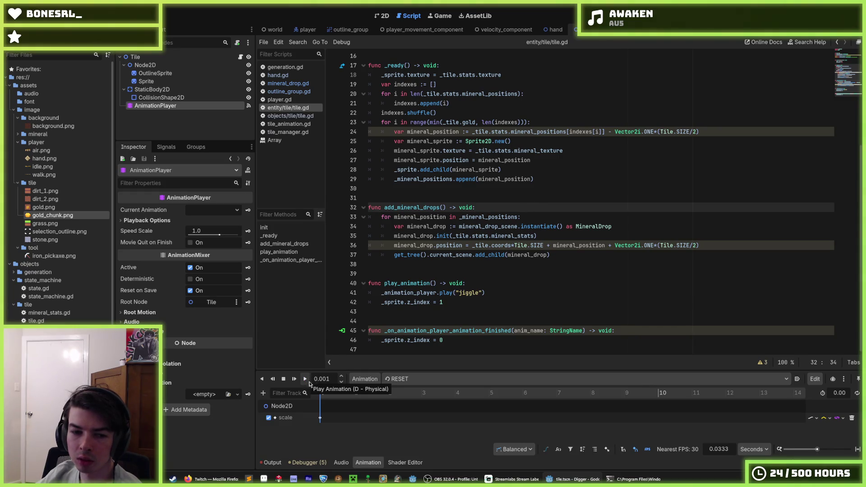
click(397, 379)
click(397, 402)
click(305, 380)
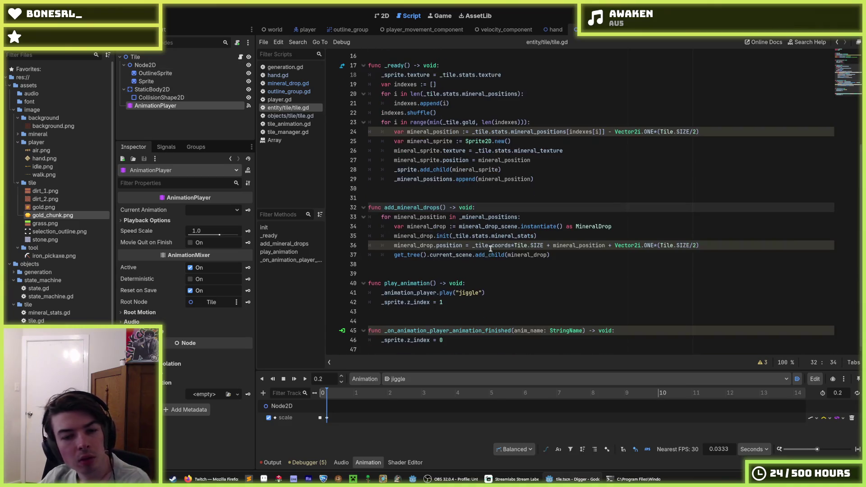
Open mineral_drop.gd and scroll to its player-chasing movement code
click(457, 341)
scroll(up, 3)
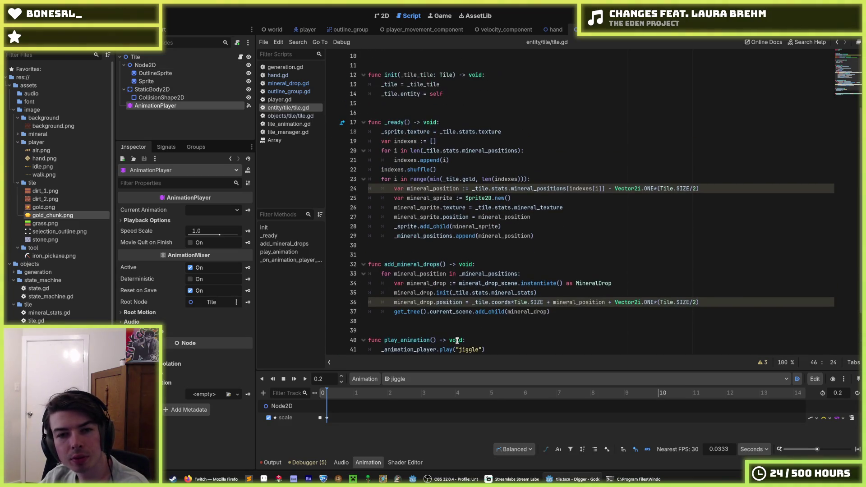
scroll(up, 3)
click(548, 293)
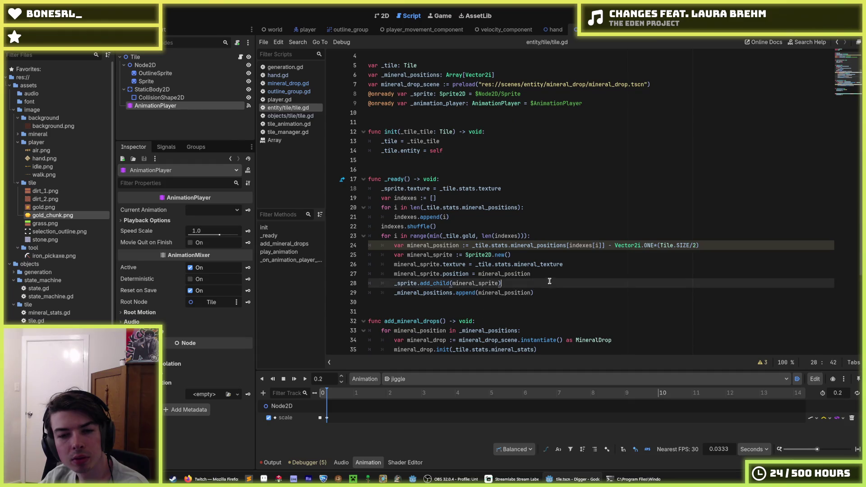
scroll(down, 3)
scroll(down, 3)
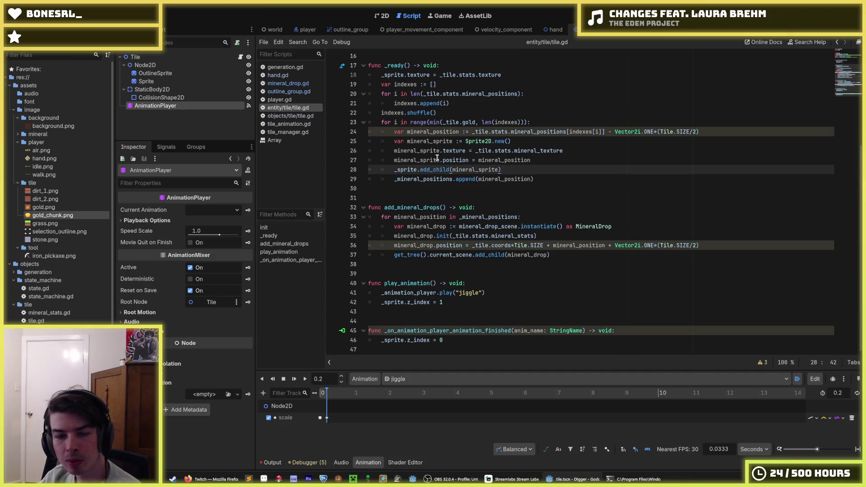
click(227, 57)
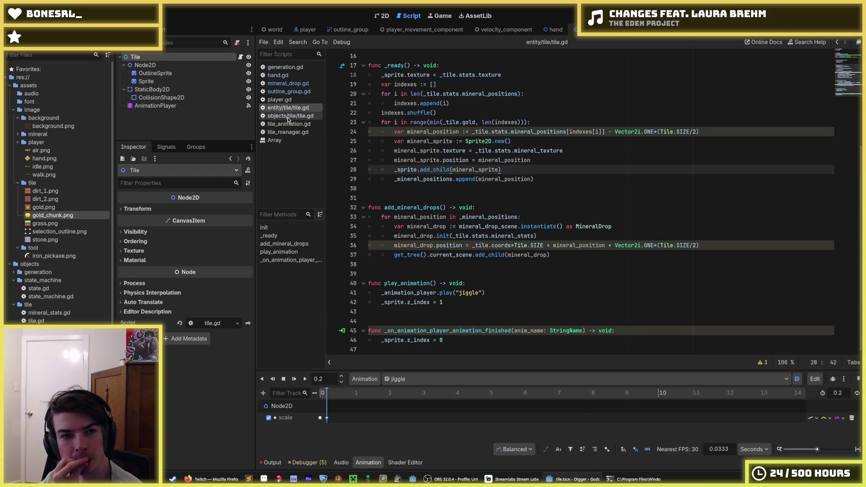
click(288, 118)
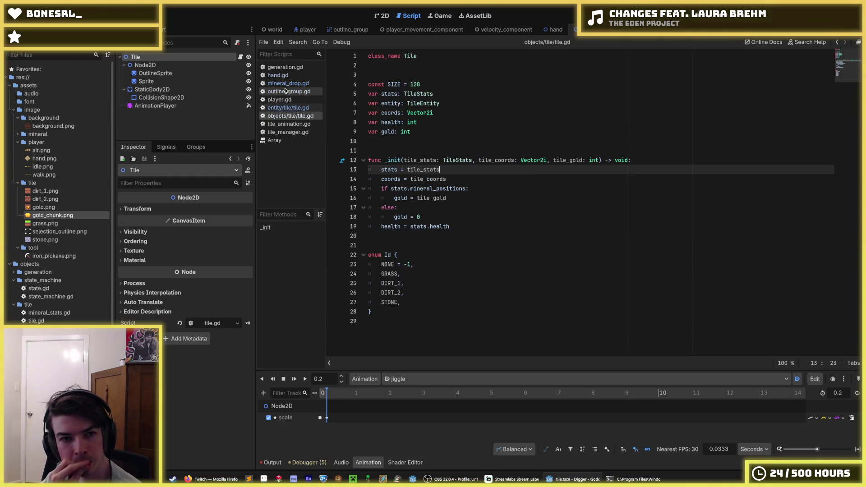
click(288, 83)
scroll(down, 3)
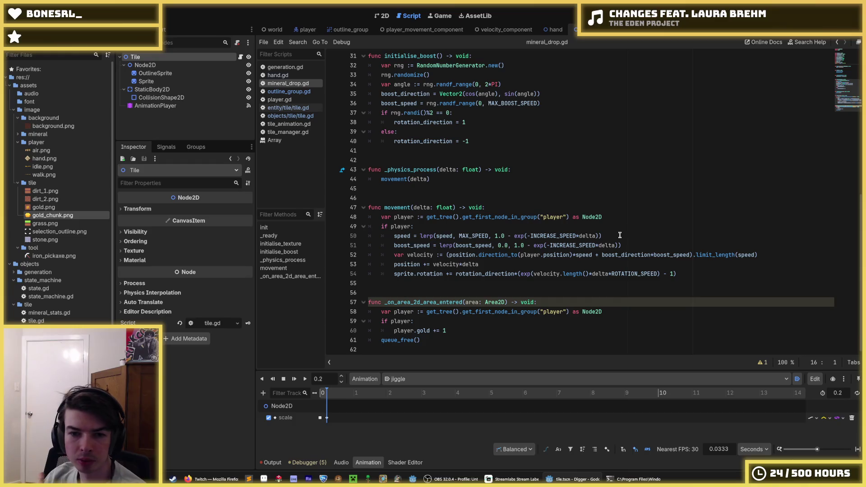
Copy the speed lerp line (line 50) from mineral_drop.gd
drag(620, 235, 586, 230)
drag(476, 226, 395, 236)
right_click(395, 236)
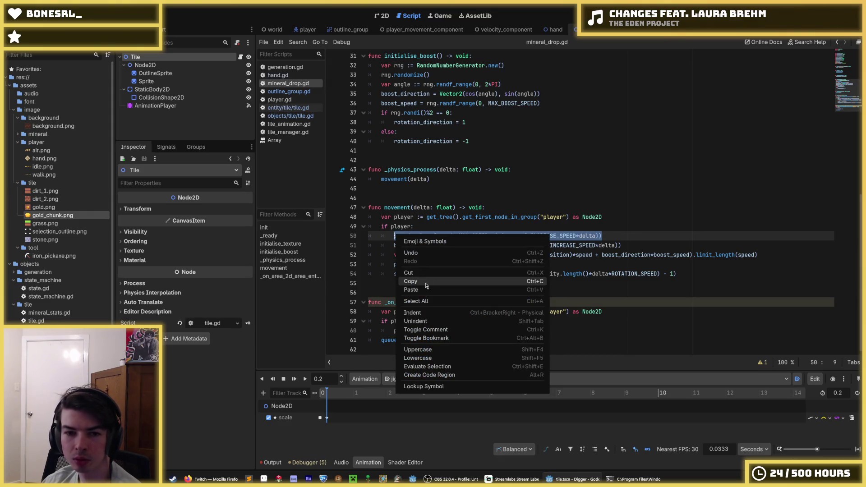
click(412, 281)
Browse the tile, player and outline_group scripts, ending on tile_manager.gd's damage code
click(437, 252)
click(279, 108)
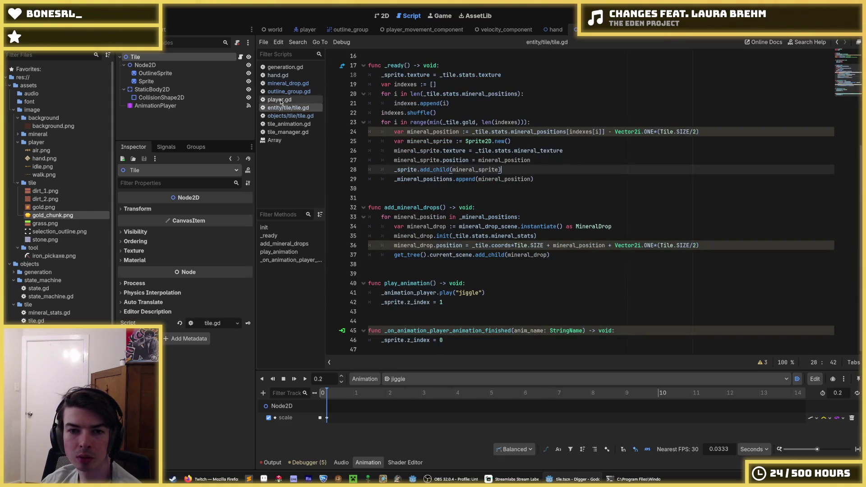
click(280, 102)
click(289, 92)
click(287, 83)
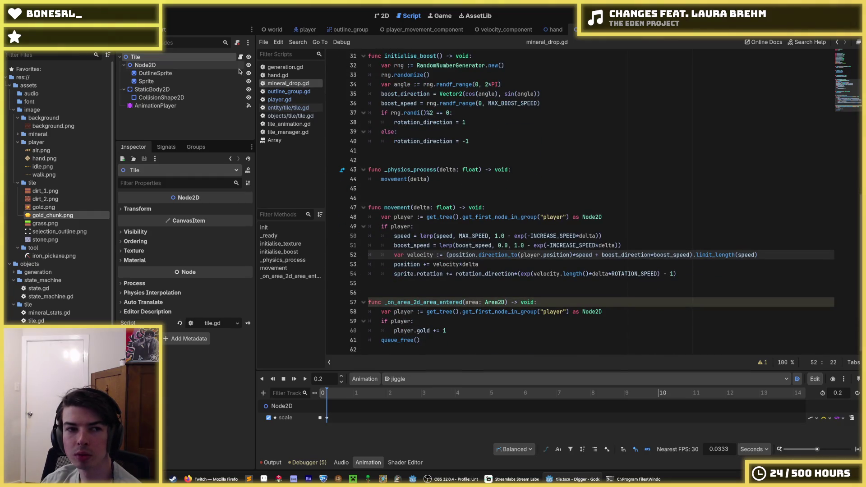
click(241, 57)
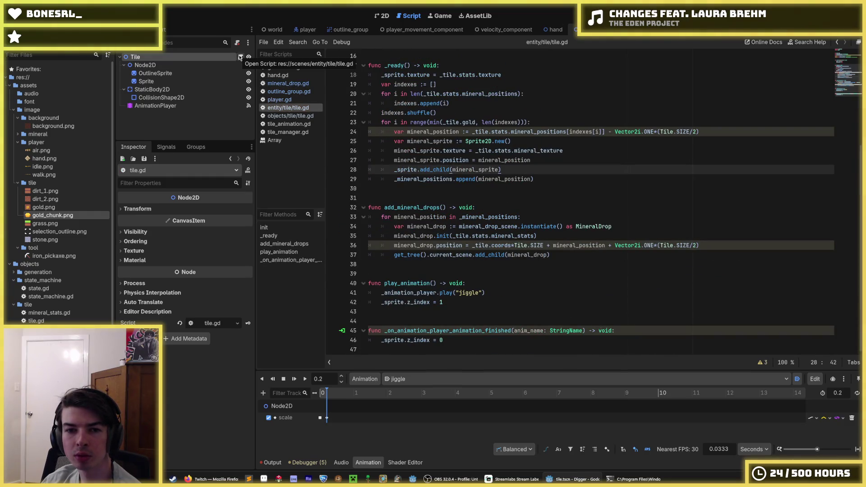
scroll(up, 3)
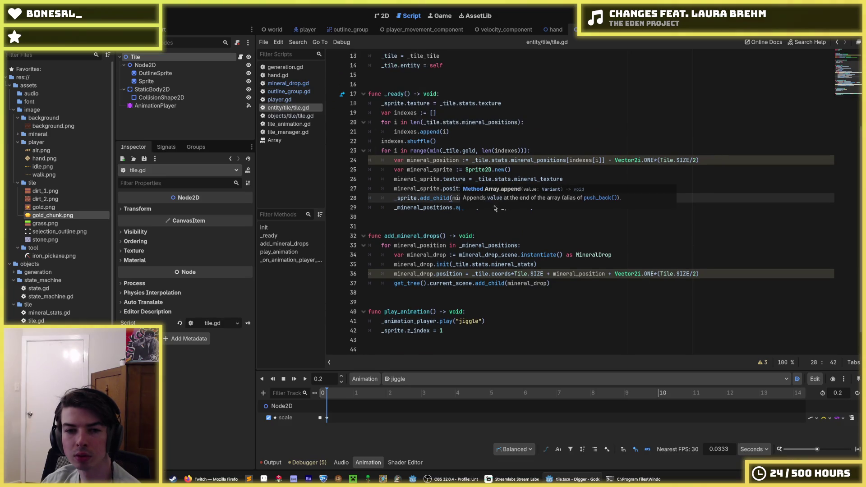
scroll(up, 3)
scroll(down, 3)
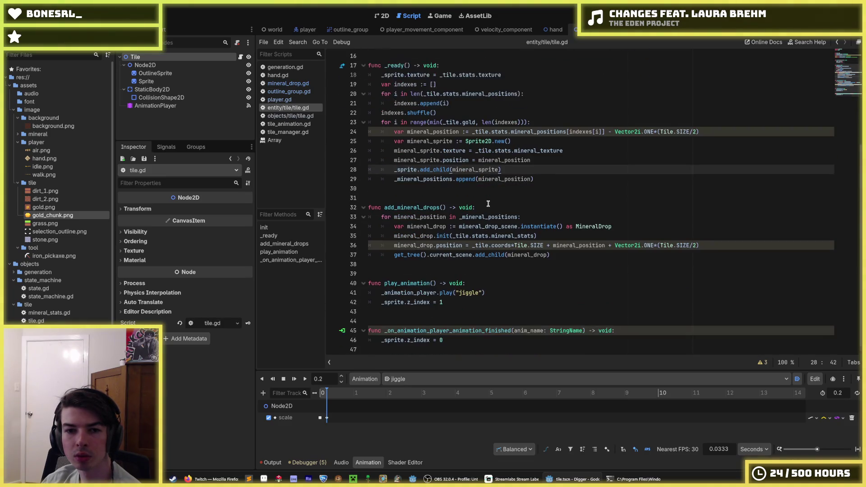
click(539, 233)
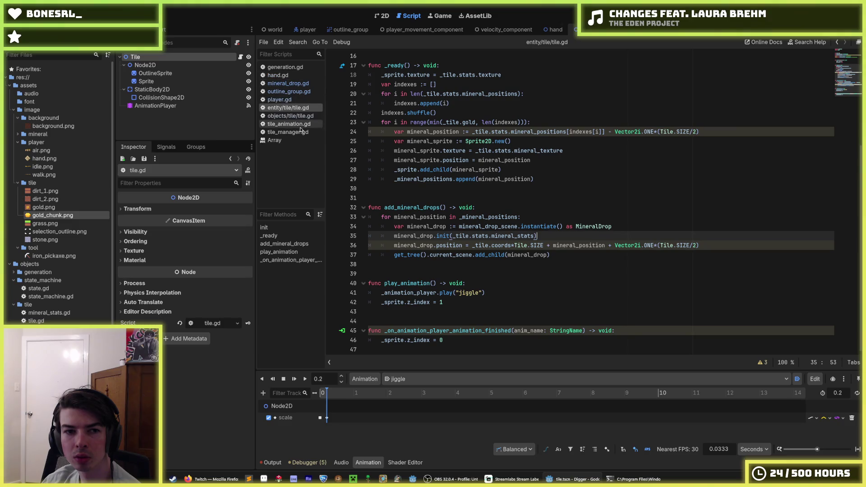
click(291, 132)
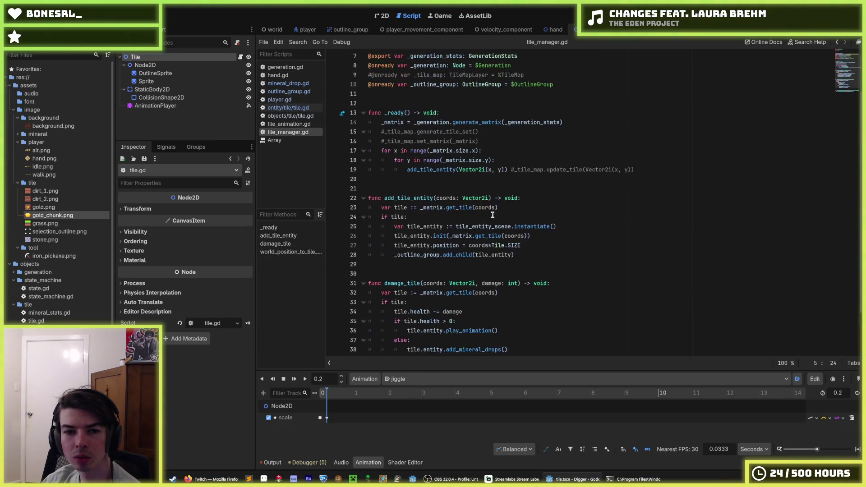
Pass damage into the play_animation call in damage_tile and save tile_manager.gd
scroll(down, 3)
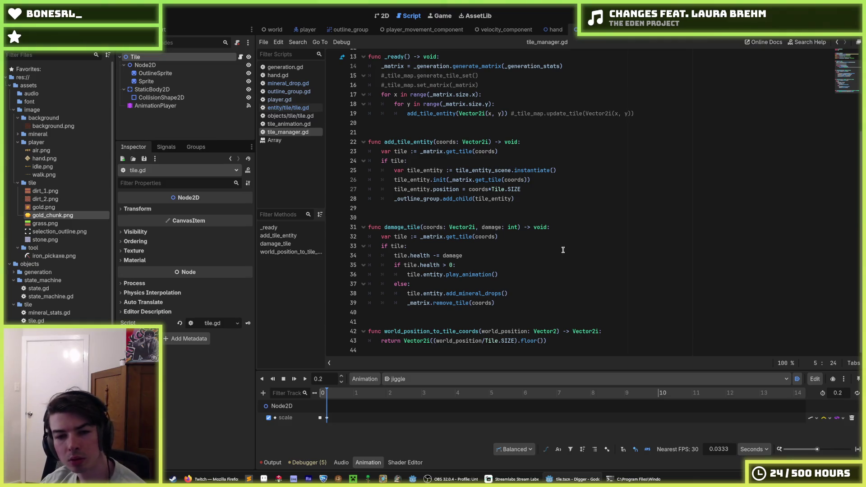
click(517, 293)
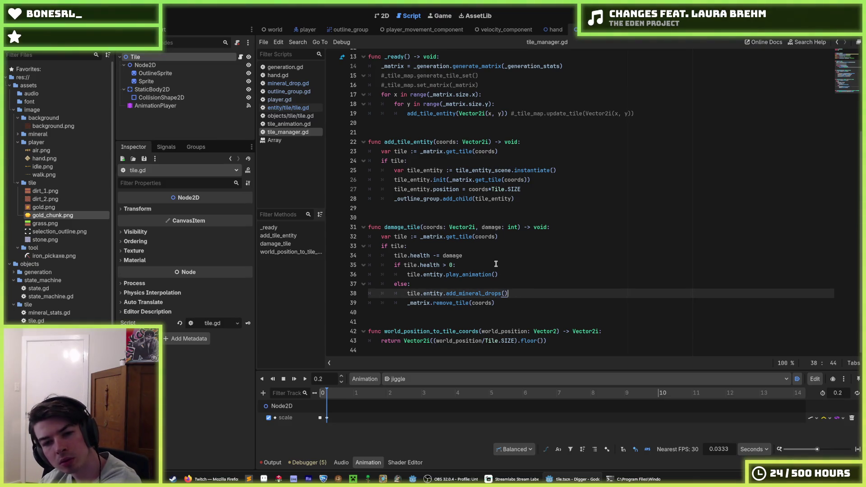
click(501, 273)
click(499, 265)
click(512, 275)
click(504, 266)
click(496, 274)
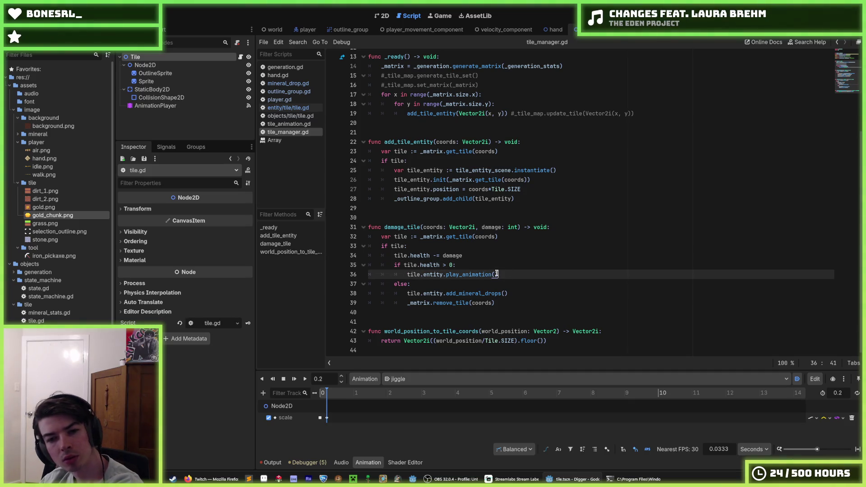
click(495, 274)
text(dana)
key(BackSpace)
key(BackSpace)
text(mage)
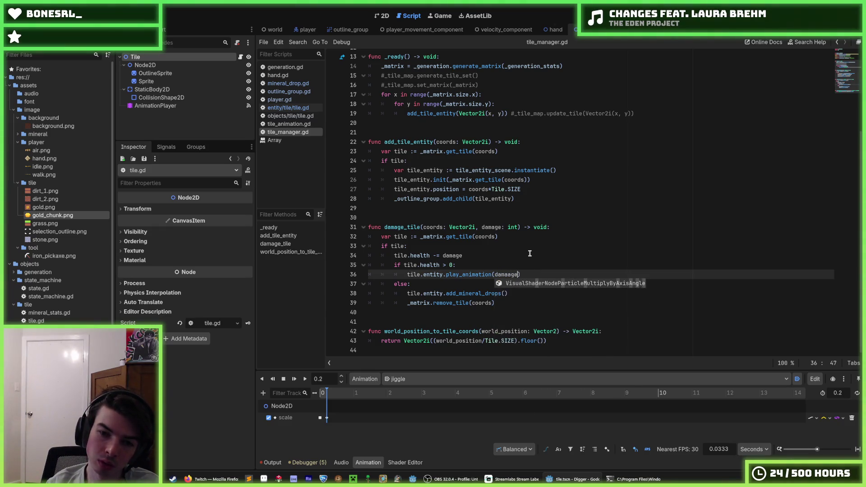
key(ctrl+s)
Switch to the entity/tile/tile.gd script
click(530, 253)
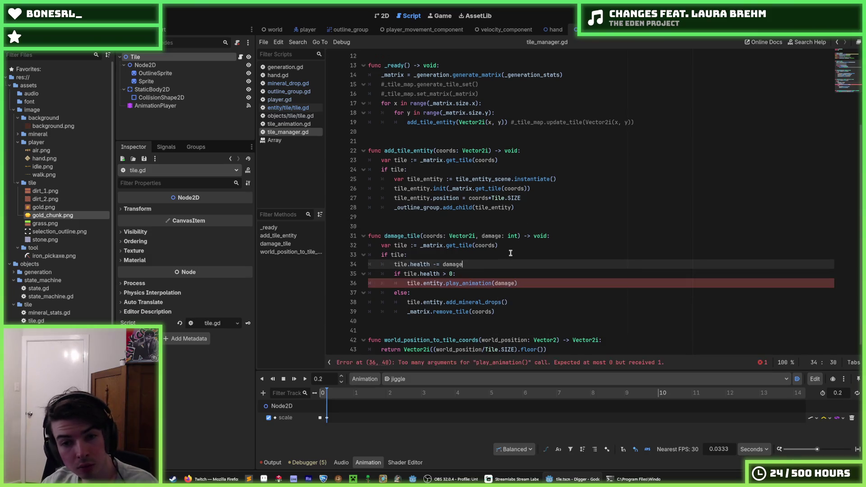
mouse_move(472, 234)
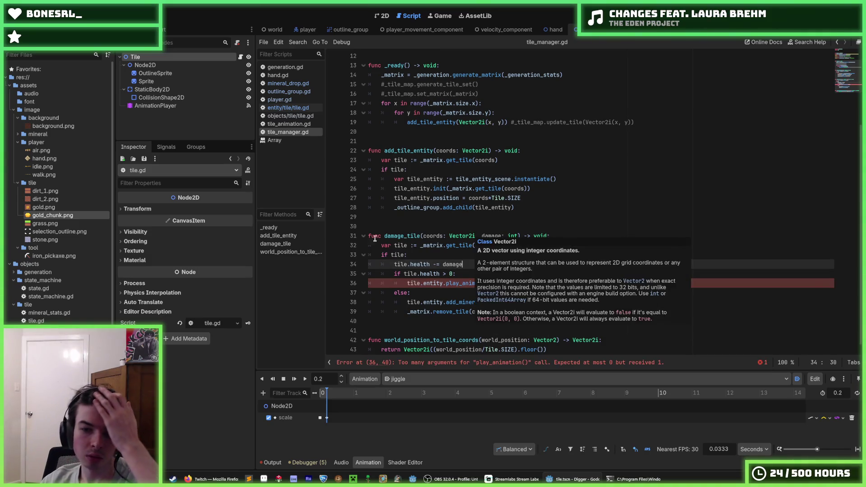
click(296, 108)
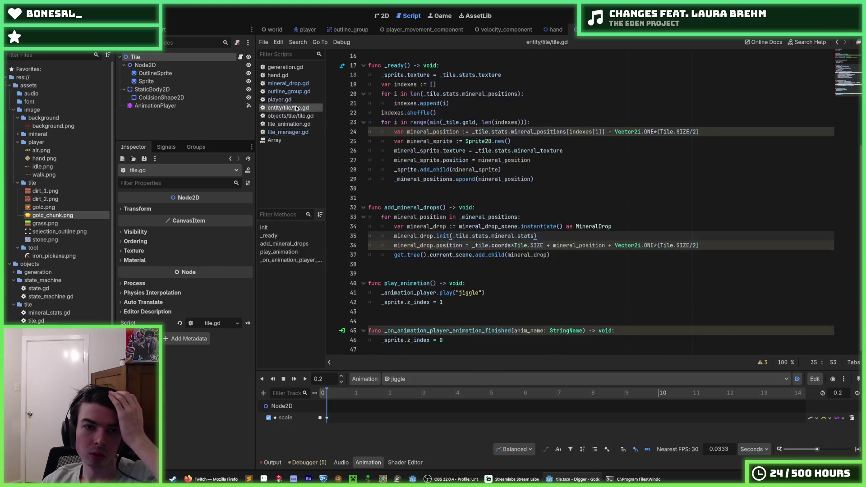
Give play_animation a damage: int parameter and paste the speed lerp line below it, then switch to Twitch
click(433, 283)
text(damage: int)
key(Escape)
key(End)
key(Return)
key(ctrl+v)
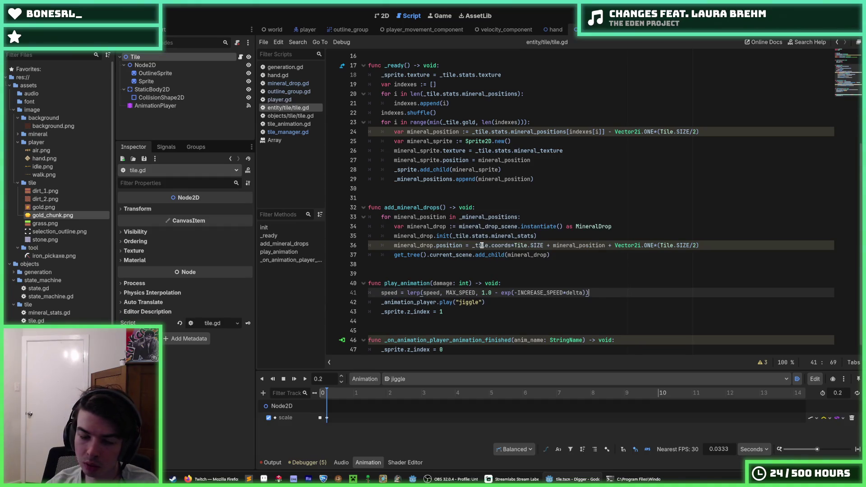
scroll(down, 3)
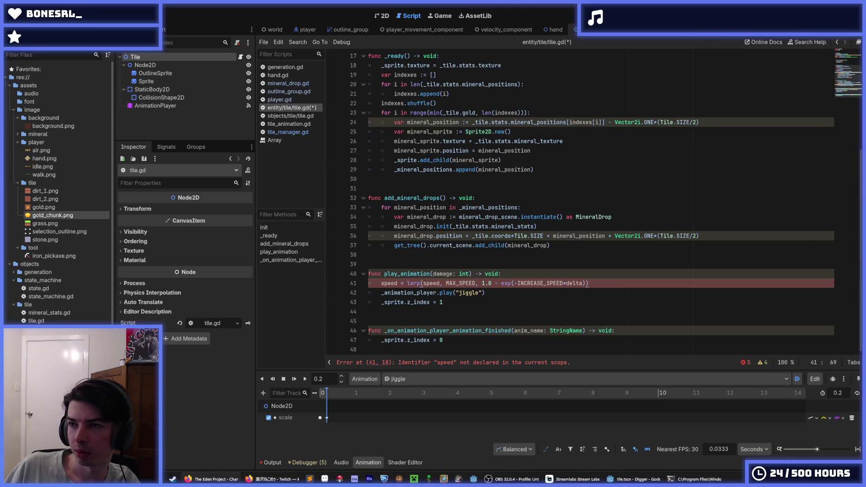
key(alt+Tab)
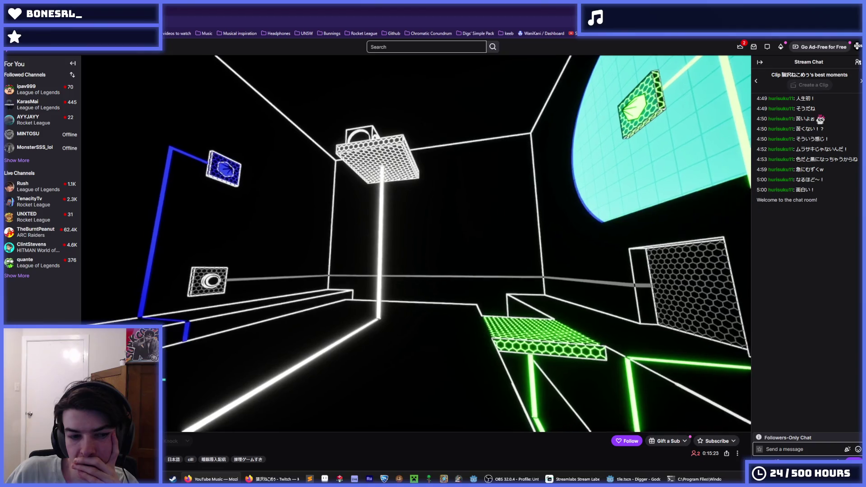
Scroll through the Twitch channel's About info, then close the stream tab
scroll(down, 3)
scroll(down, 3)
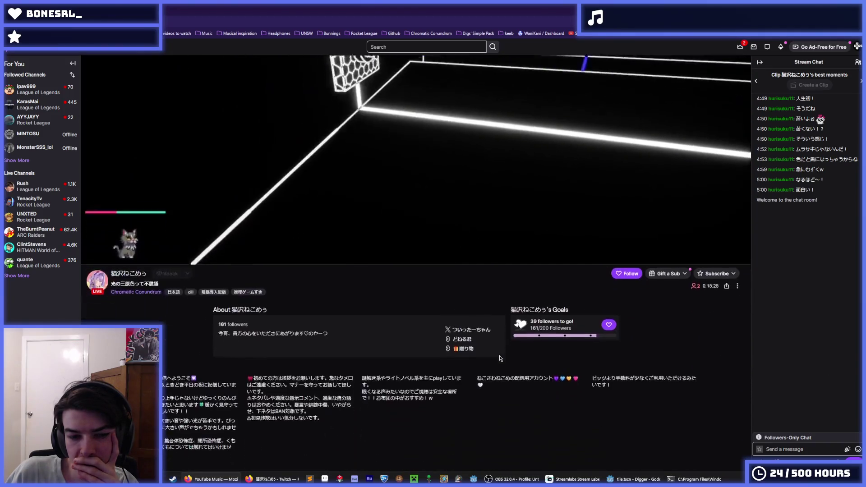
scroll(up, 3)
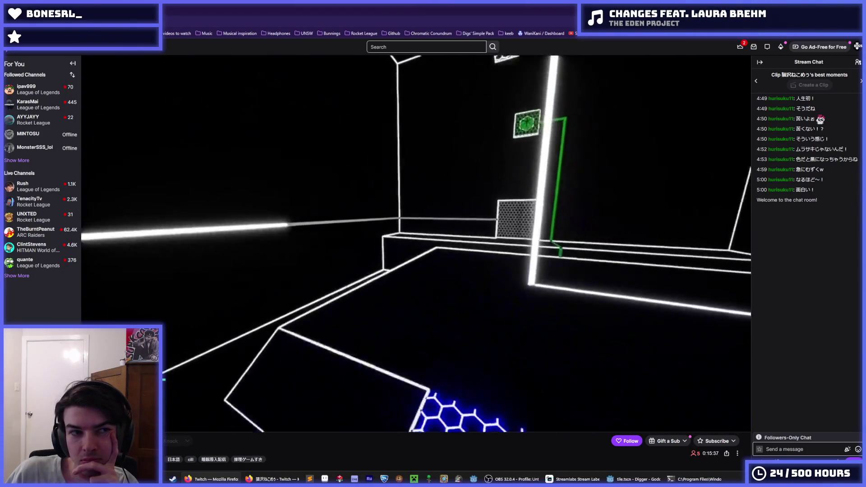
key(ctrl+w)
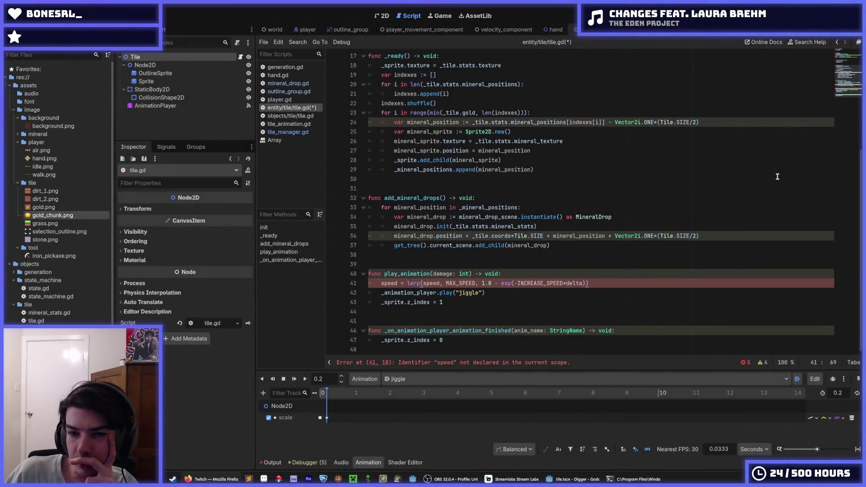
On line 41, replace speed at the start of the lerp line with node
click(605, 285)
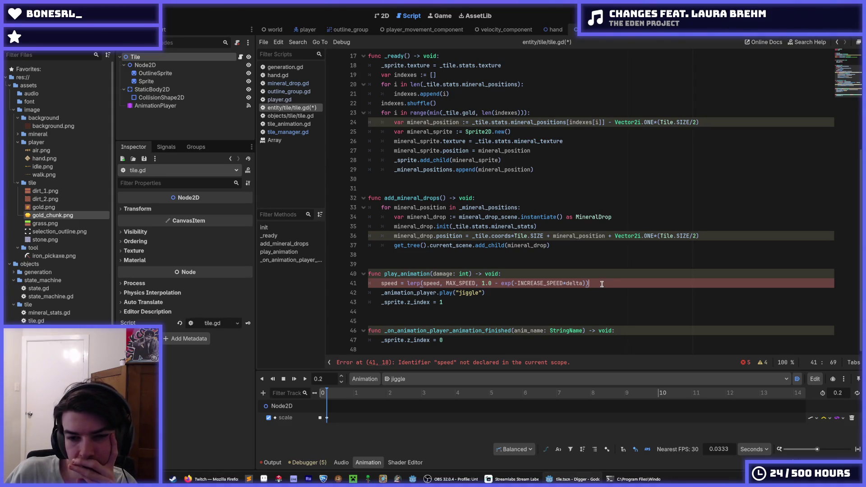
key(shift+Up)
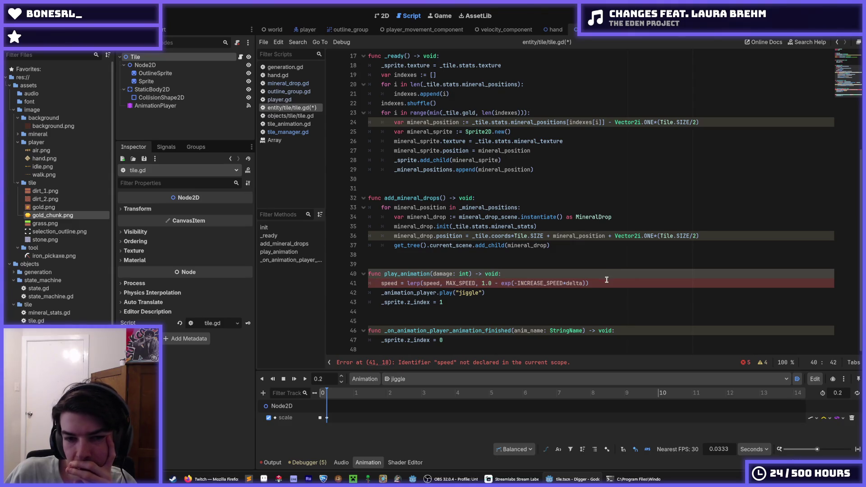
click(605, 282)
double_click(436, 284)
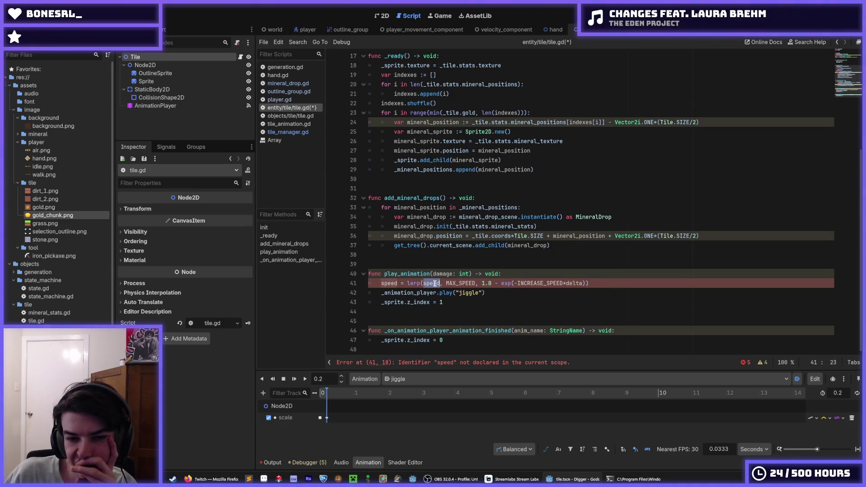
double_click(469, 283)
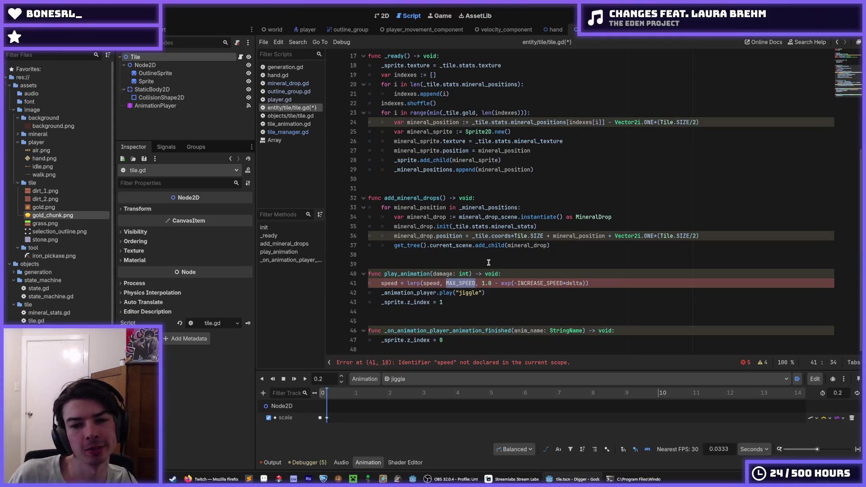
key(Left)
key(Left)
key(Left)
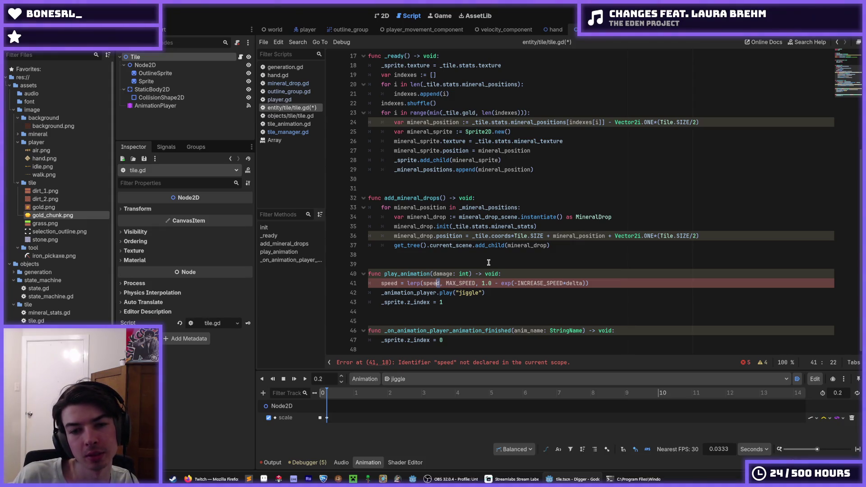
key(Left)
key(BackSpace)
key(BackSpace)
key(BackSpace)
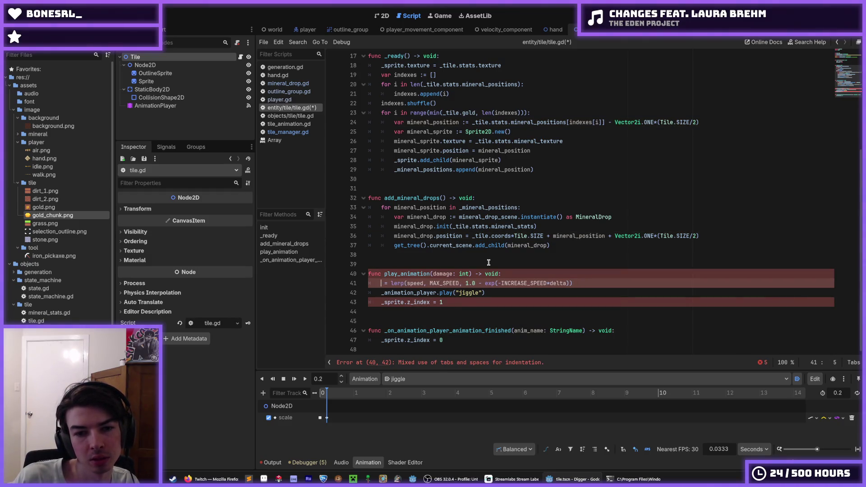
text(node)
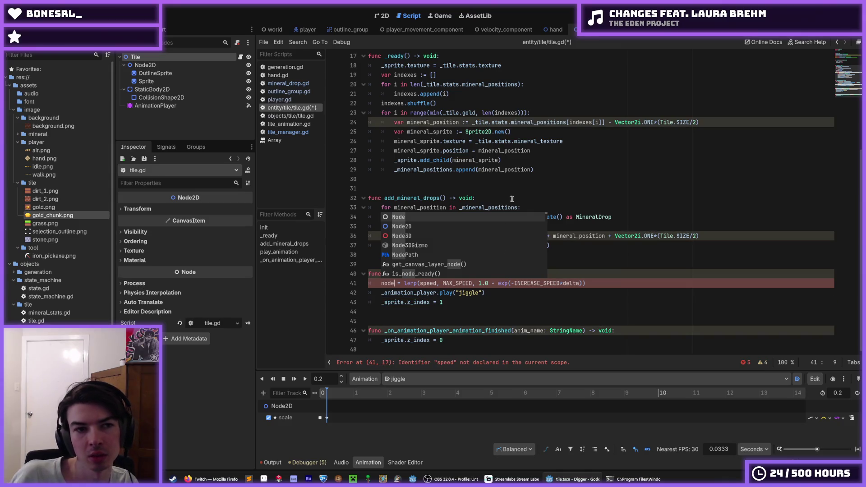
scroll(up, 3)
Duplicate the _sprite declaration into _scalable: Node2D = $Node2D and save
click(424, 123)
key(ctrl+shift+d)
double_click(424, 132)
text(_s)
text(calable)
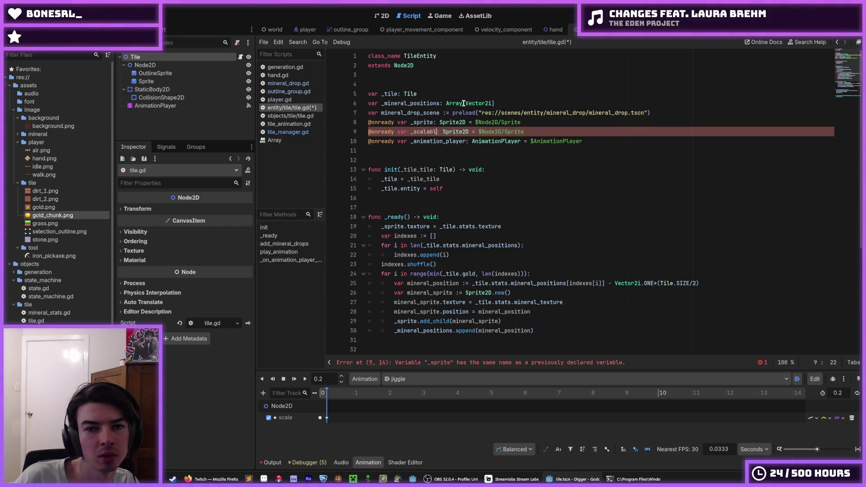
key(End)
key(Left)
key(ctrl+Delete)
key(BackSpace)
key(ctrl+s)
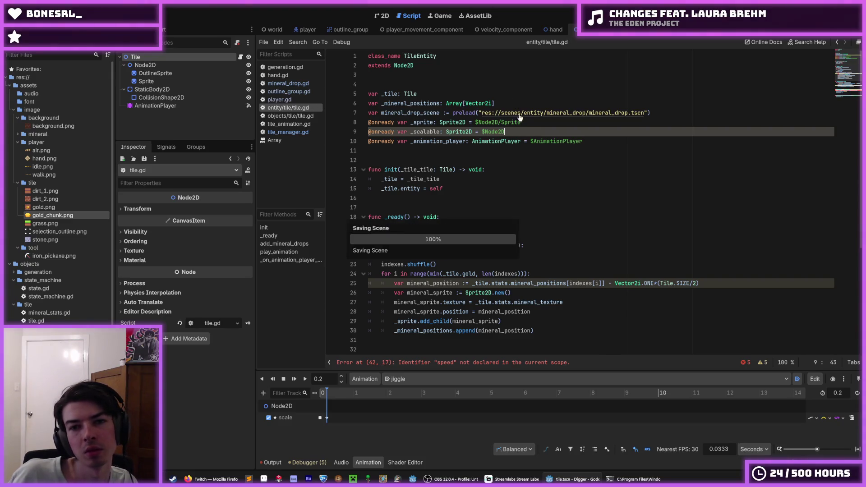
double_click(468, 132)
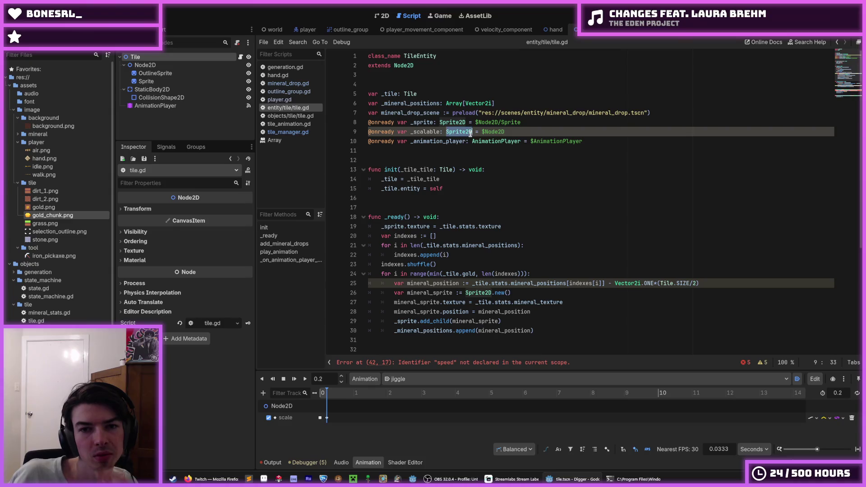
text(Node2D)
click(430, 131)
double_click(429, 131)
Rewrite the lerp line to operate on _scalable.scale instead of node and speed
scroll(down, 3)
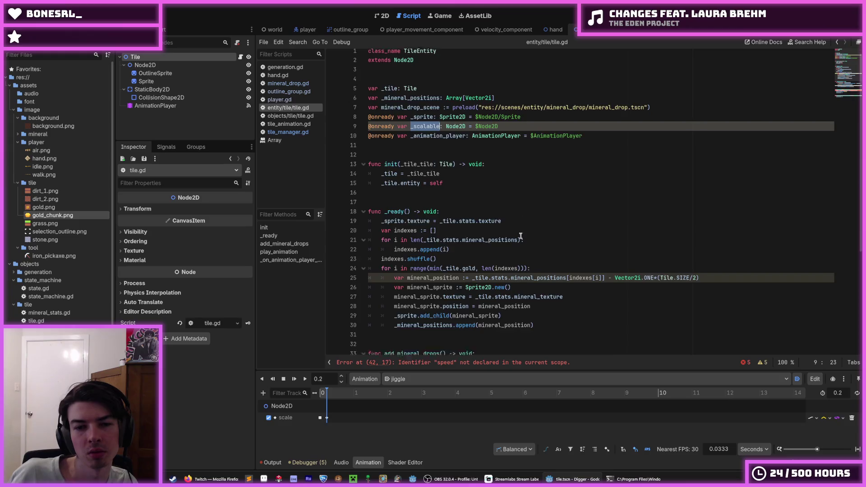
double_click(391, 283)
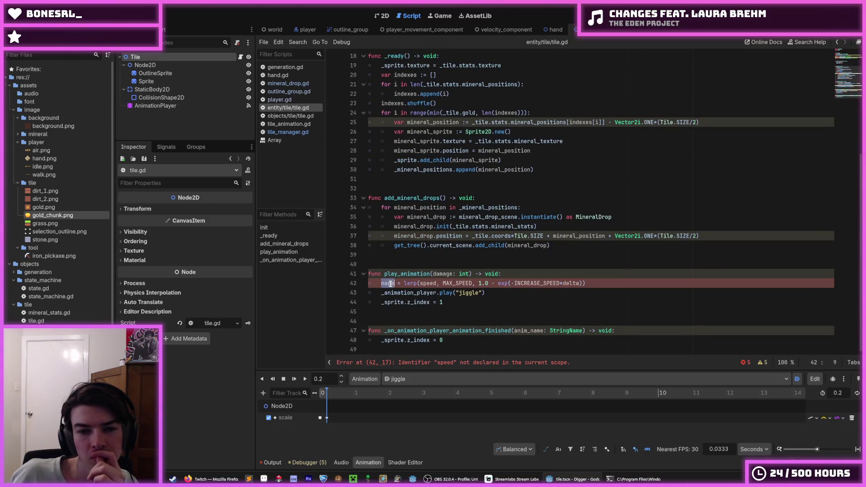
key(ctrl+v)
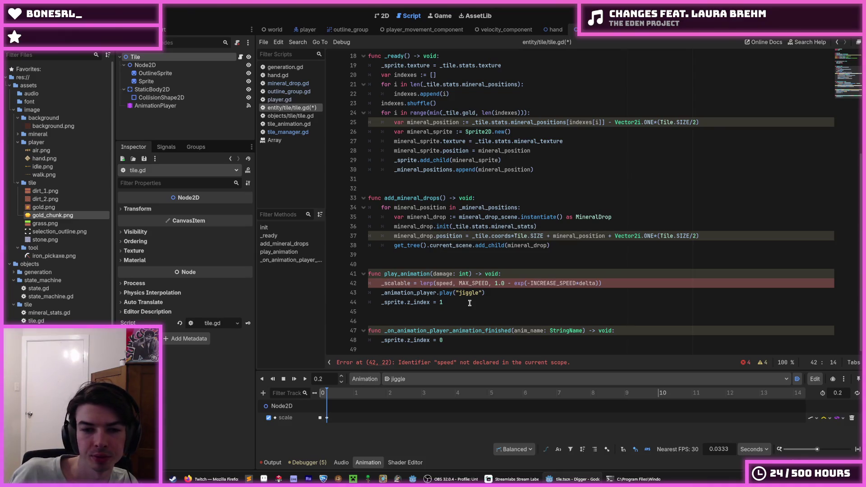
text(.scale)
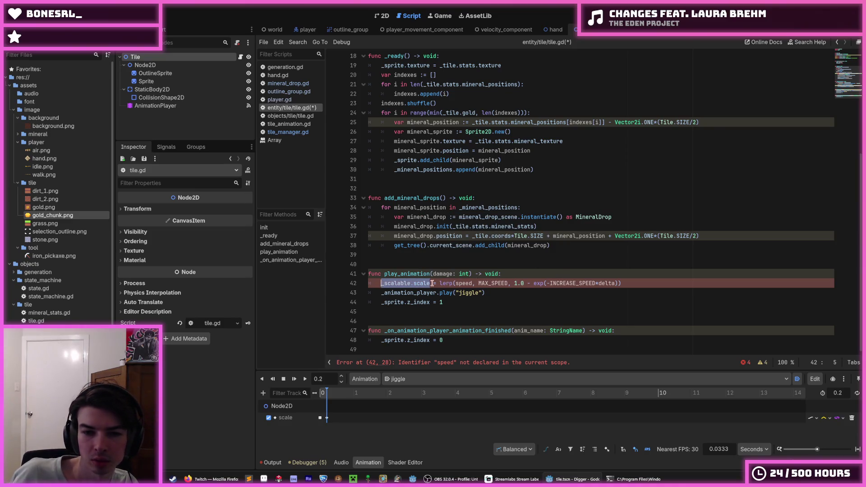
click(465, 284)
double_click(465, 283)
text(_scalable.scale)
click(440, 283)
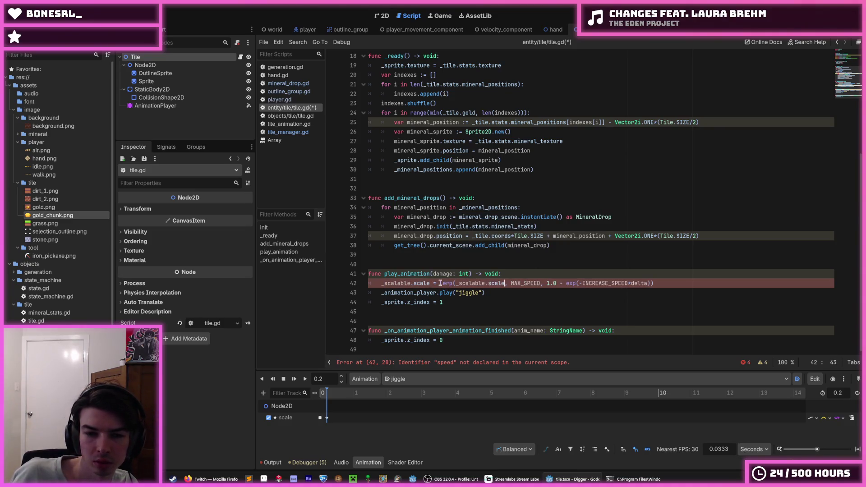
key(BackSpace)
key(BackSpace)
key(BackSpace)
text(.)
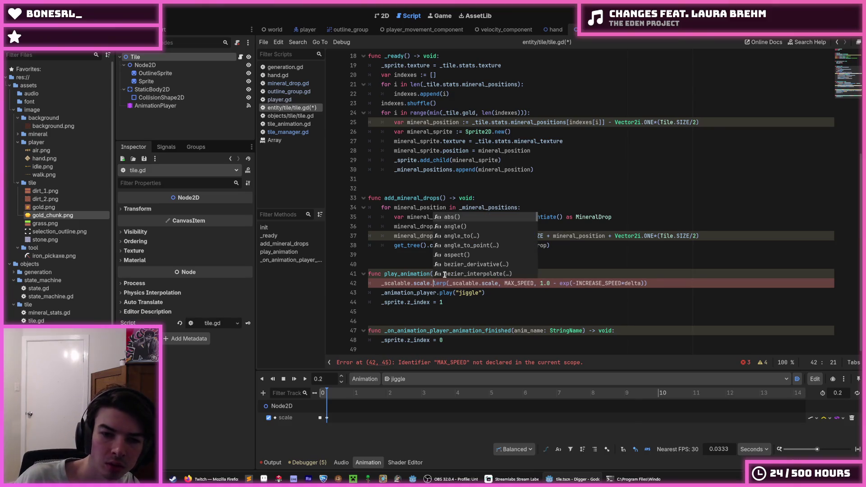
Set the lerp target to Vector2i.ONE with rate 10.0, moving the line out of play_animation
drag(505, 283, 535, 283)
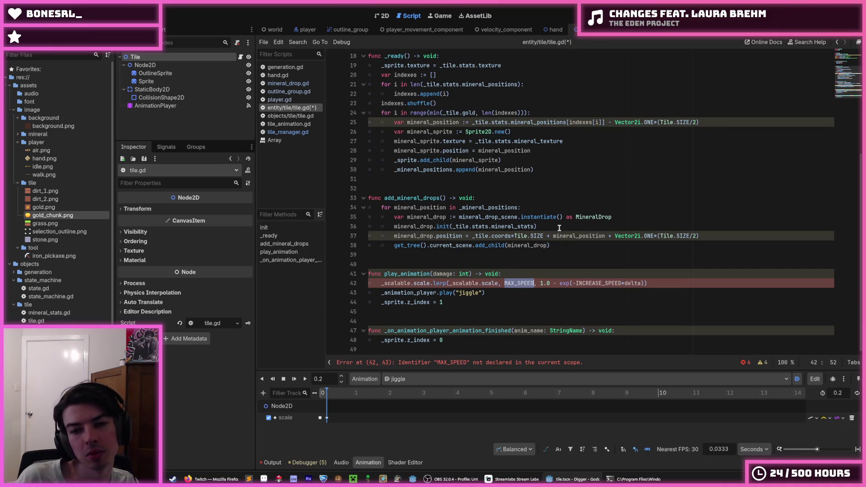
text(Vector2)
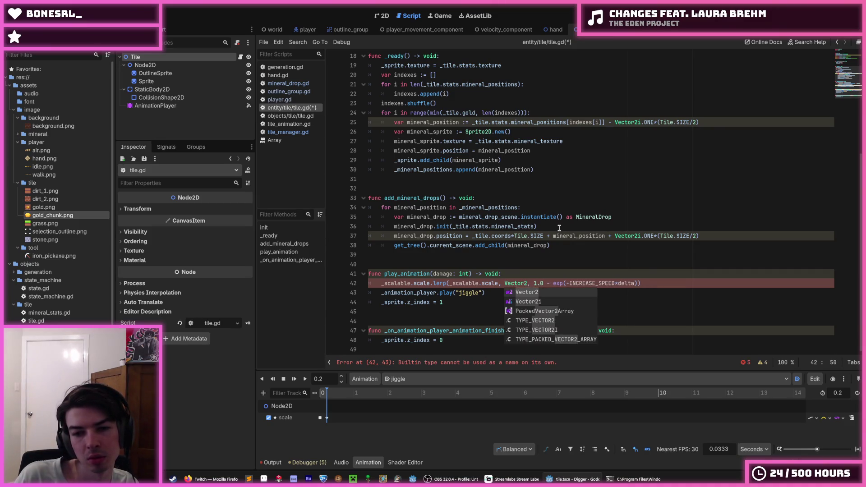
text(i.ONE)
key(Right)
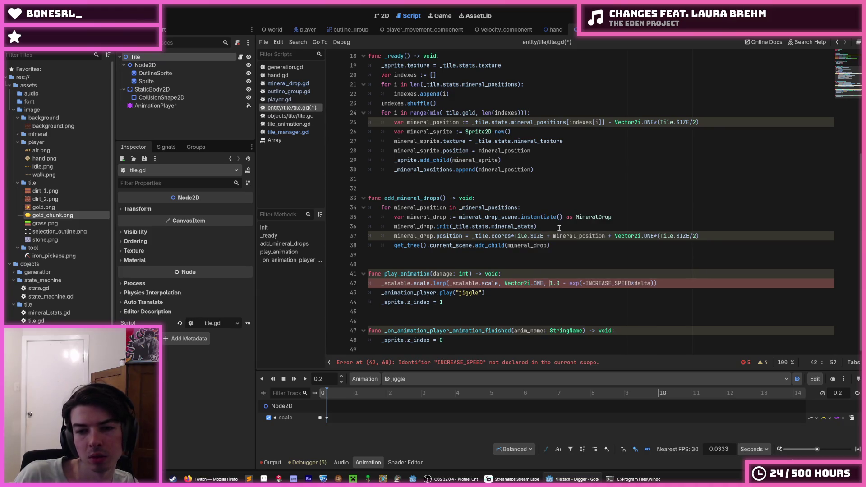
key(Right)
key(Right)
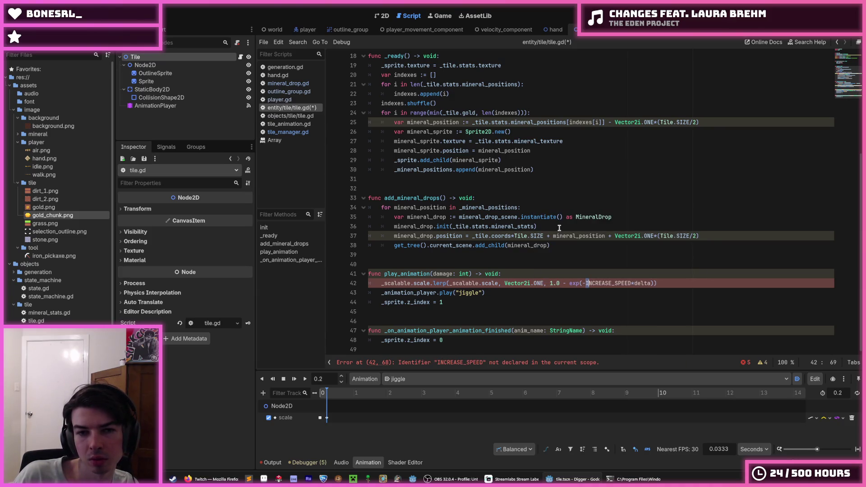
key(shift+Right)
key(shift+Right)
key(shift+Right)
text(10.0)
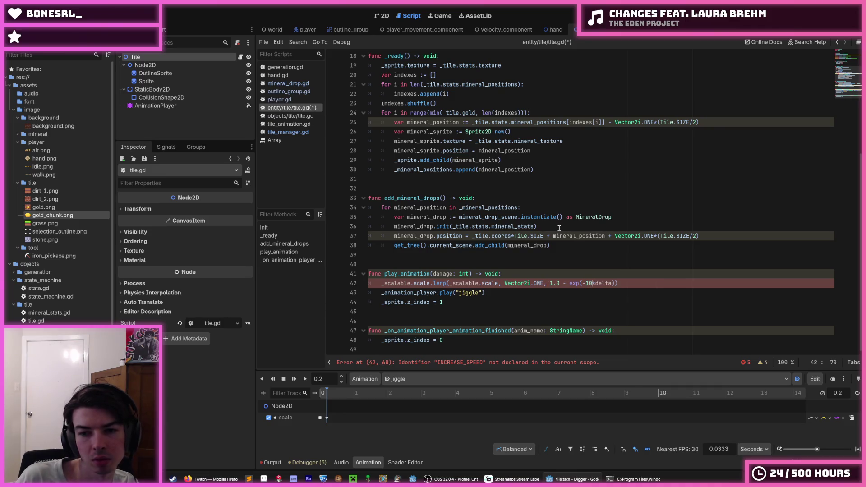
click(492, 283)
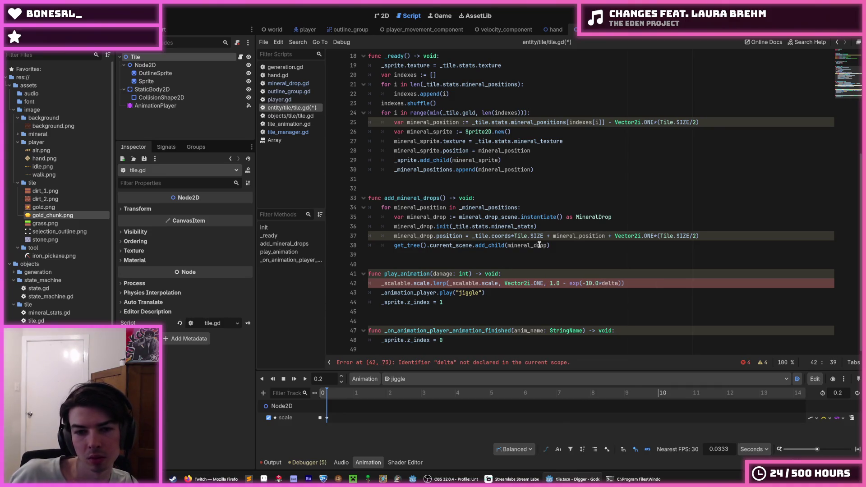
key(alt+Up)
key(alt+Up)
key(alt+Up)
key(alt+Up)
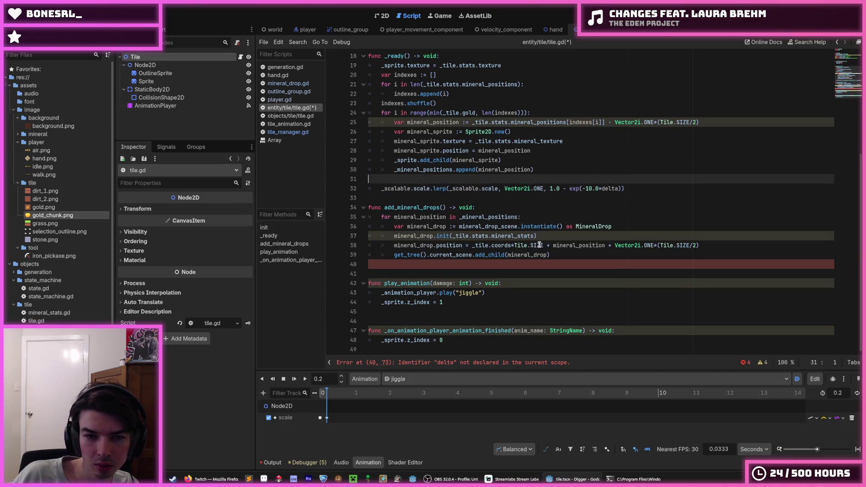
Wrap the scale lerp in a new process(delta: float) function, drop the extra _scalable.scale argument, and save
key(Return)
text(func process)
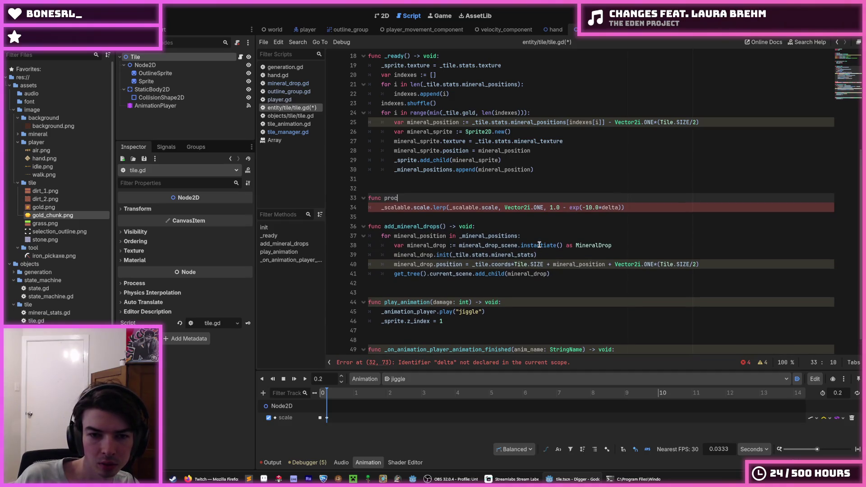
text( -> void:)
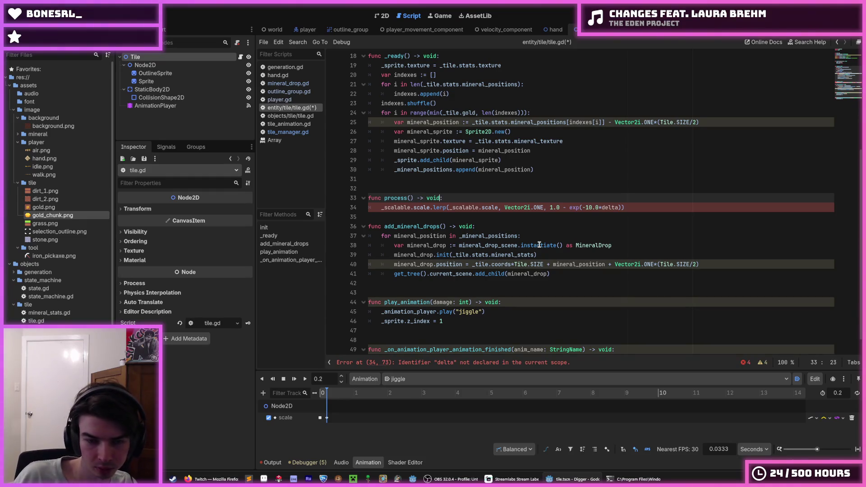
text(delta: float)
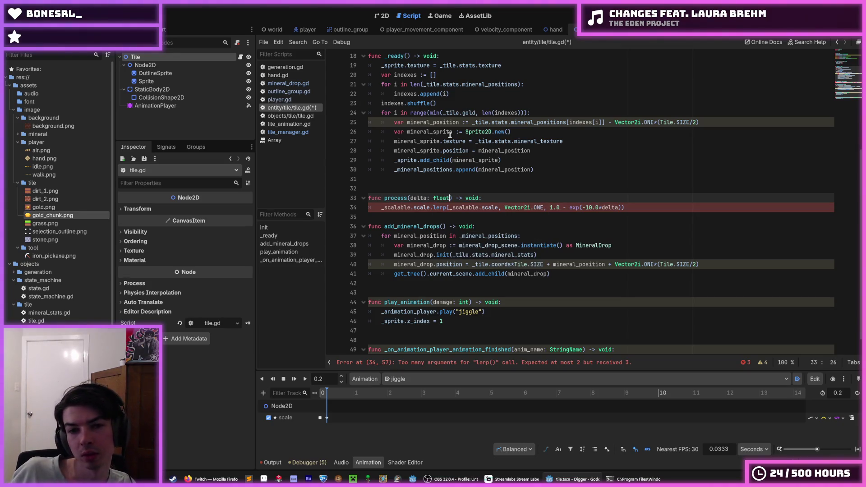
click(547, 208)
click(628, 206)
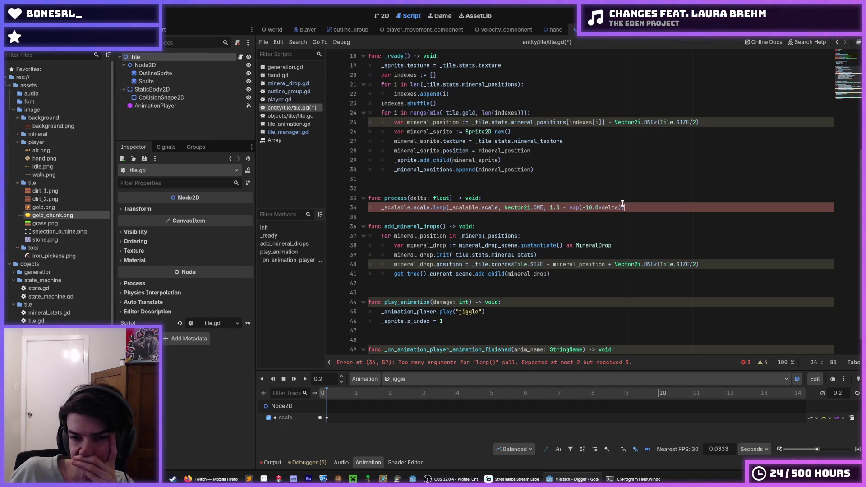
click(631, 200)
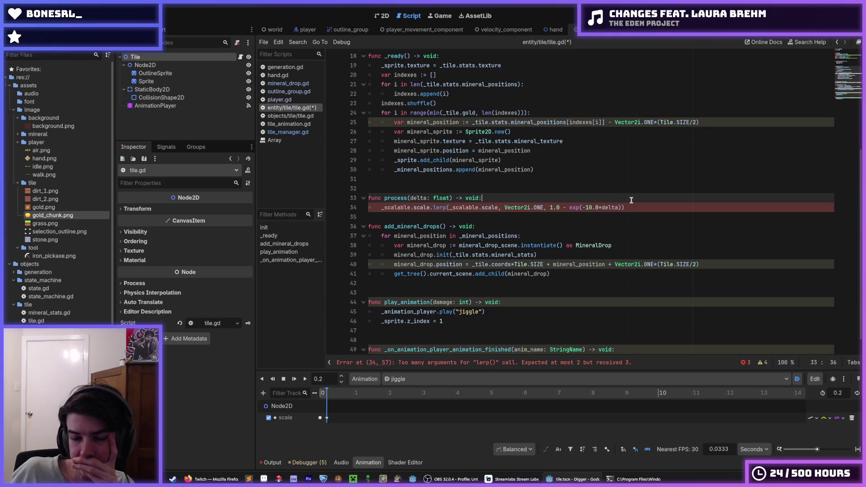
click(633, 206)
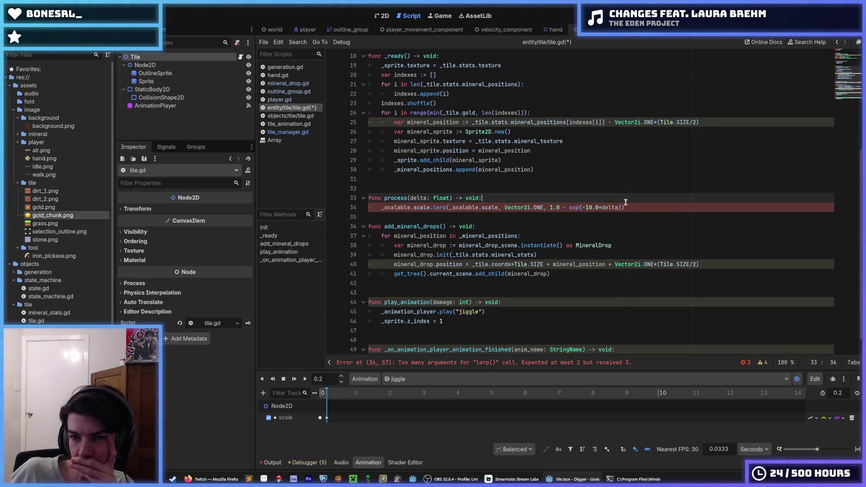
scroll(up, 3)
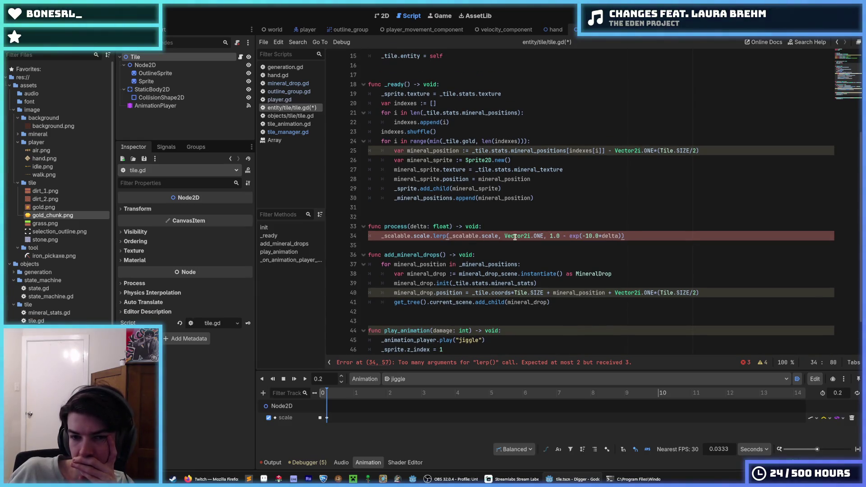
drag(505, 235, 449, 235)
key(BackSpace)
key(ctrl+s)
Add a blank line after the process function
key(End)
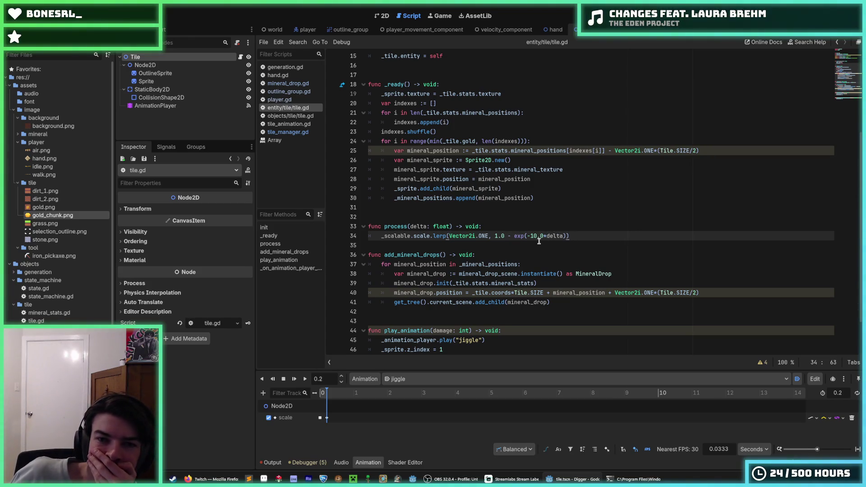
click(557, 199)
click(557, 190)
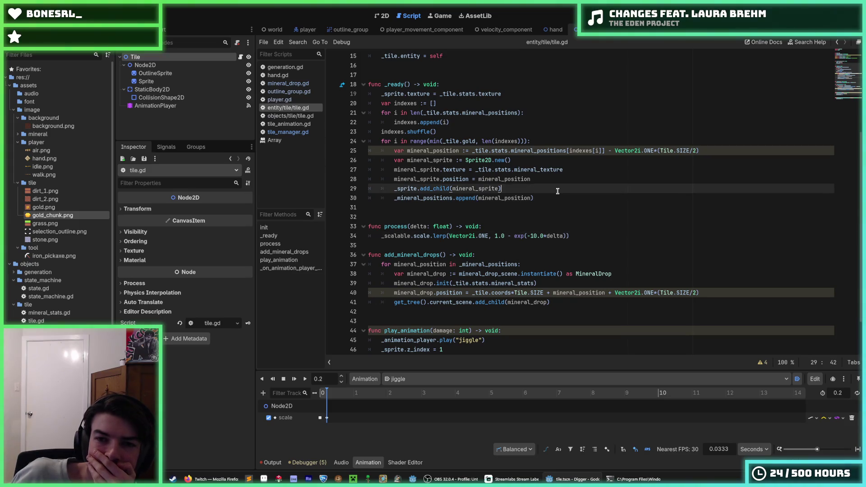
click(558, 197)
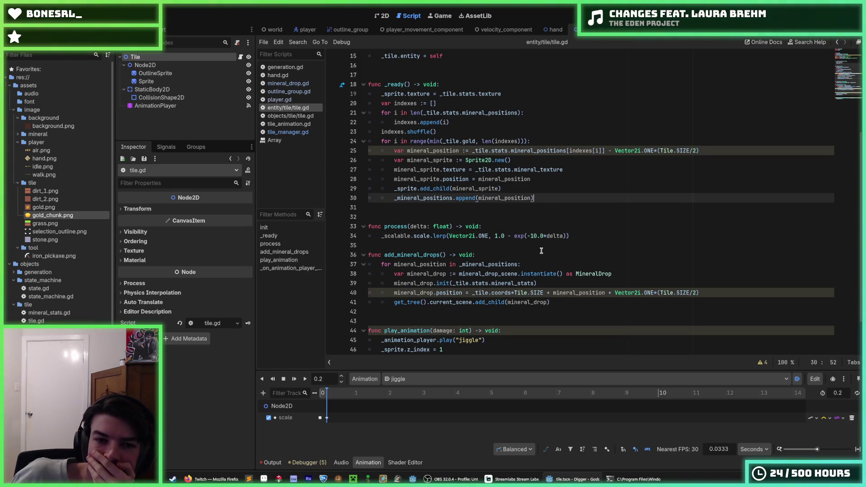
click(544, 247)
click(541, 246)
key(Return)
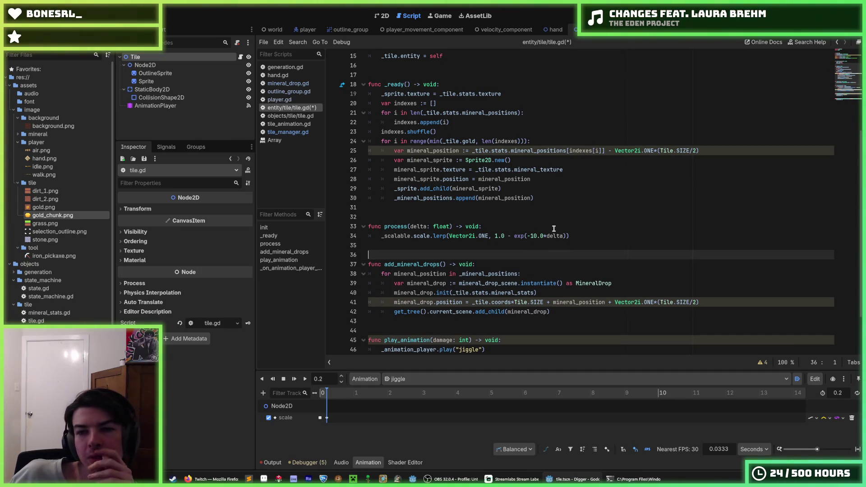
scroll(down, 3)
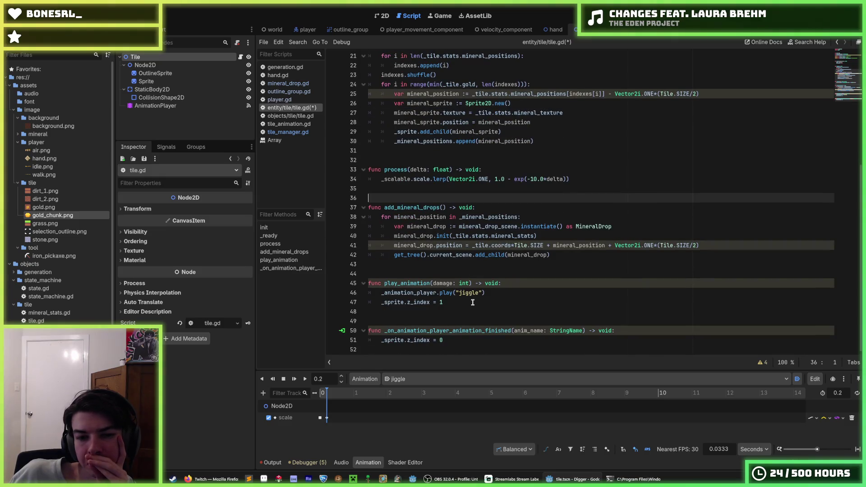
Comment out the jiggle animation call in play_animation
click(473, 303)
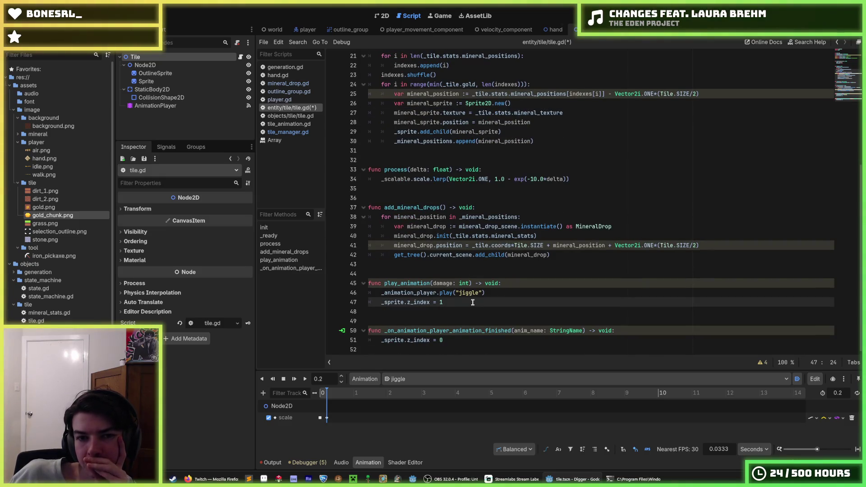
scroll(up, 3)
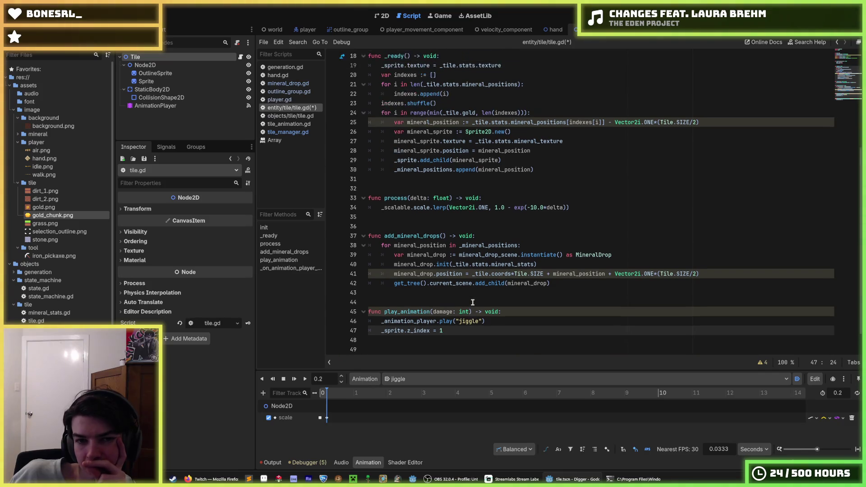
click(562, 198)
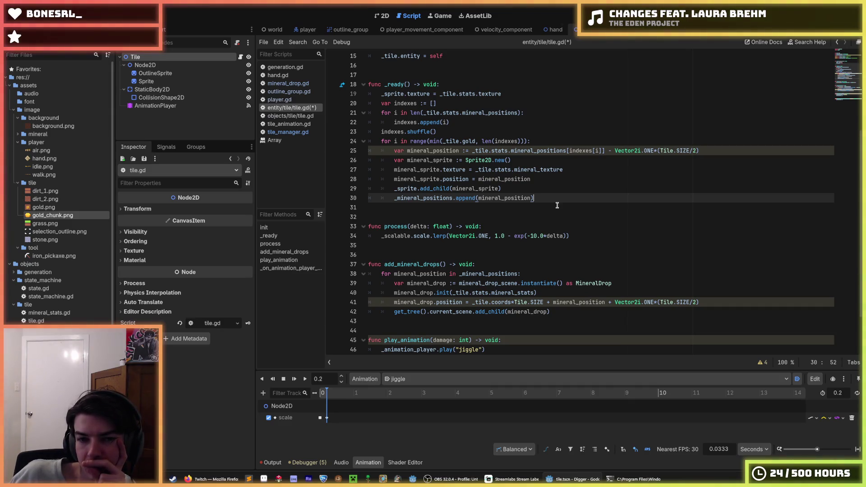
scroll(down, 3)
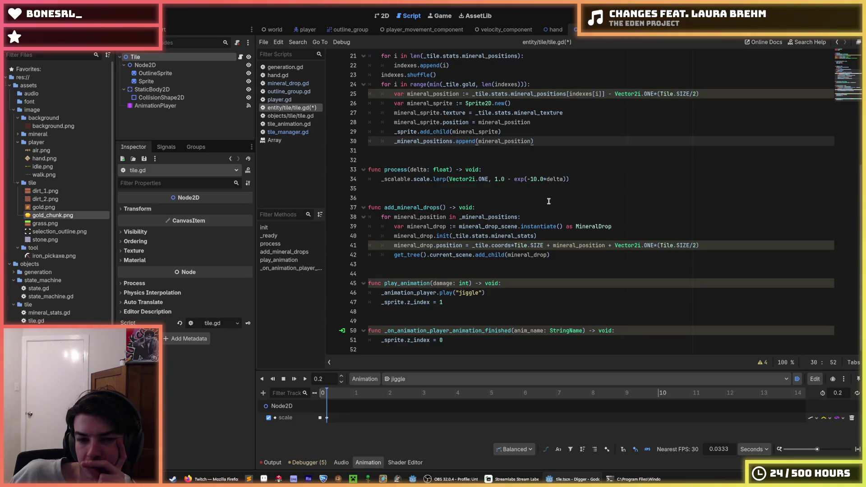
click(488, 289)
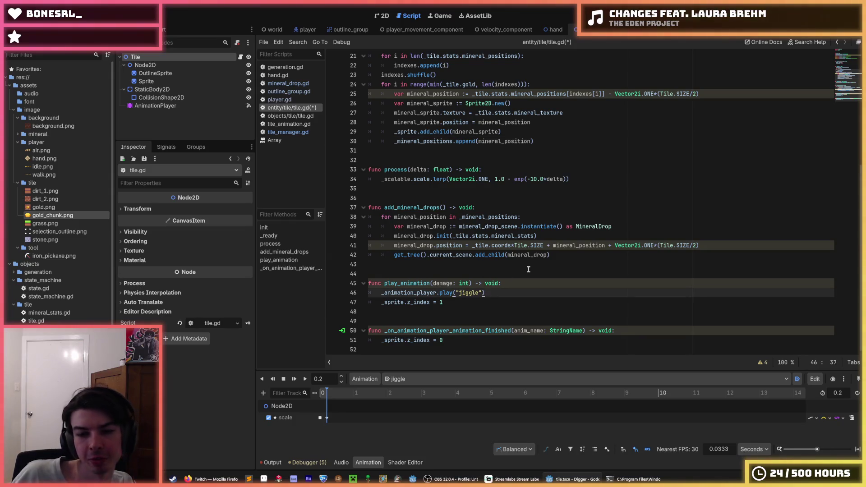
key(ctrl+k)
Add '_scalable.scale = Vector2i.ONE*1.4' below the commented jiggle call, then save and run the game
key(Return)
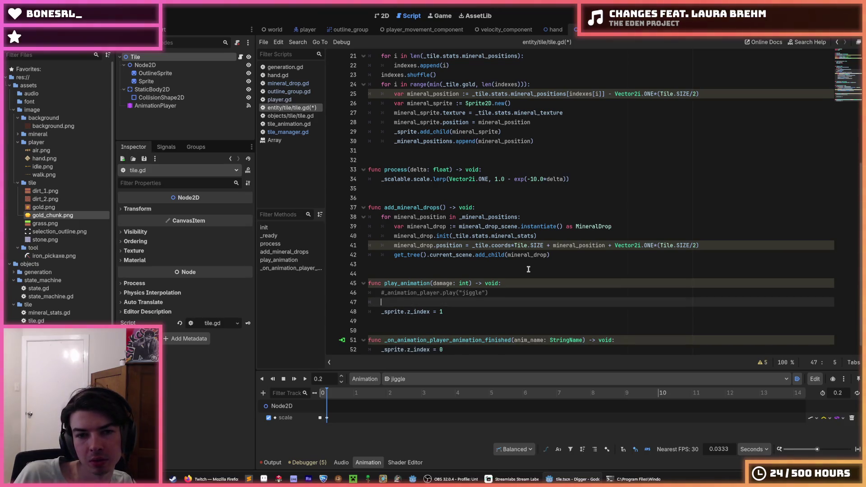
text(s)
key(BackSpace)
key(BackSpace)
key(BackSpace)
text(_scalable.s)
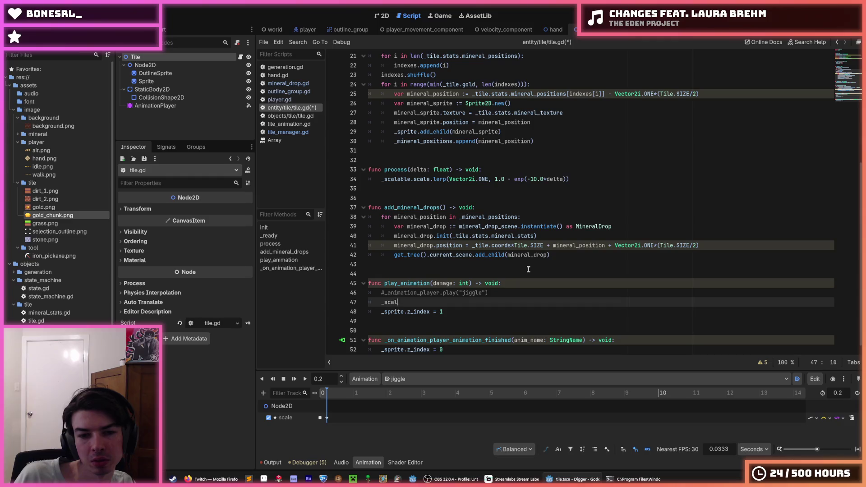
text(cale = )
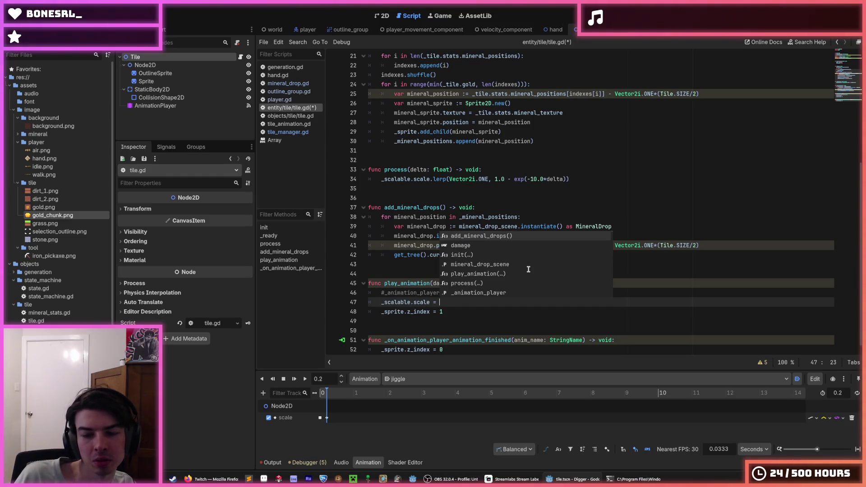
text(1.4)
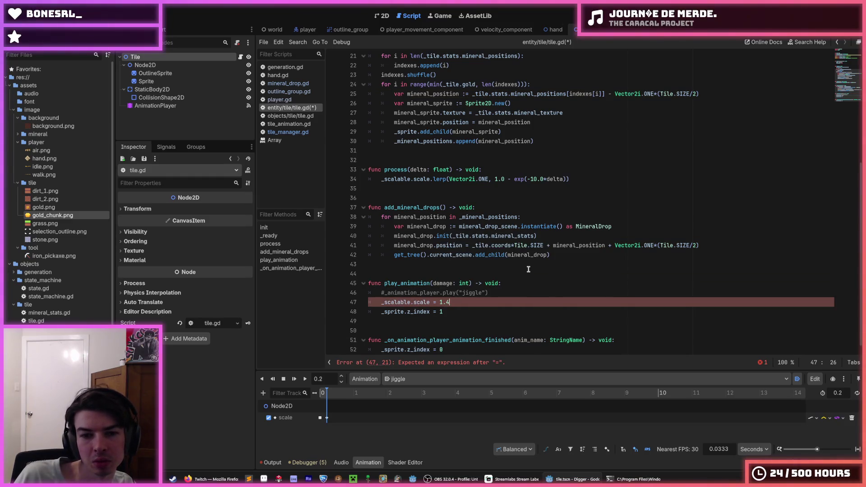
key(BackSpace)
key(BackSpace)
key(BackSpace)
text(Vector)
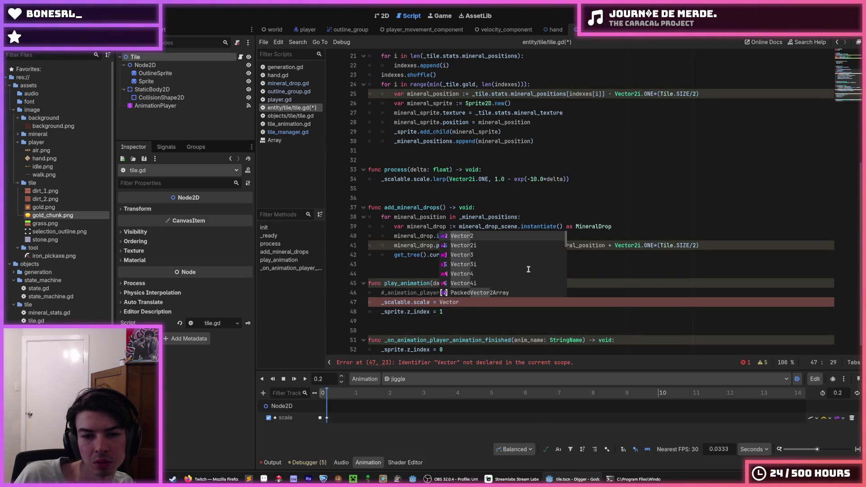
text(2i.ONE*1.4)
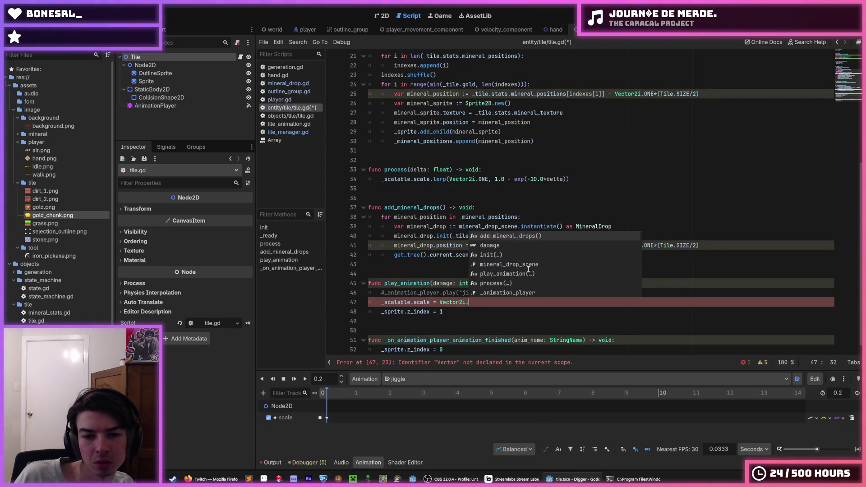
key(ctrl+s)
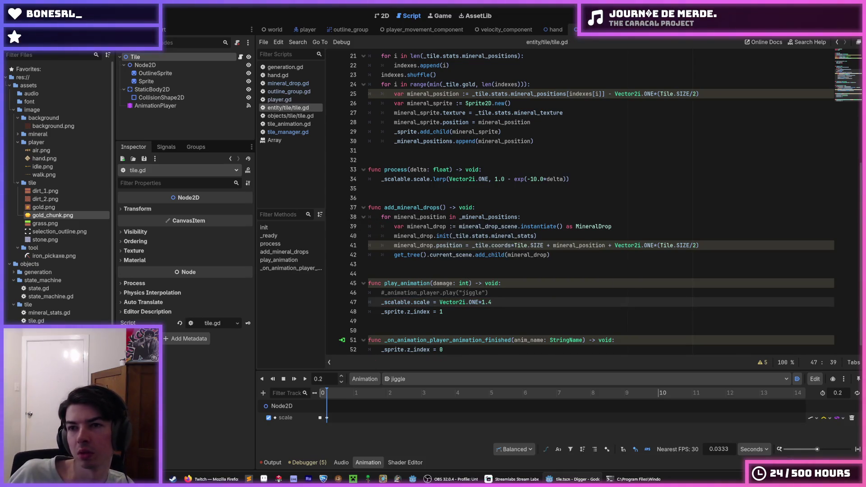
key(F5)
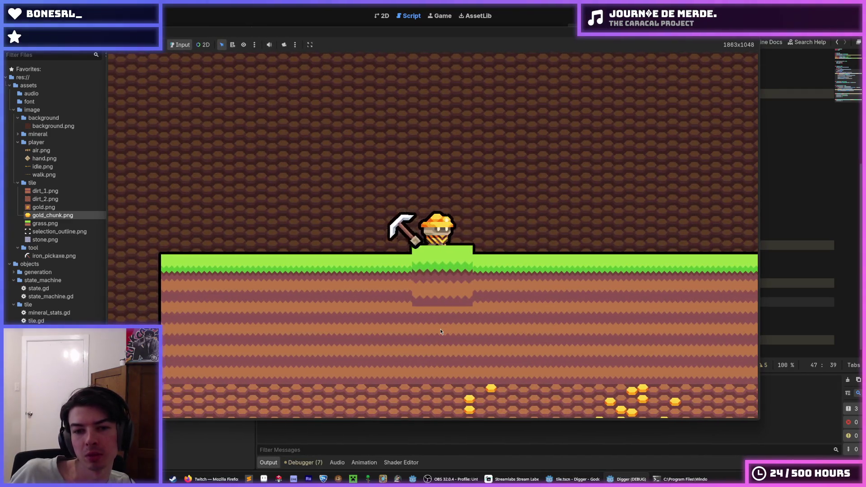
Dig three tiles straight down through the grass into the gold layer
key(s)
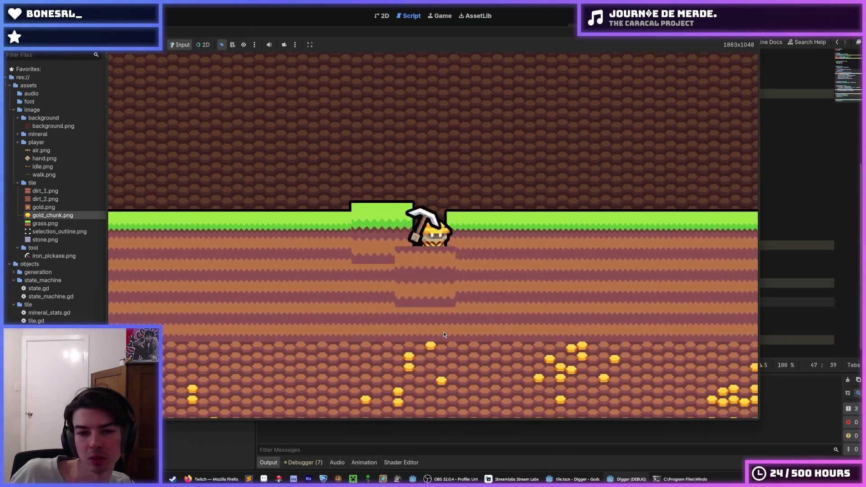
key(s)
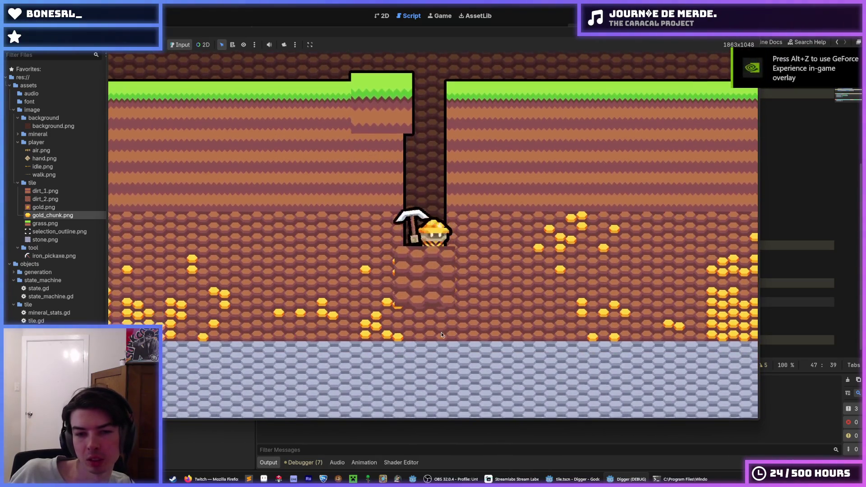
key(s)
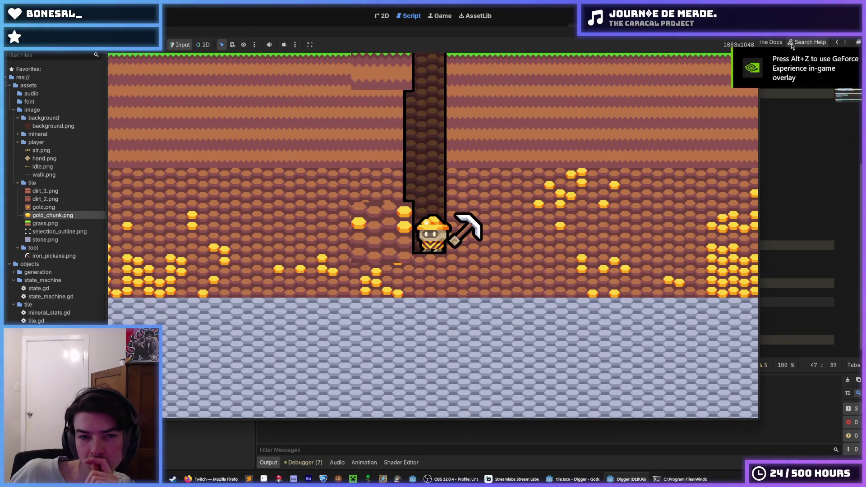
Mine the neighbouring tiles right, below and left, stop the game, and select 'scale' in the lerp line
click(552, 231)
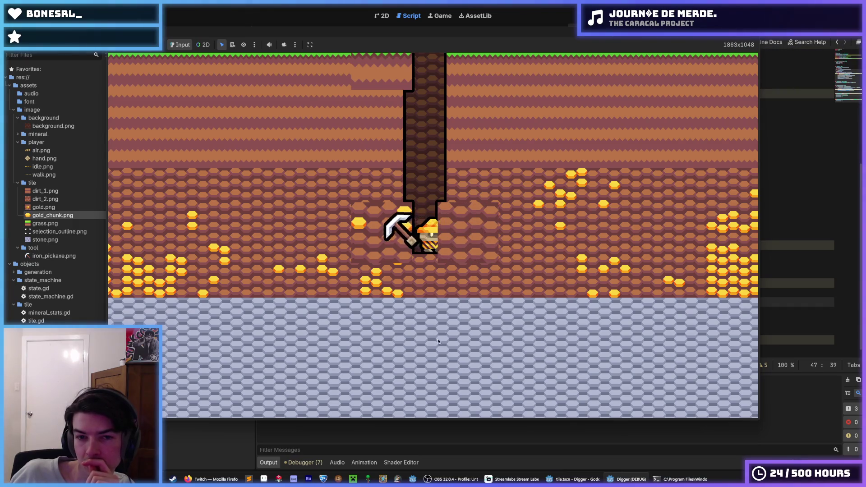
click(438, 339)
click(296, 193)
click(496, 226)
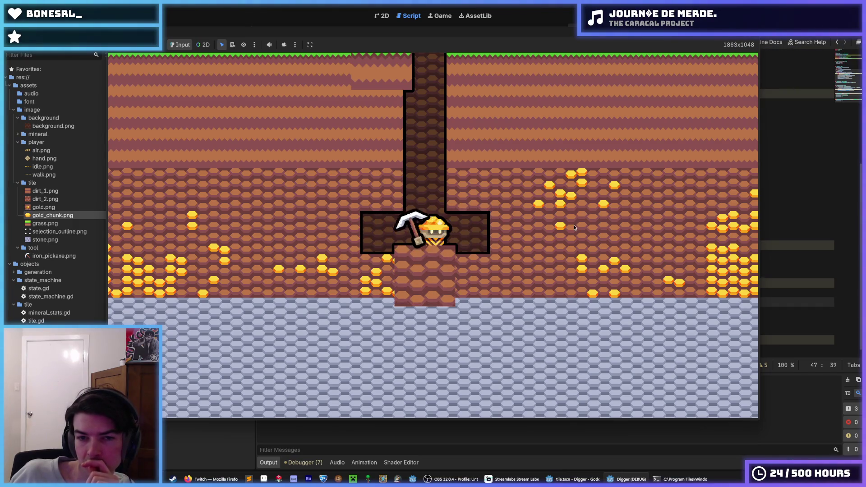
click(772, 13)
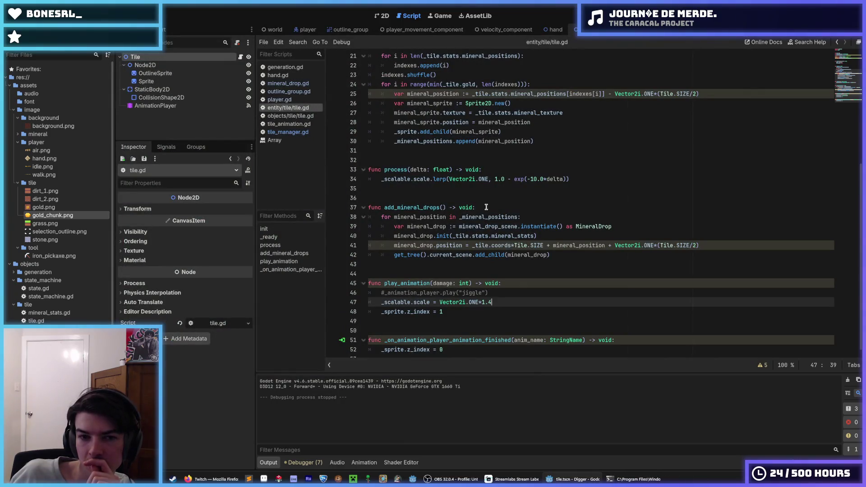
double_click(421, 180)
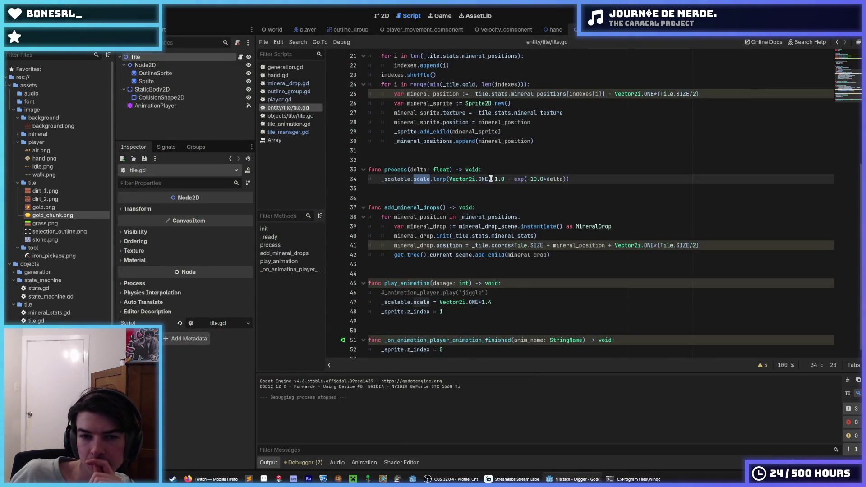
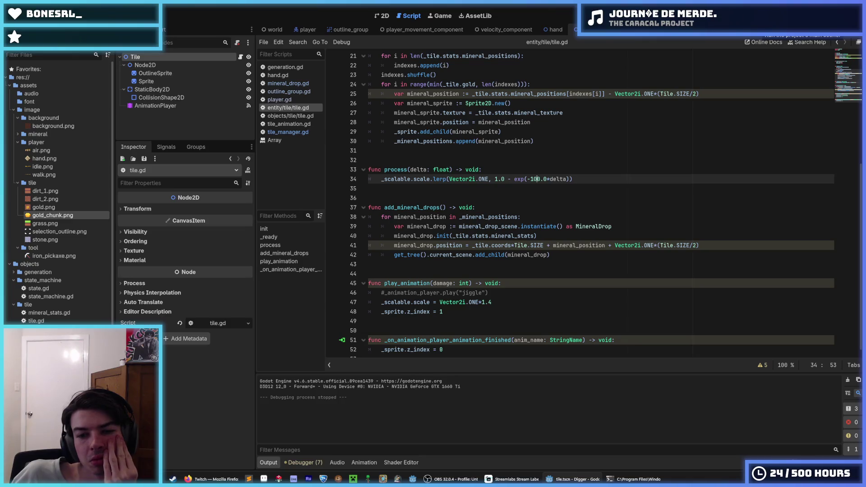
Run the game, walk the player right, and stop it to check tile digging
click(761, 28)
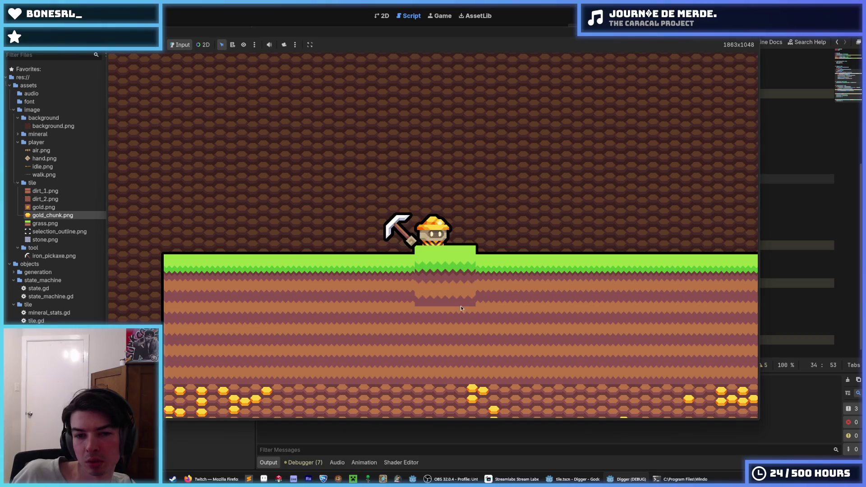
key(d)
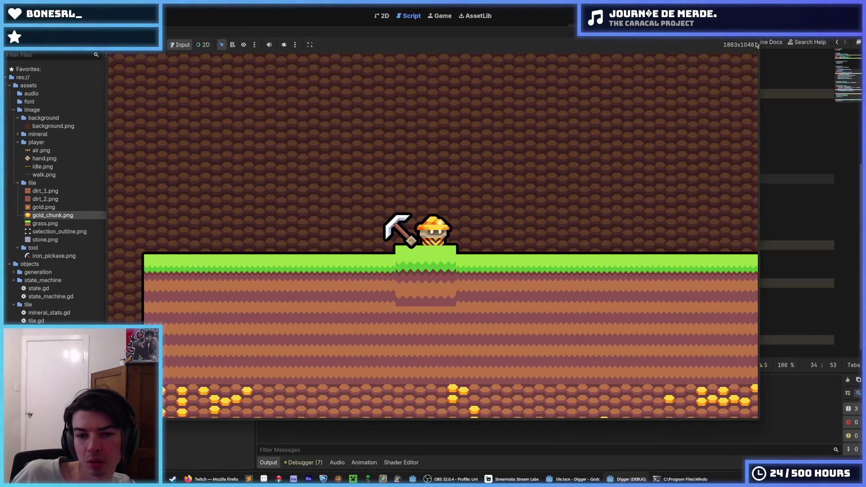
key(F8)
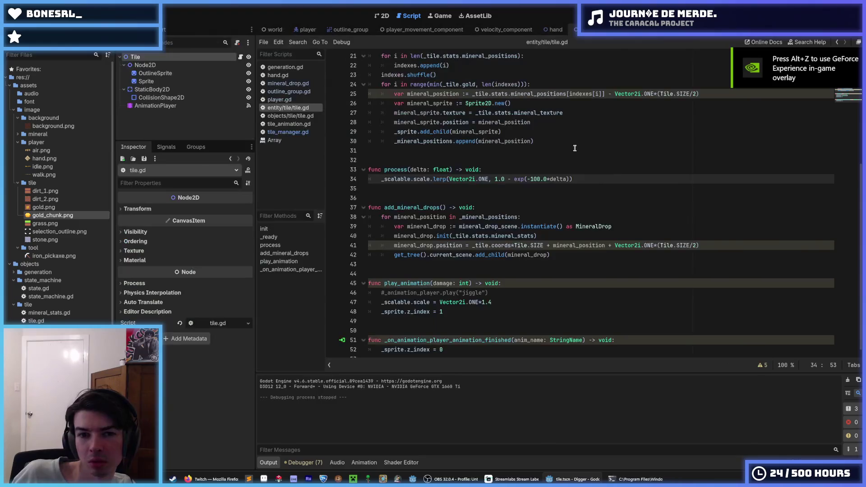
Rename process to _process, change the reset speed from -100.0 to -10.0, and save
click(385, 170)
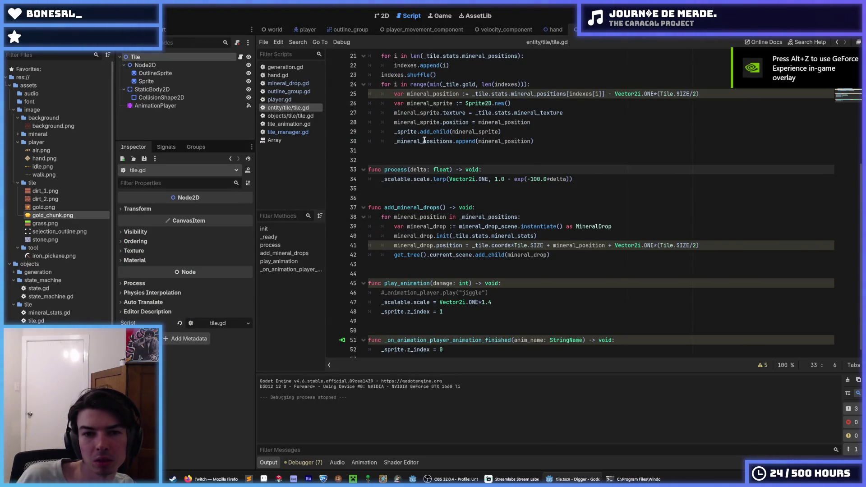
text(_)
key(End)
key(Down)
key(End)
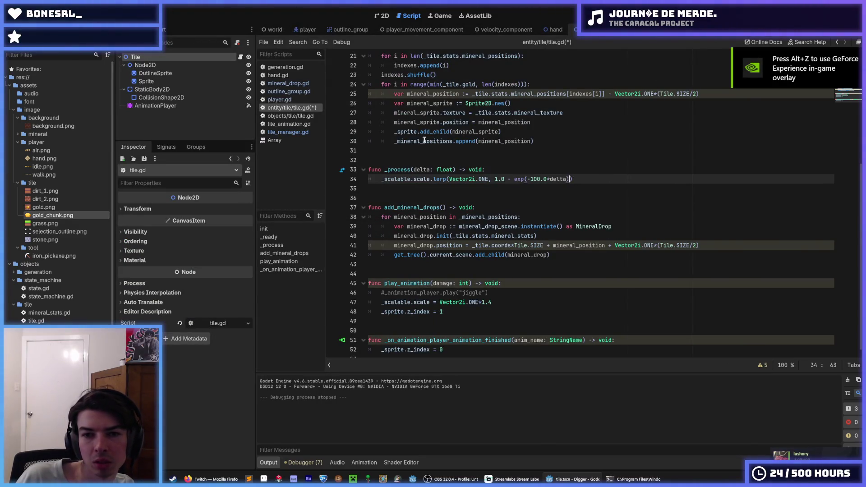
key(Left)
key(Left)
key(Left)
key(BackSpace)
key(ctrl+s)
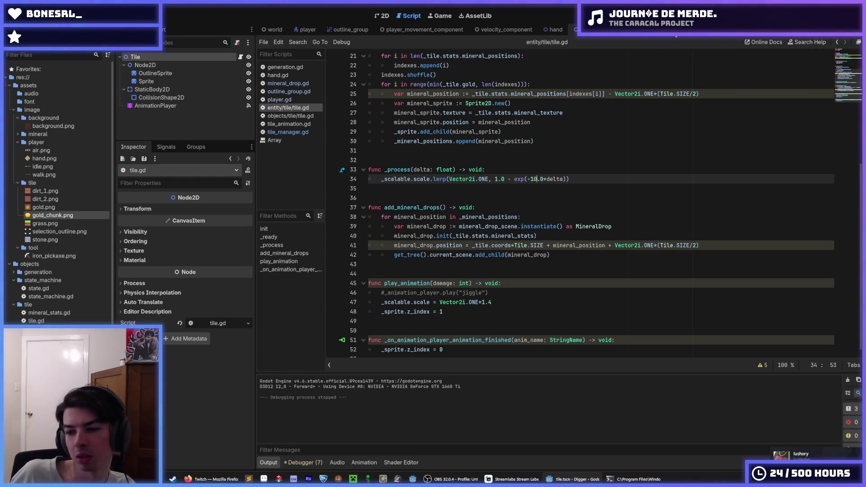
Test-run the game with the -10.0 reset speed, walk right, then stop
key(F5)
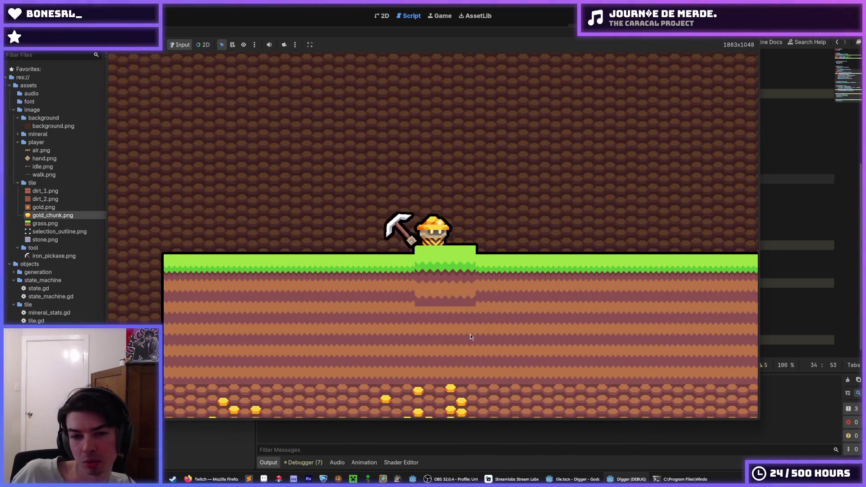
key(d)
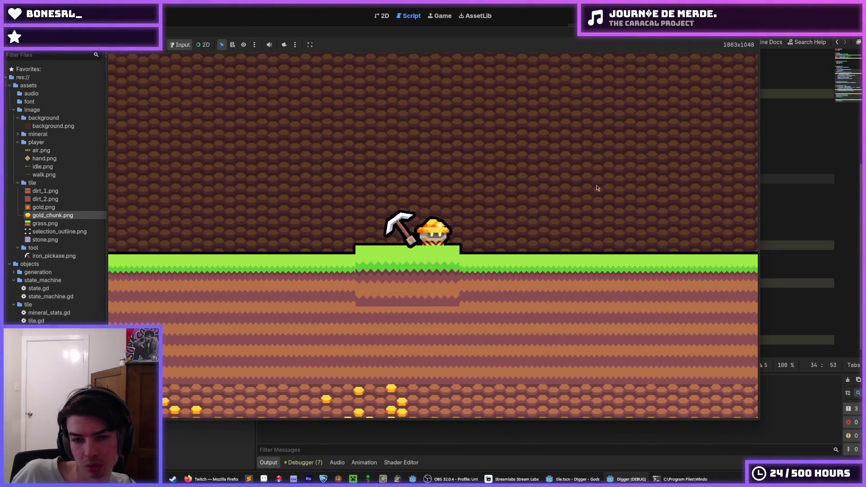
key(F8)
click(417, 171)
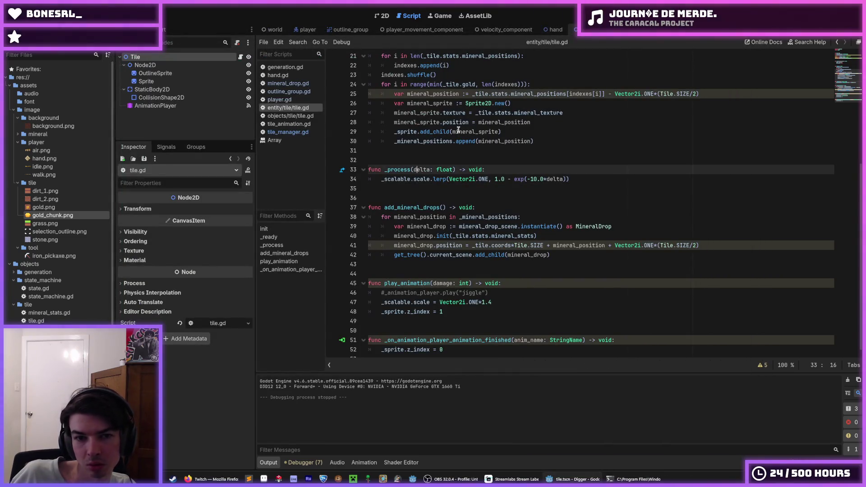
Add a debug print("hii") line inside _process and save tile.gd
key(End)
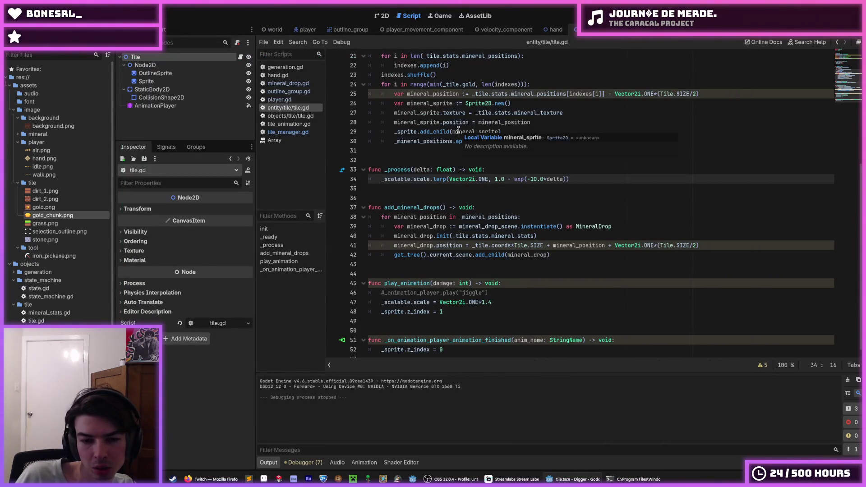
key(Return)
text(print("hii)
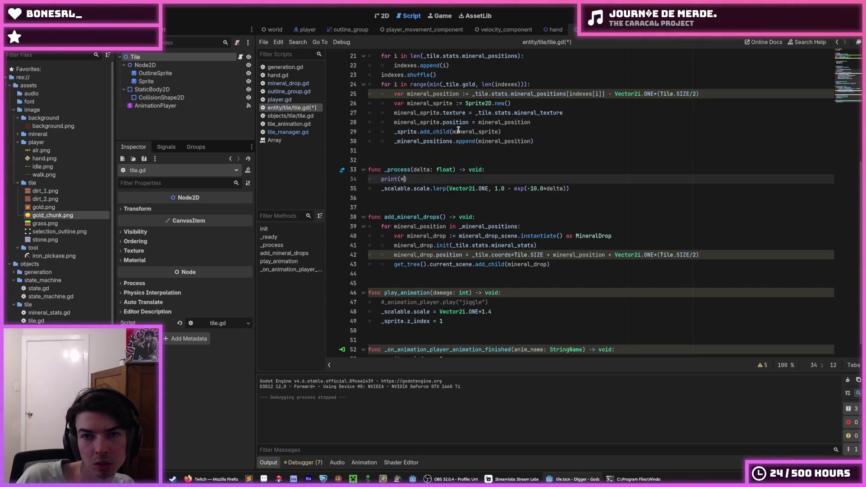
key(ctrl+s)
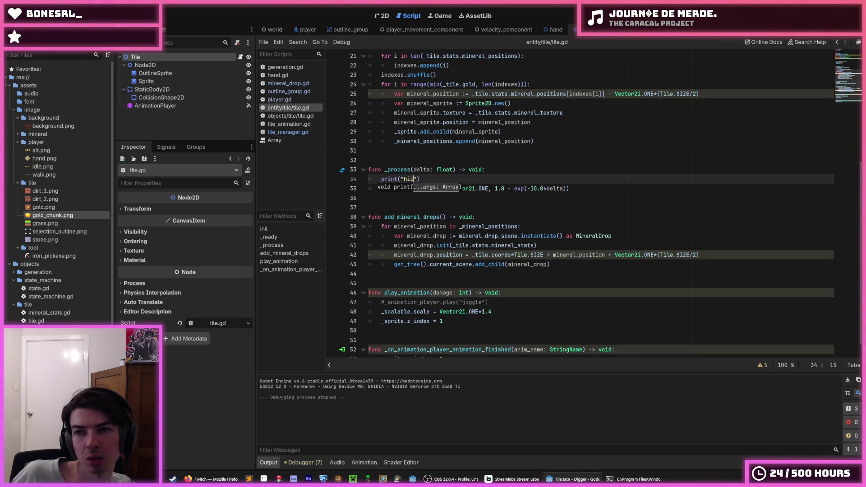
Run the game, dig the tile under the player to see the prints, then stop
key(F5)
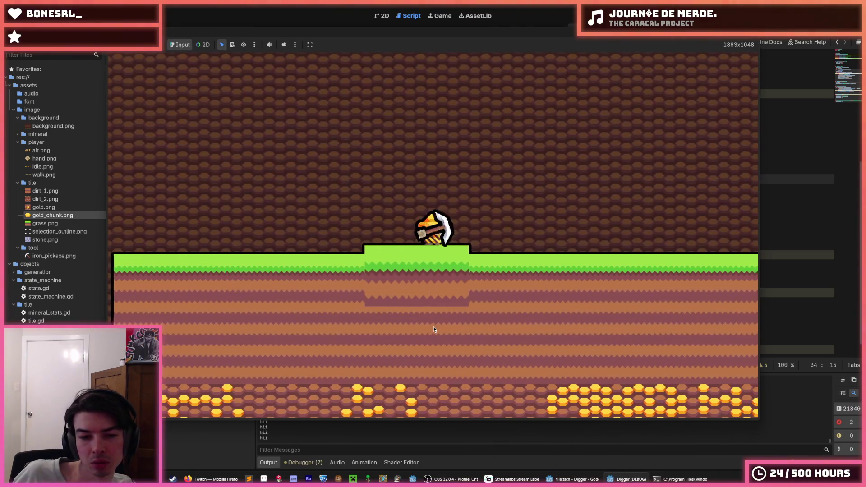
click(434, 330)
click(434, 329)
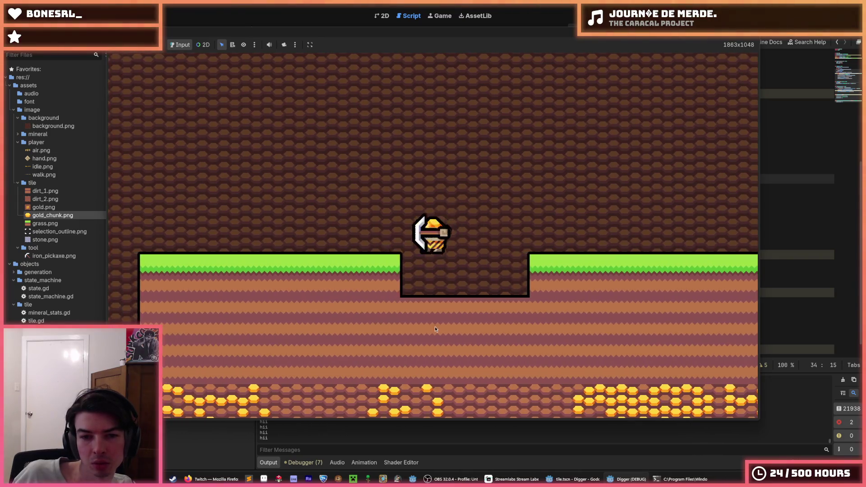
key(alt+Tab)
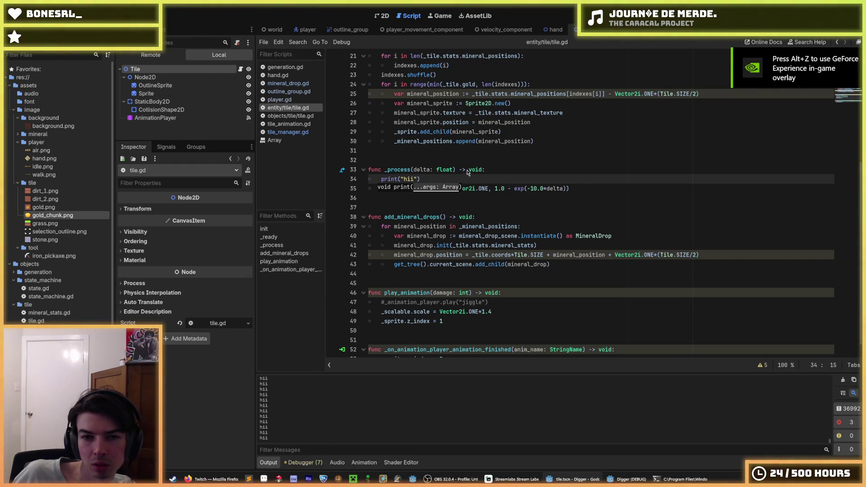
key(F8)
key(End)
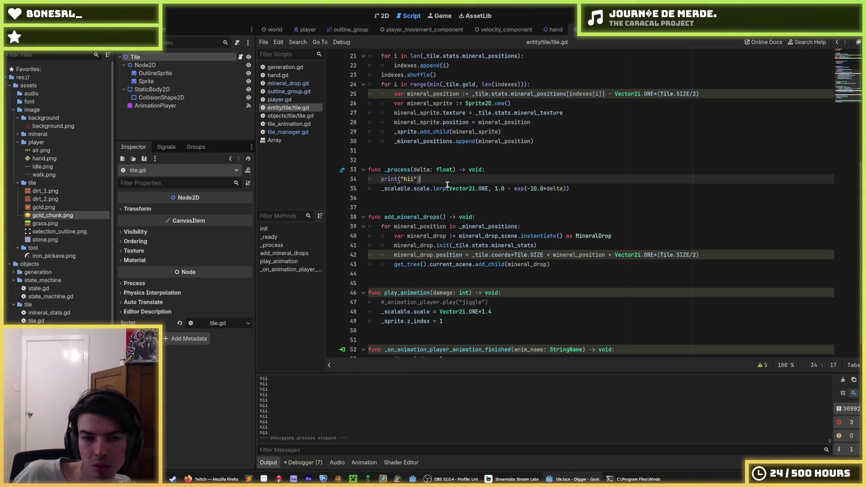
Delete the print("hii") line and change the lerp rate to -1000.0
drag(420, 179, 344, 180)
key(BackSpace)
key(BackSpace)
key(Down)
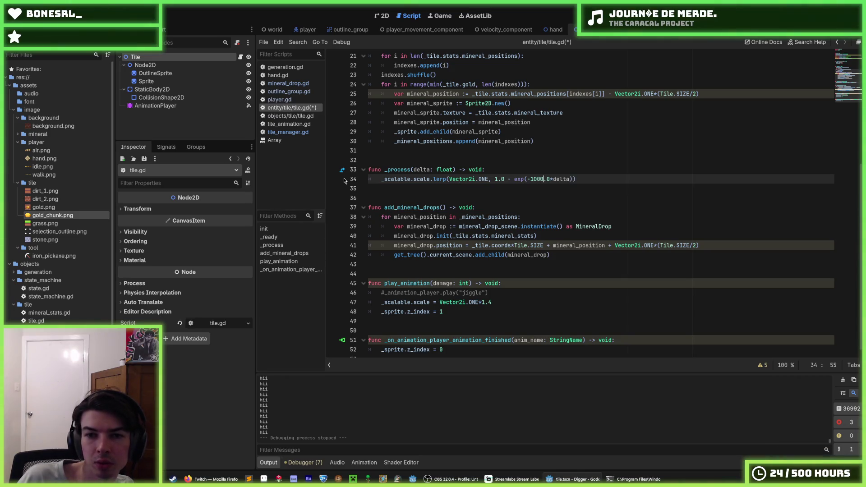
Save tile.gd and test-dig a tile with the -1000.0 reset speed
key(ctrl+s)
key(F5)
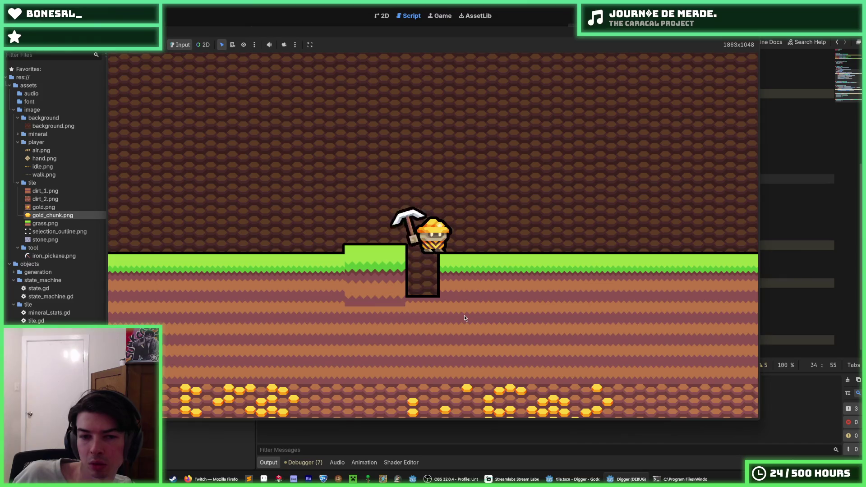
key(F8)
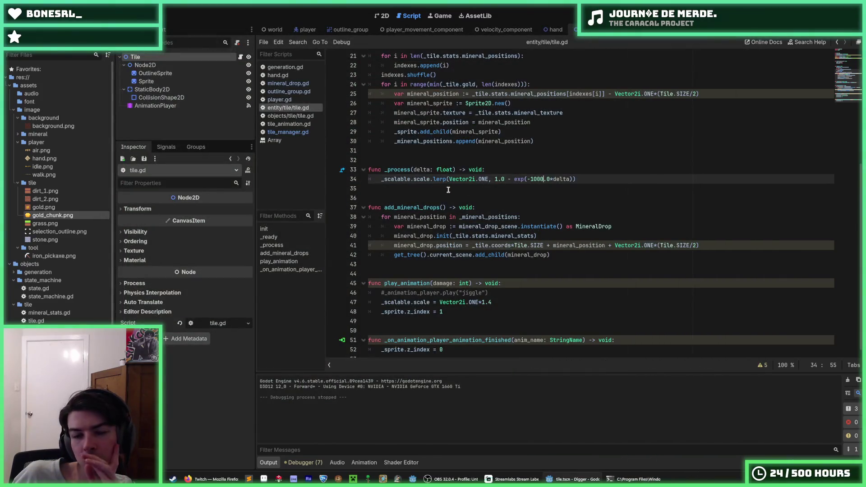
Read the lerp documentation on line 34 and copy _scalable.scale to assign the result back
drag(460, 176, 593, 175)
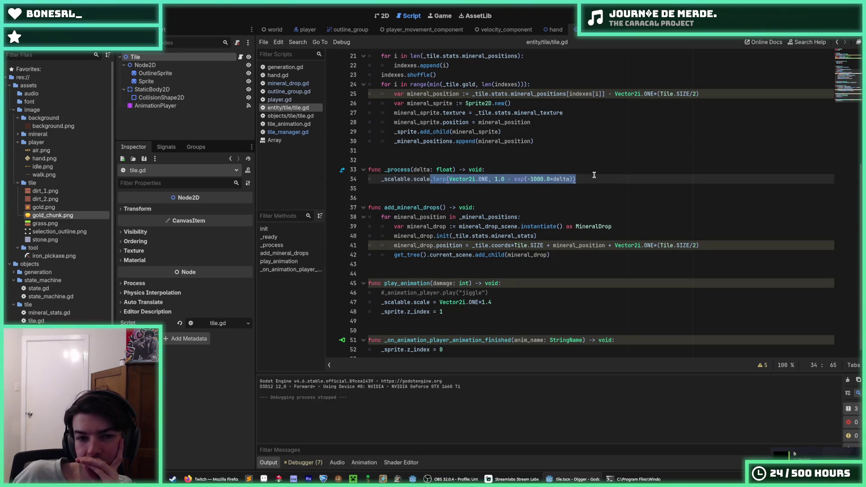
click(594, 175)
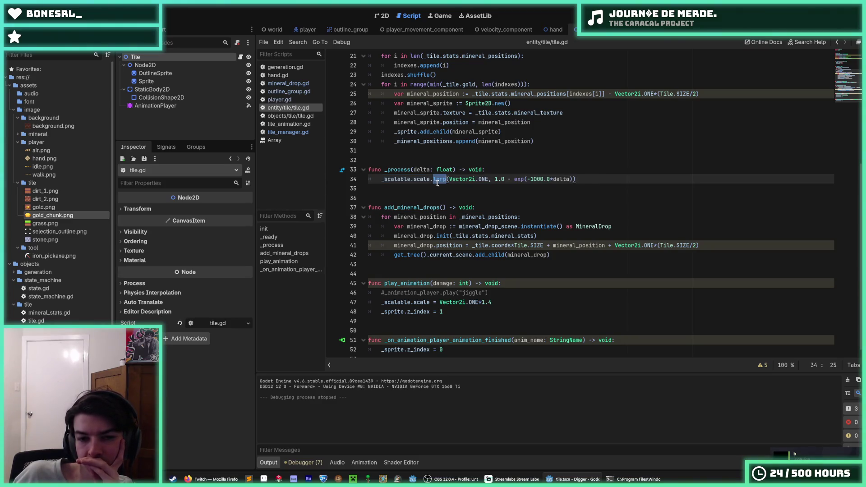
mouse_move(437, 182)
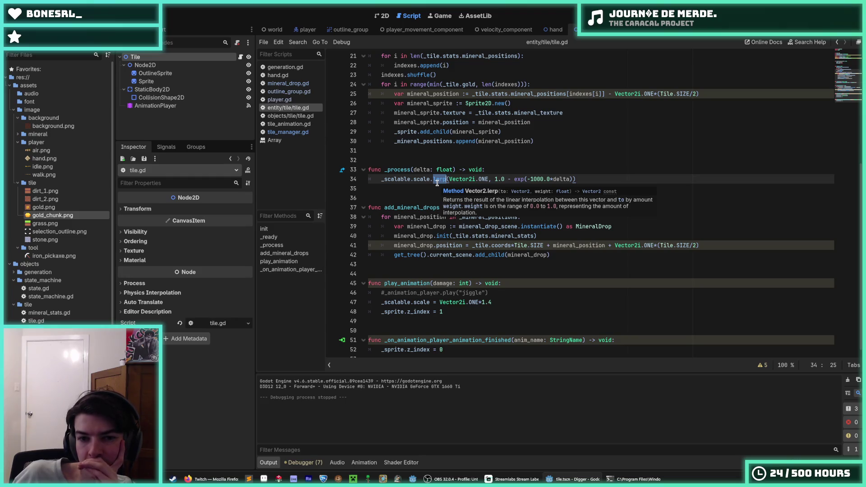
click(437, 182)
drag(381, 179, 430, 180)
key(ctrl+c)
click(381, 179)
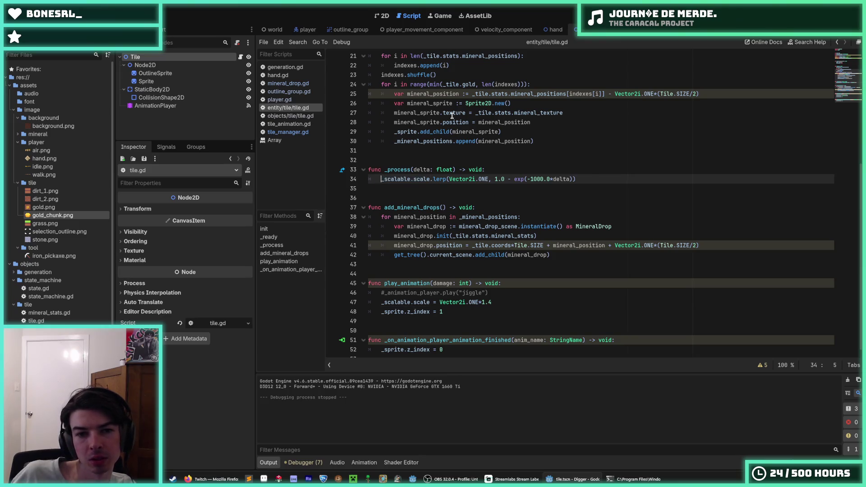
Make line 34 assign the lerp result to _scalable.scale, then test-dig two tiles
key(ctrl+v)
text(=)
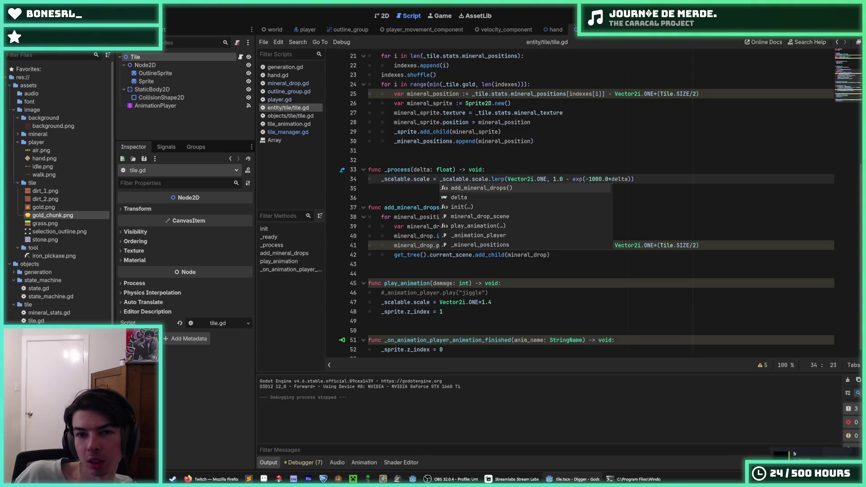
key(F5)
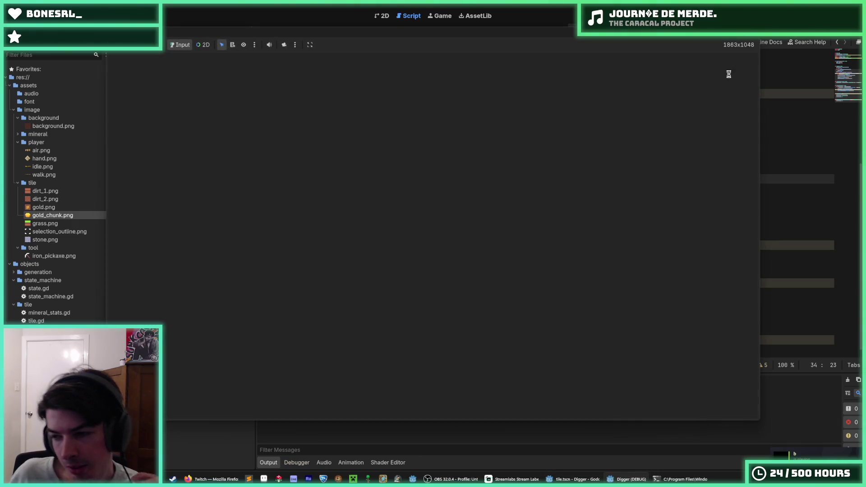
click(437, 354)
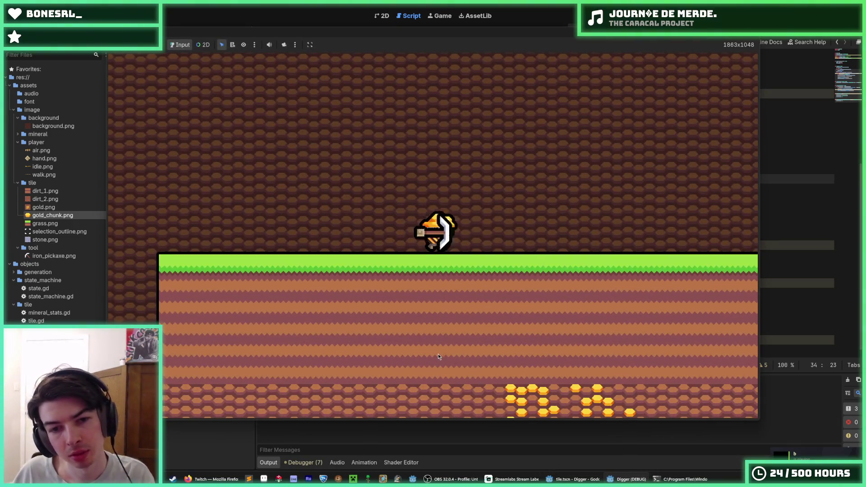
click(440, 350)
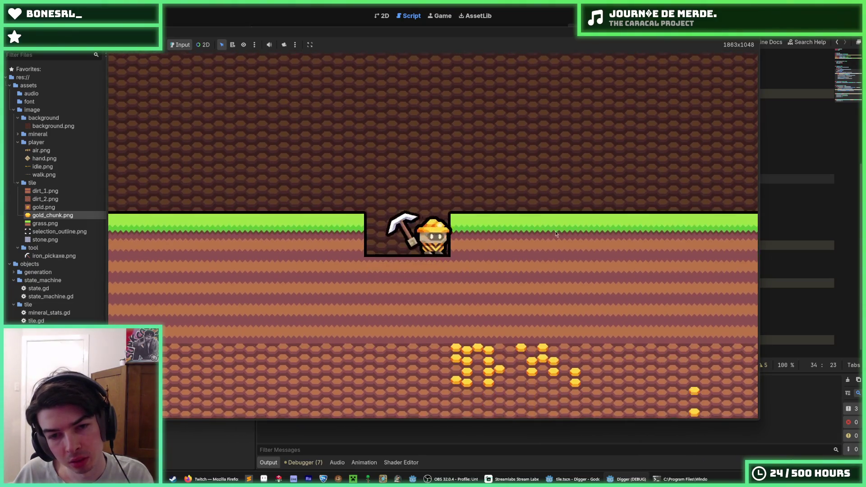
key(alt+F4)
Playtest again, mining down, right and up to watch tiles pop and settle, then stop
click(592, 179)
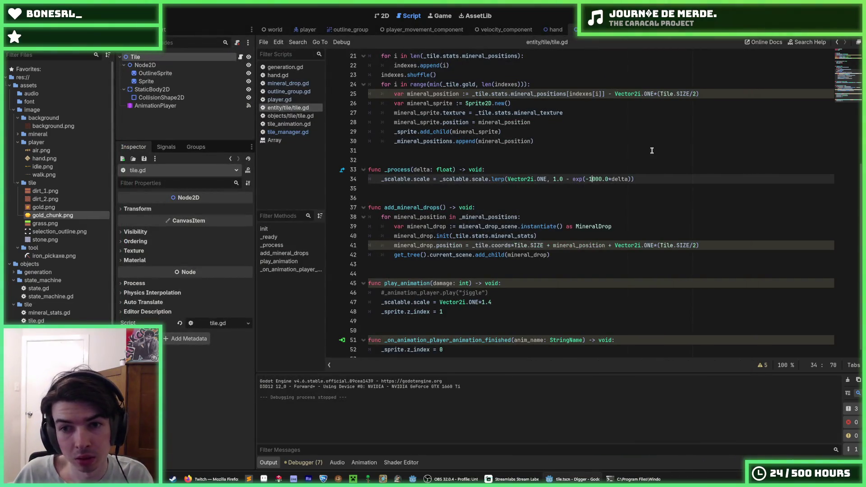
key(F5)
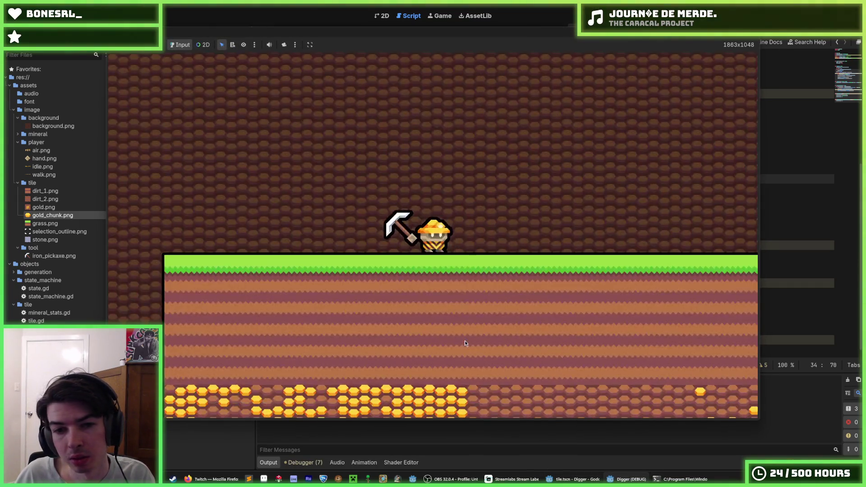
key(d)
key(s)
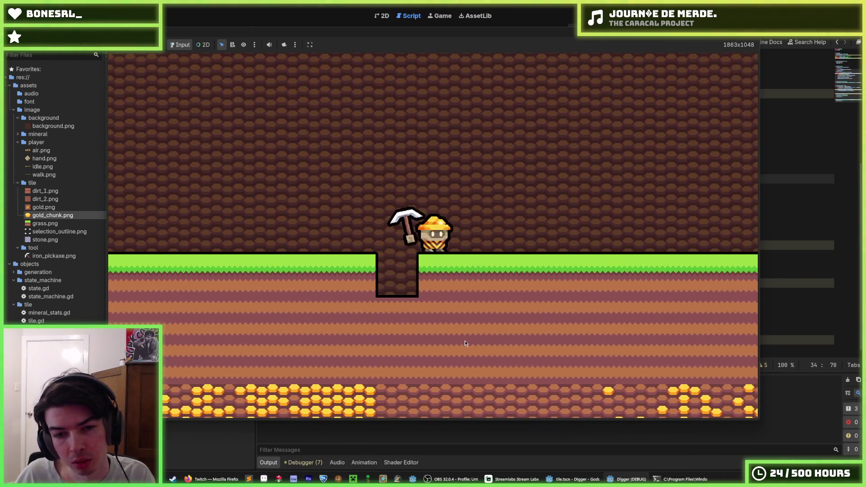
key(s)
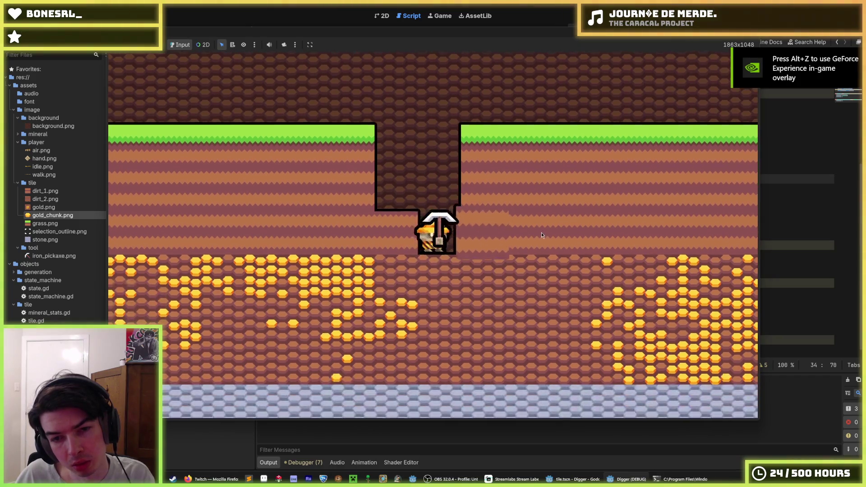
key(d)
key(w)
key(d)
key(w)
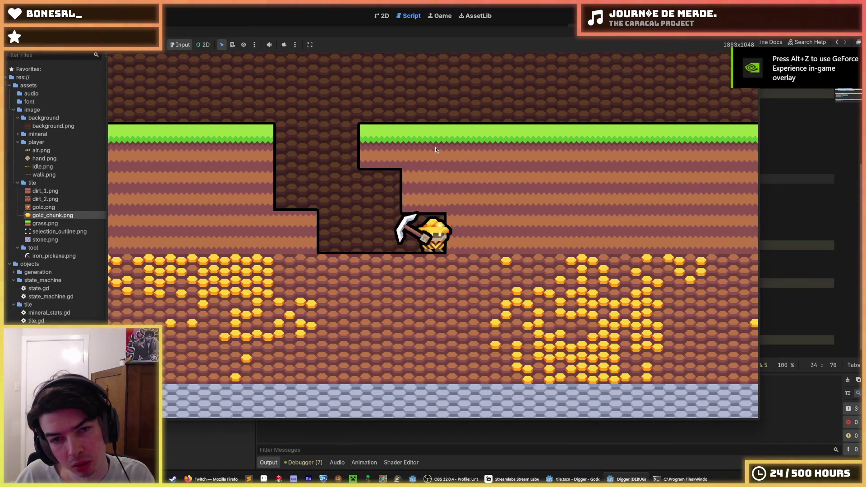
key(d)
key(w)
key(d)
key(w)
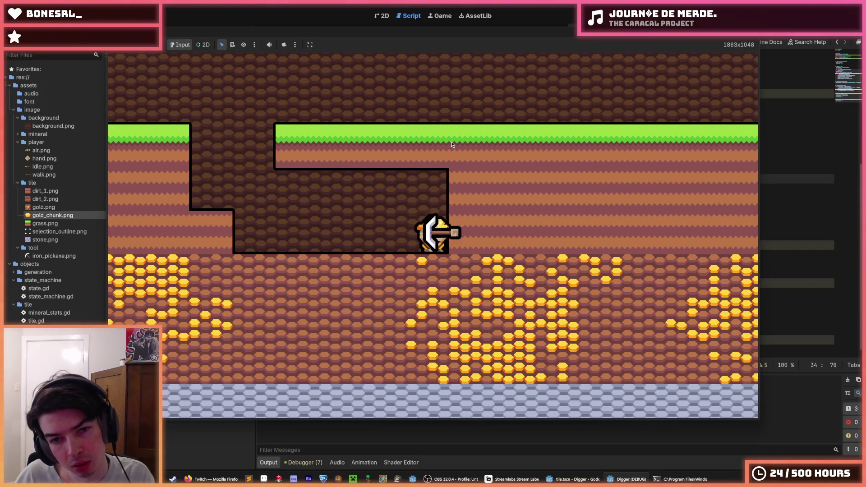
key(F8)
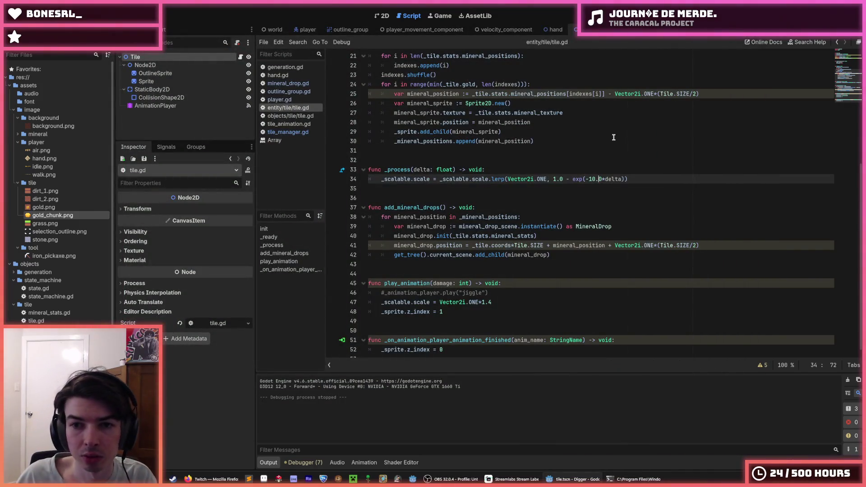
Try a settle speed of 50.0 and test-dig three tiles around the miner
key(Left)
key(Left)
key(F5)
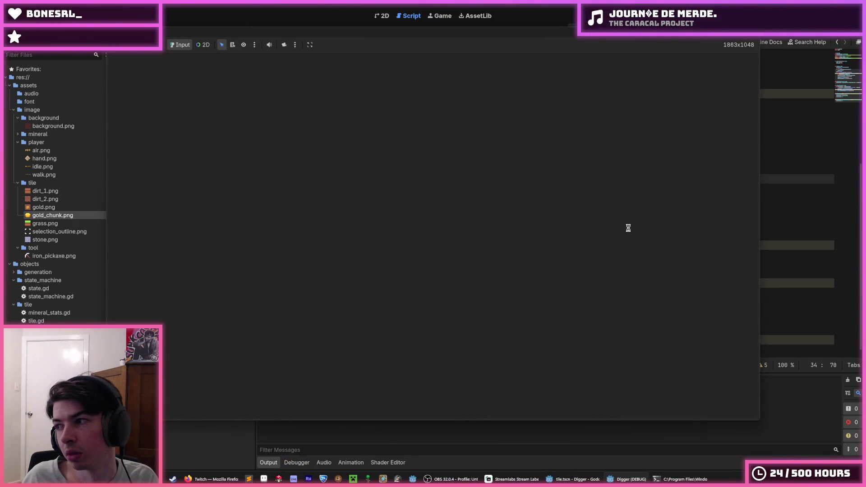
click(437, 364)
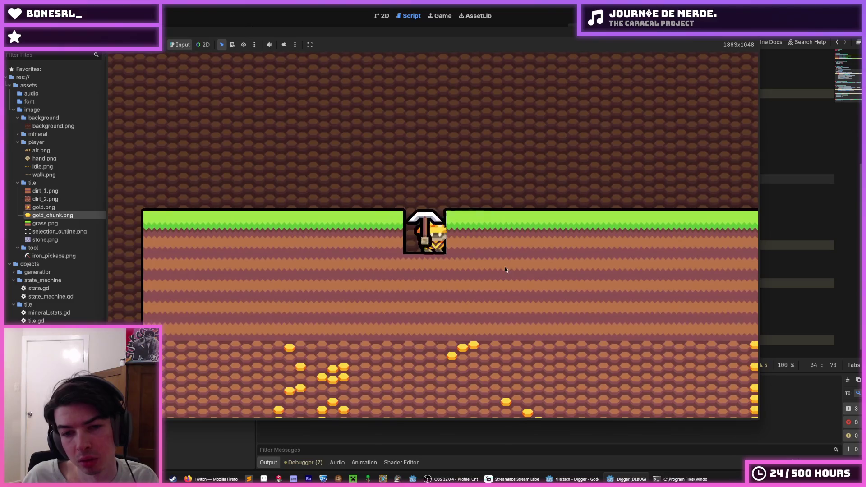
click(503, 259)
click(457, 335)
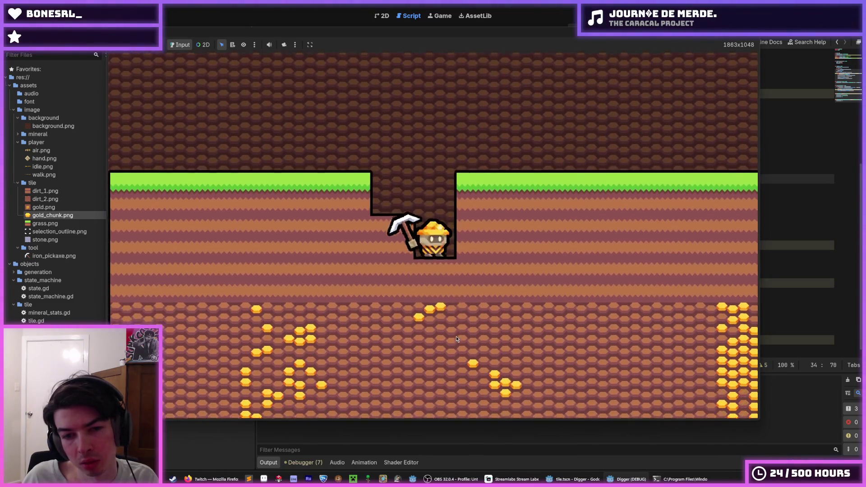
key(F8)
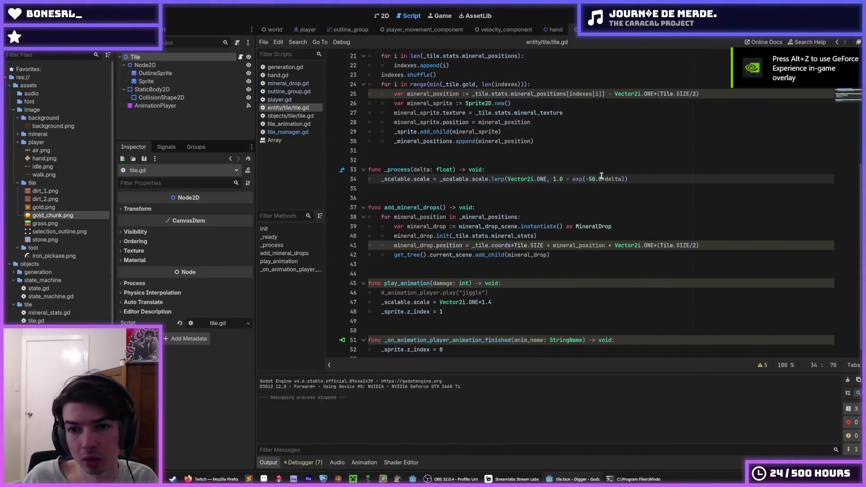
Playtest at speed 20.0, digging tiles below, right, above and left of the miner
key(F5)
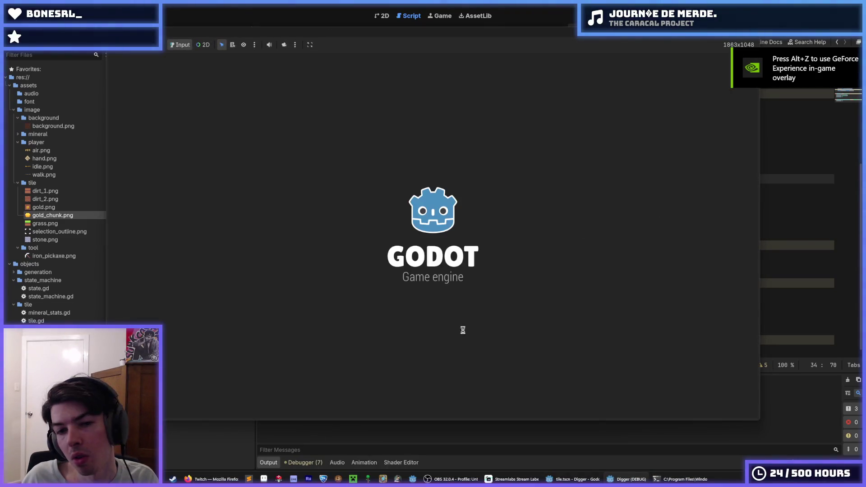
click(463, 329)
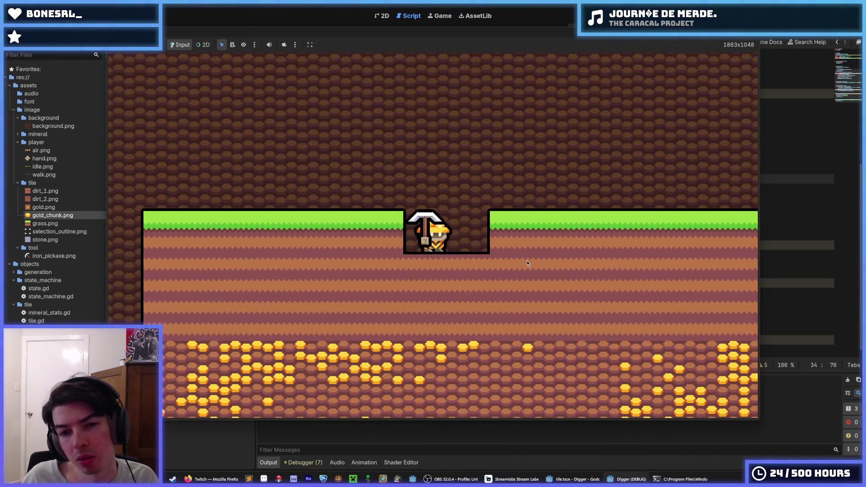
click(448, 346)
click(547, 244)
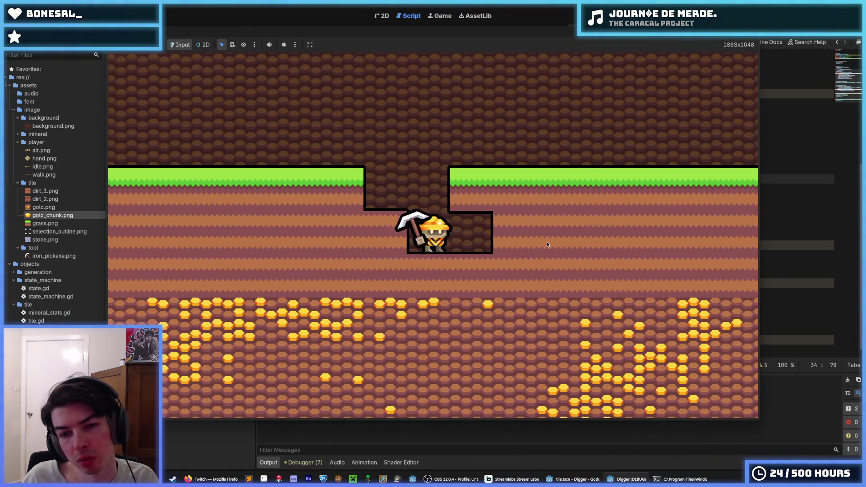
key(d)
click(540, 244)
key(d)
click(467, 329)
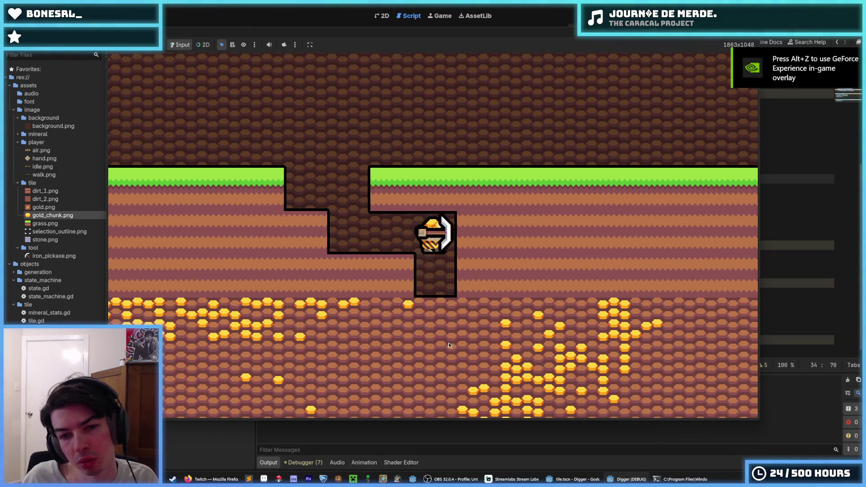
click(537, 240)
key(d)
click(508, 126)
key(a)
click(274, 227)
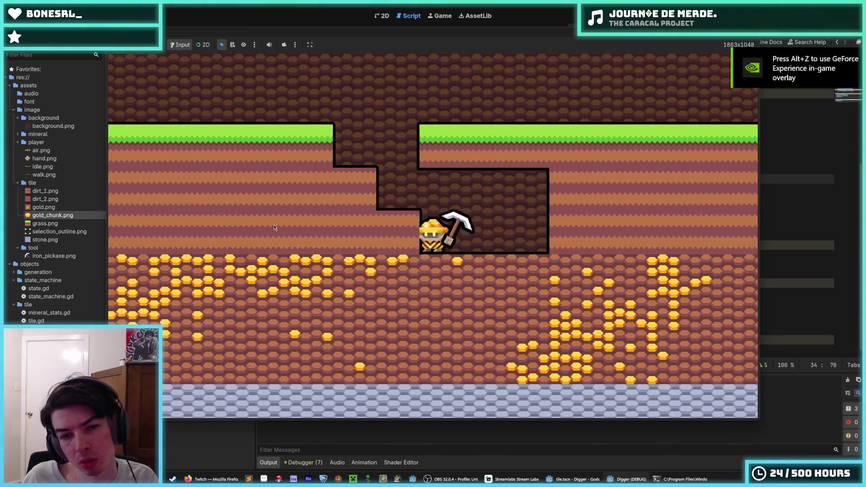
click(274, 227)
key(a)
click(298, 198)
click(460, 312)
Mine gold tiles, collect the chunks, regenerate the map with R, and stop the game
click(561, 246)
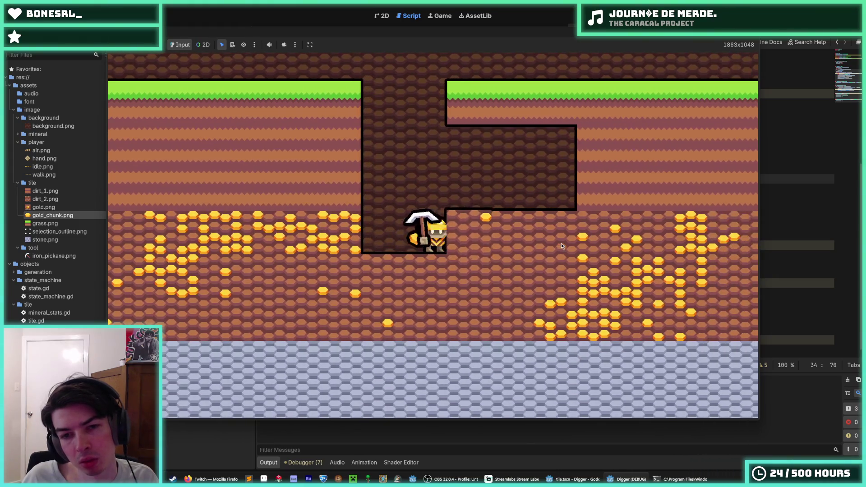
click(416, 229)
key(d)
key(a)
click(307, 246)
key(a)
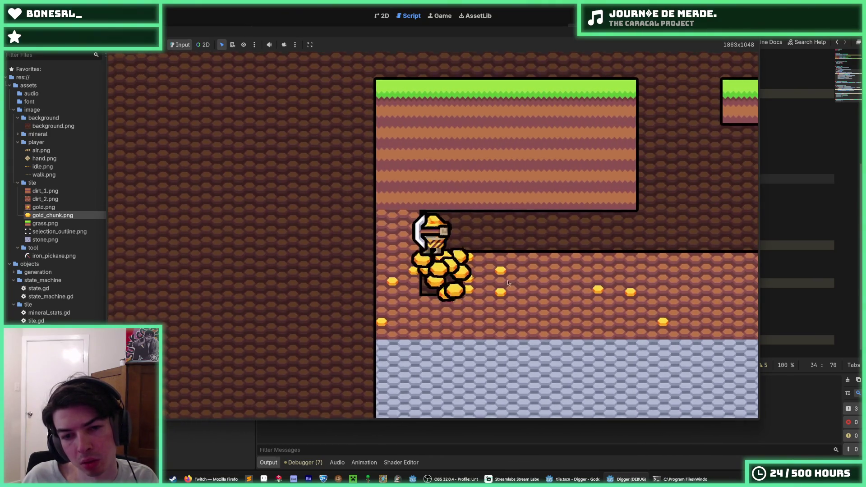
key(d)
key(d)
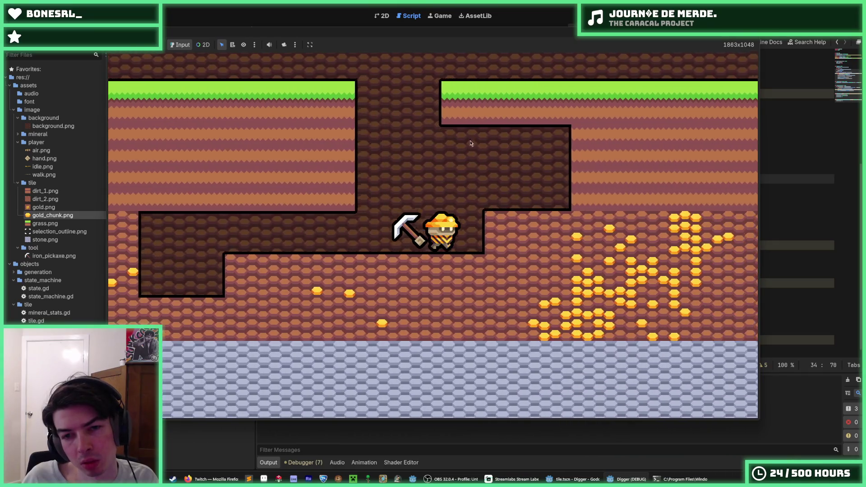
key(d)
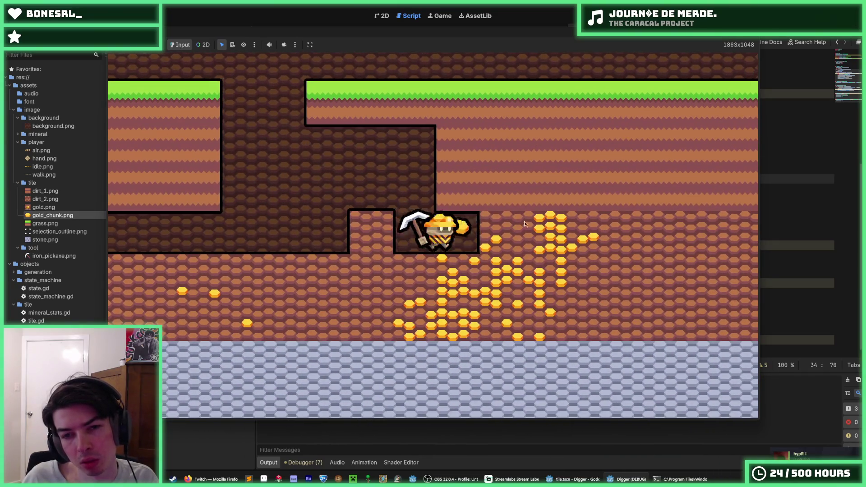
key(a)
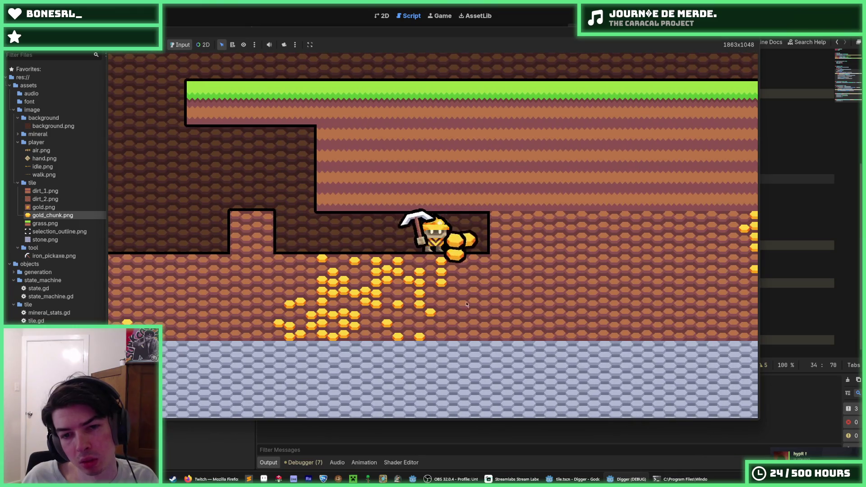
key(d)
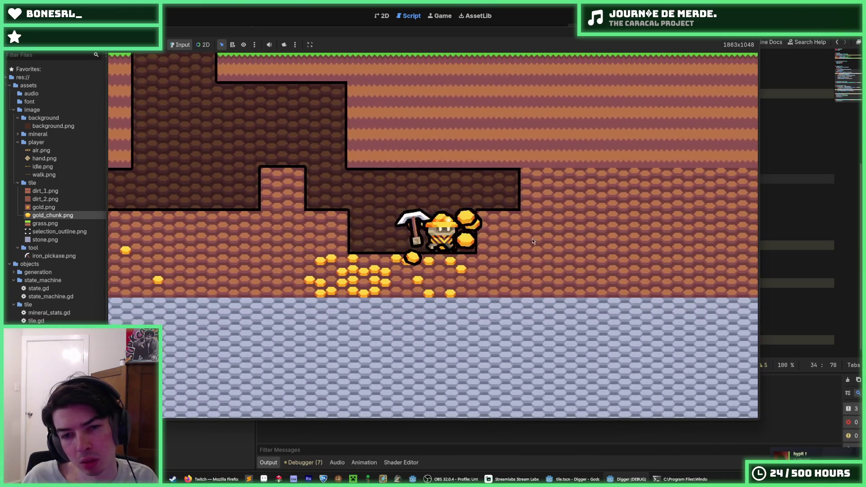
key(s)
key(a)
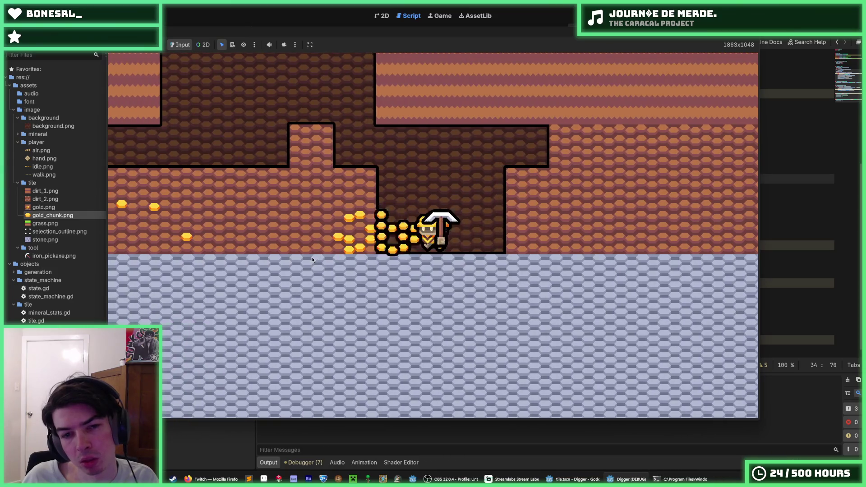
key(r)
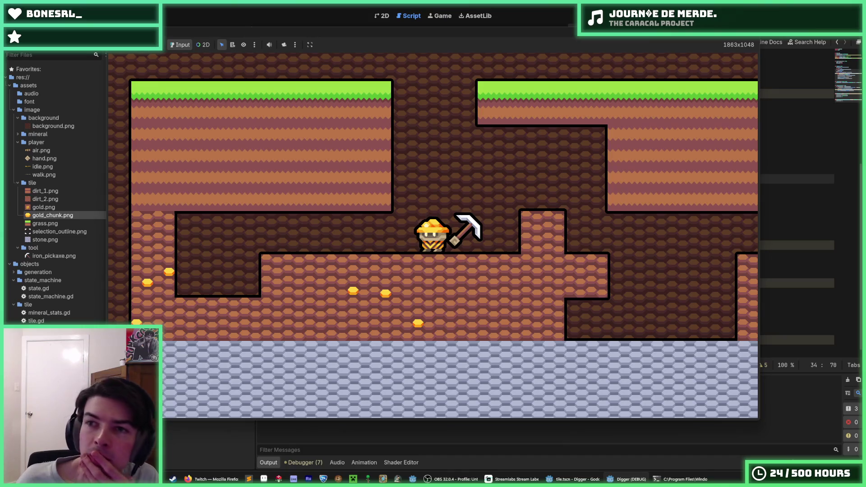
key(F8)
click(460, 206)
key(Up)
key(Up)
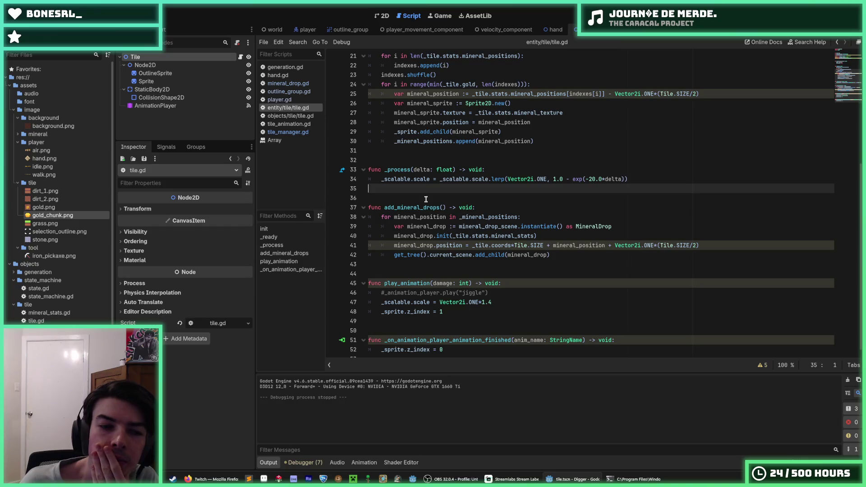
Append '*' to line 47 so the pop scale reads Vector2i.ONE*1.4*
key(Down)
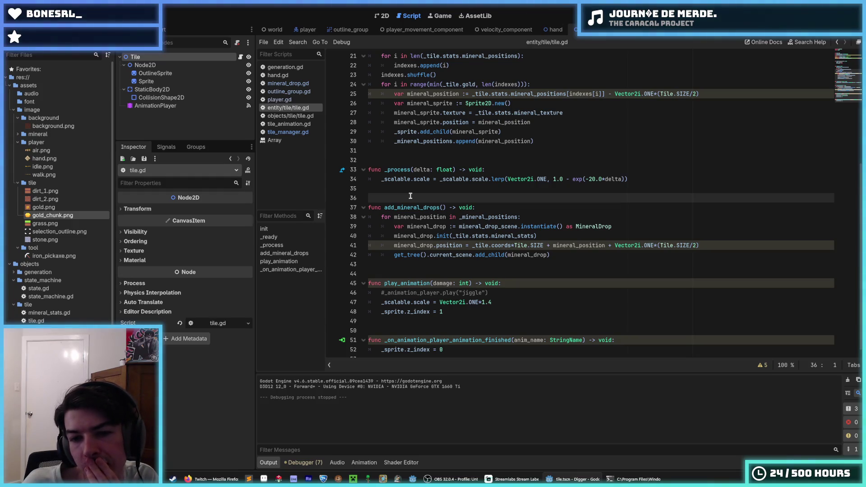
scroll(down, 3)
click(498, 295)
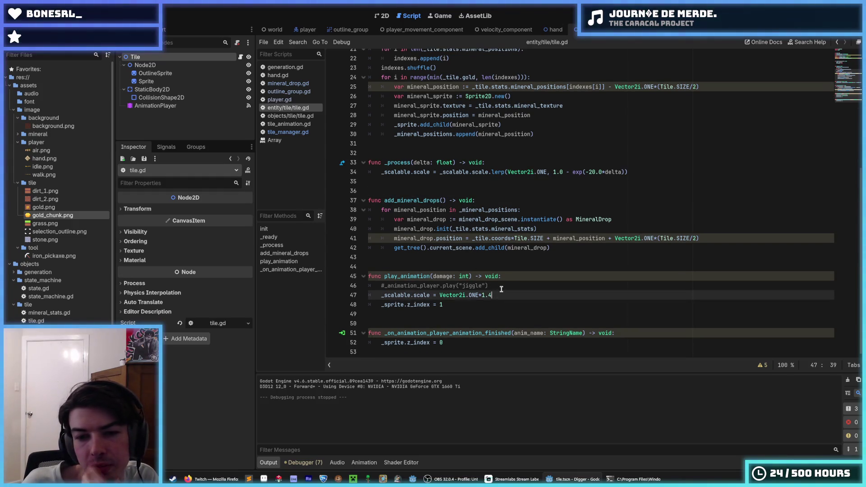
key(Up)
key(Down)
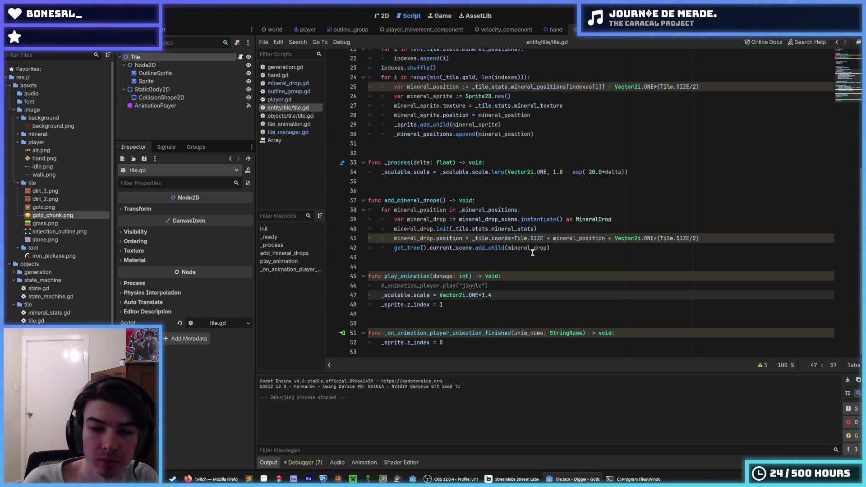
text(*)
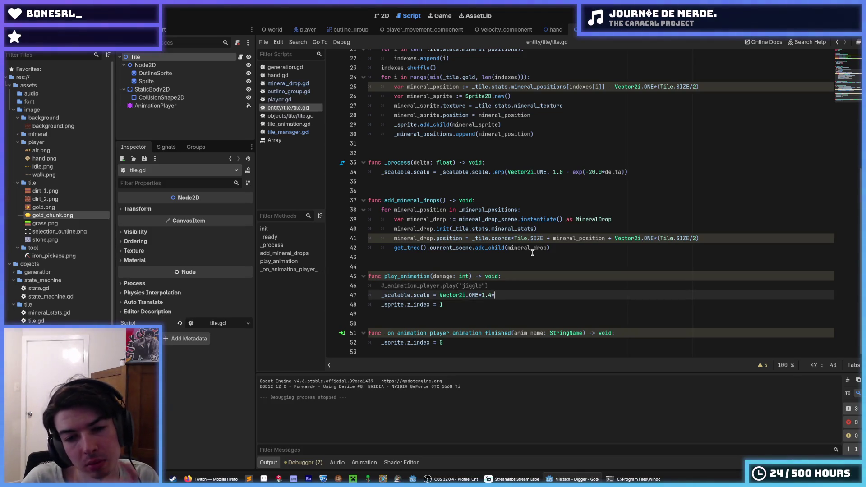
Flip through tile_manager.gd and the tile scripts, ending on player.gd
click(281, 100)
click(287, 128)
click(288, 117)
click(286, 107)
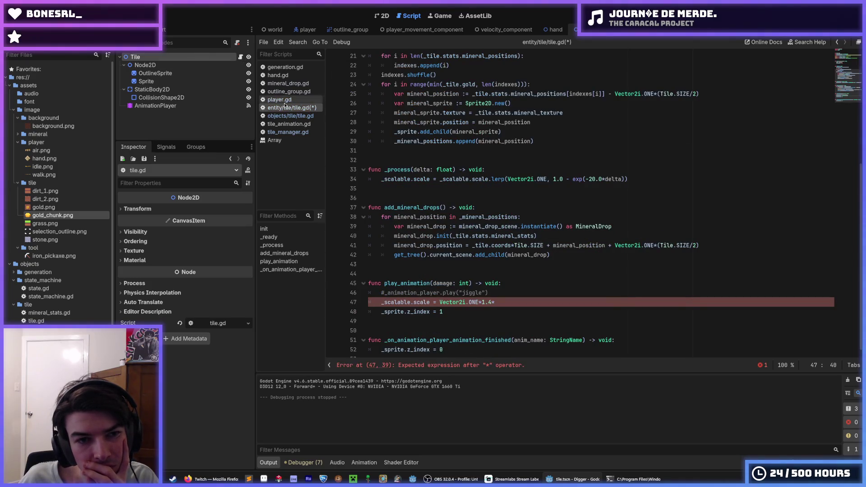
click(283, 100)
scroll(down, 3)
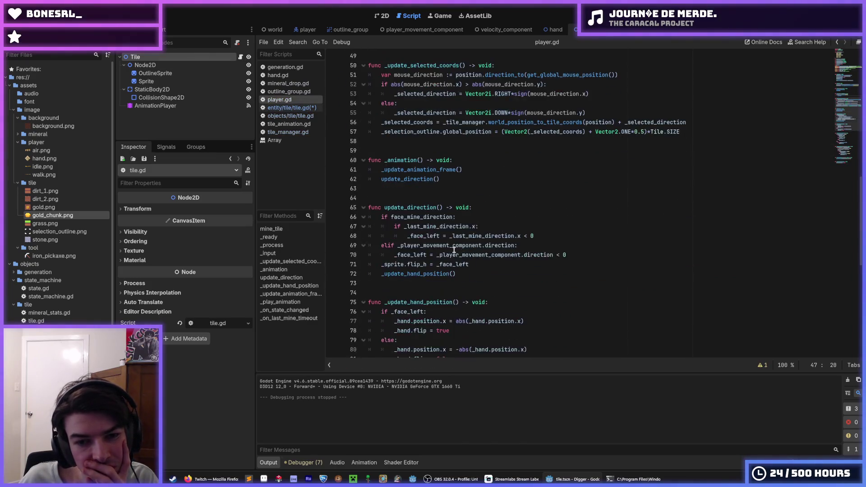
Browse lines 99-101 of player.gd
scroll(down, 3)
click(450, 232)
click(518, 218)
click(528, 212)
key(Down)
click(531, 212)
click(531, 217)
click(531, 212)
scroll(up, 3)
scroll(up, 3)
scroll(up, 3)
Open tile_manager.gd and select the damage argument passed to play_animation on line 36
click(291, 108)
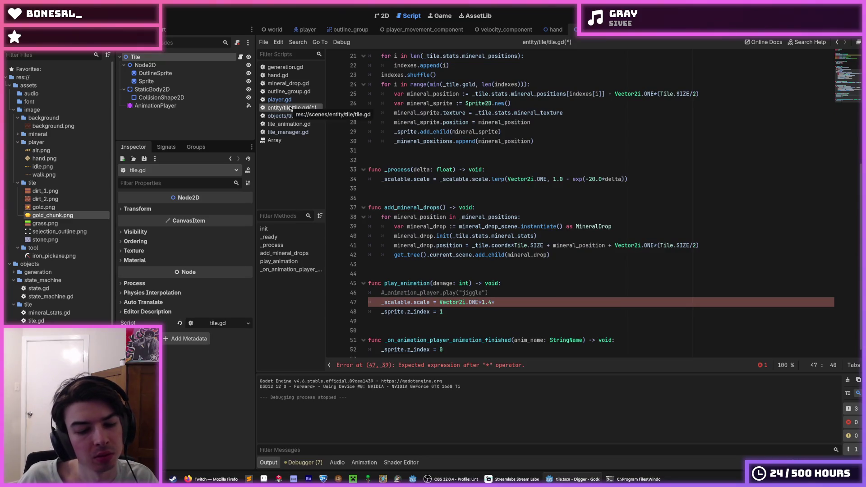
click(289, 83)
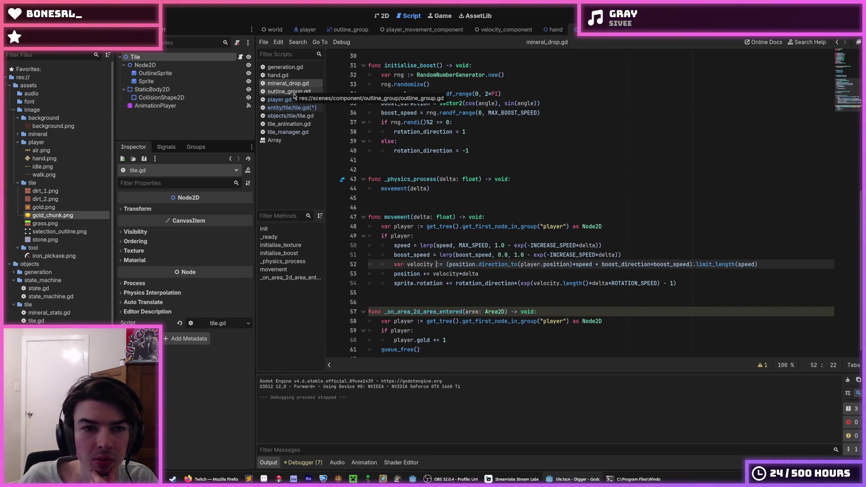
click(288, 131)
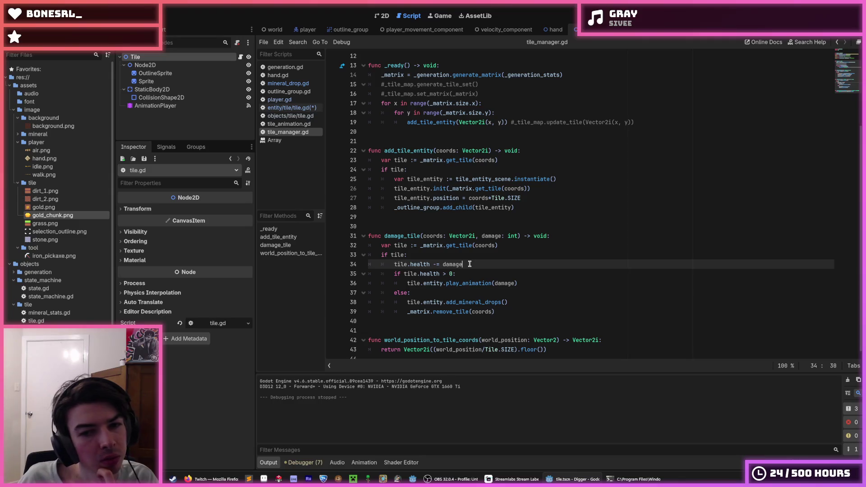
double_click(502, 283)
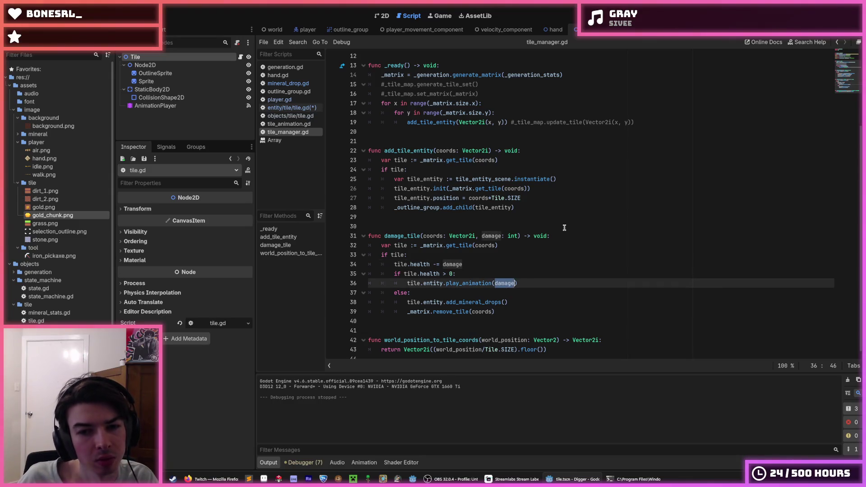